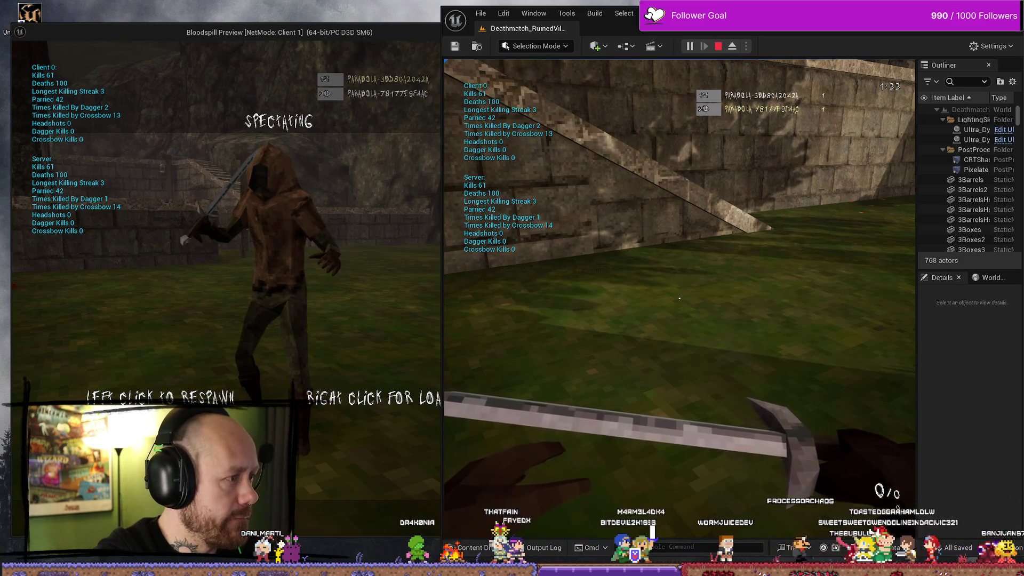
# - Stop the test session, maximize the editor, and open the Content Drawer showing the 'save' search
pyautogui.press('Escape')
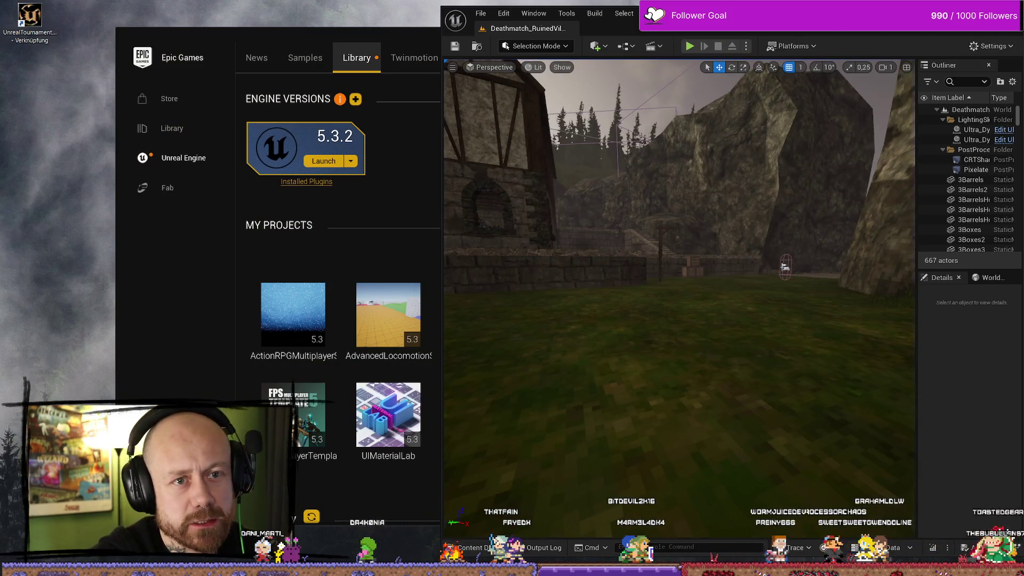
pyautogui.press('super+Up')
pyautogui.hotkey('ctrl', 'space')
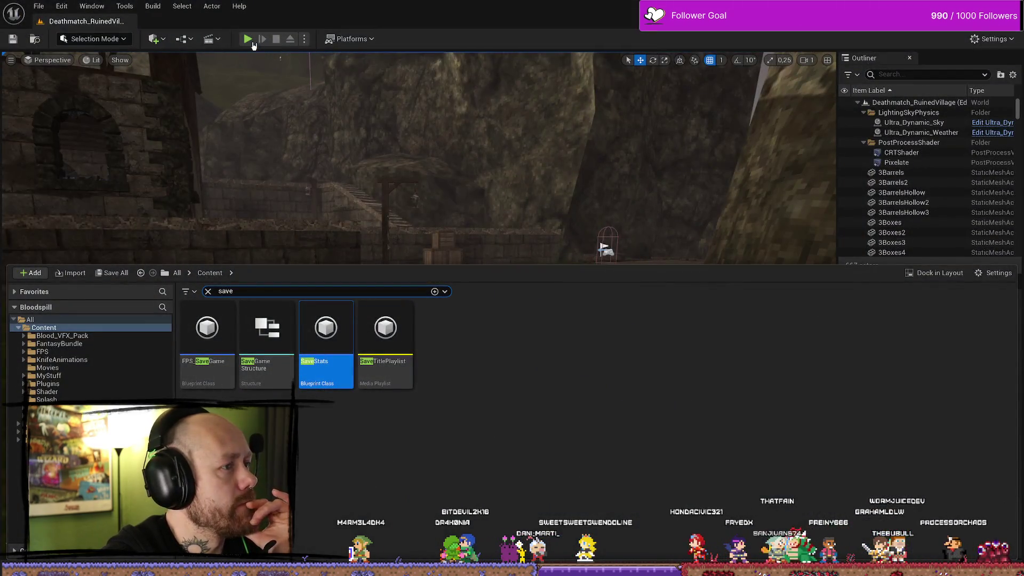
# - Start a Play-in-Editor match, enlarge the client window, and deploy both client and server players
pyautogui.click(248, 40)
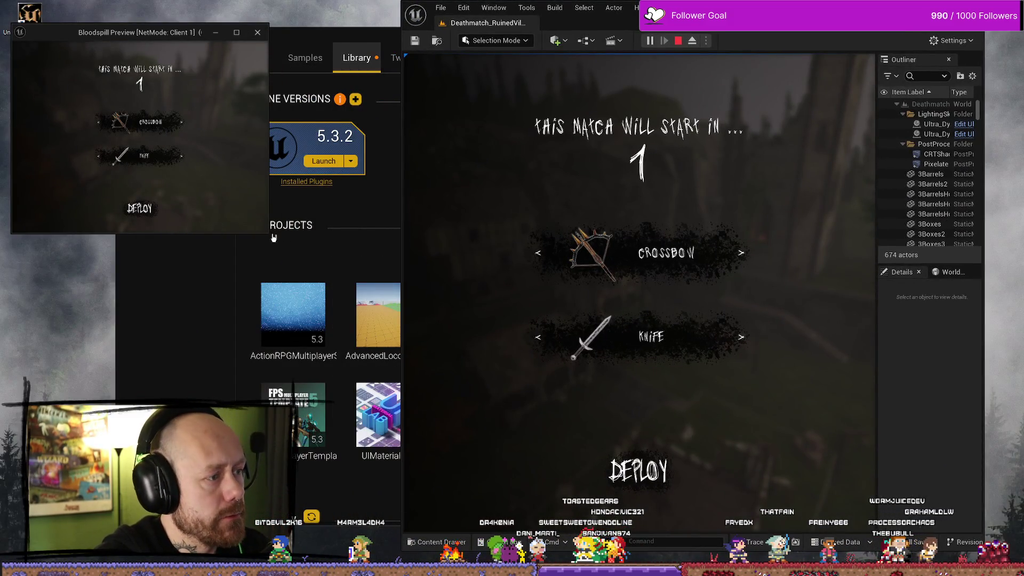
pyautogui.moveTo(267, 233); pyautogui.dragTo(515, 490)
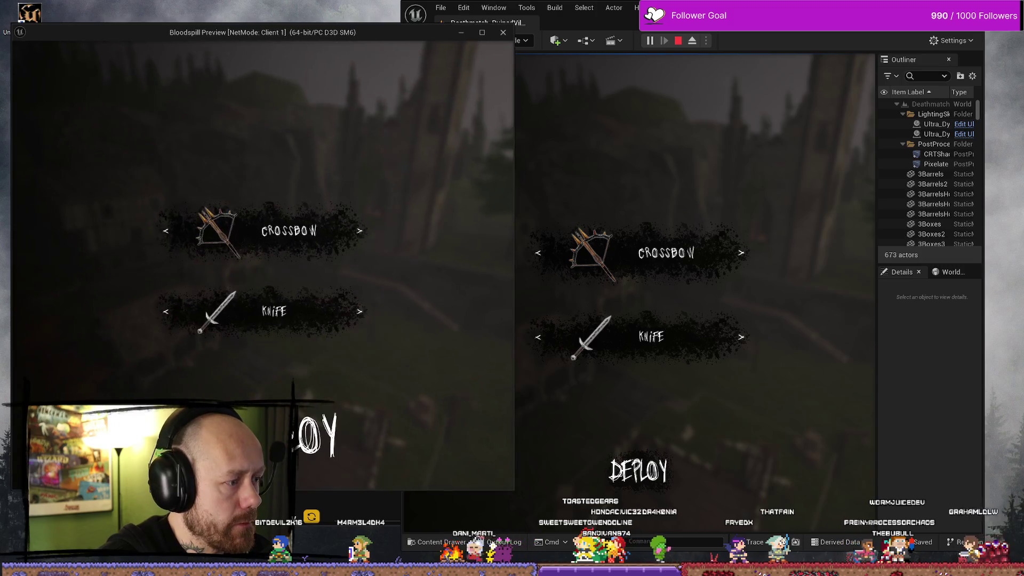
pyautogui.click(299, 432)
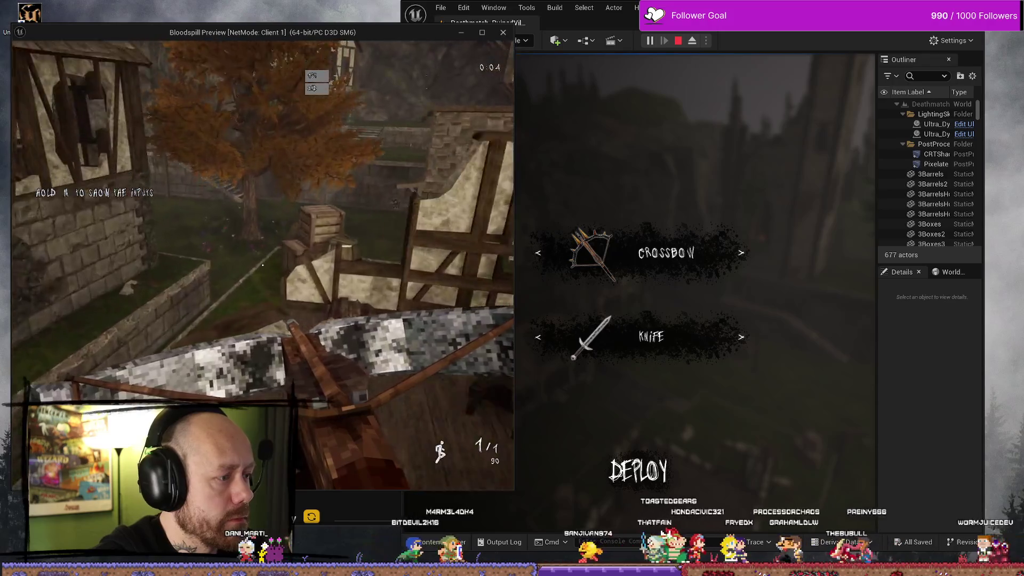
pyautogui.click(638, 470)
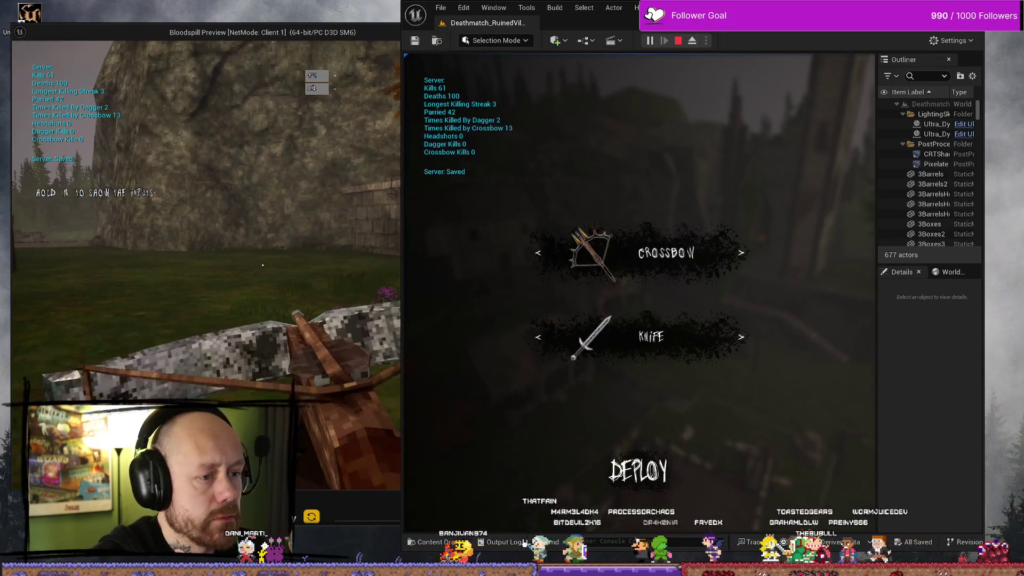
pyautogui.click(639, 471)
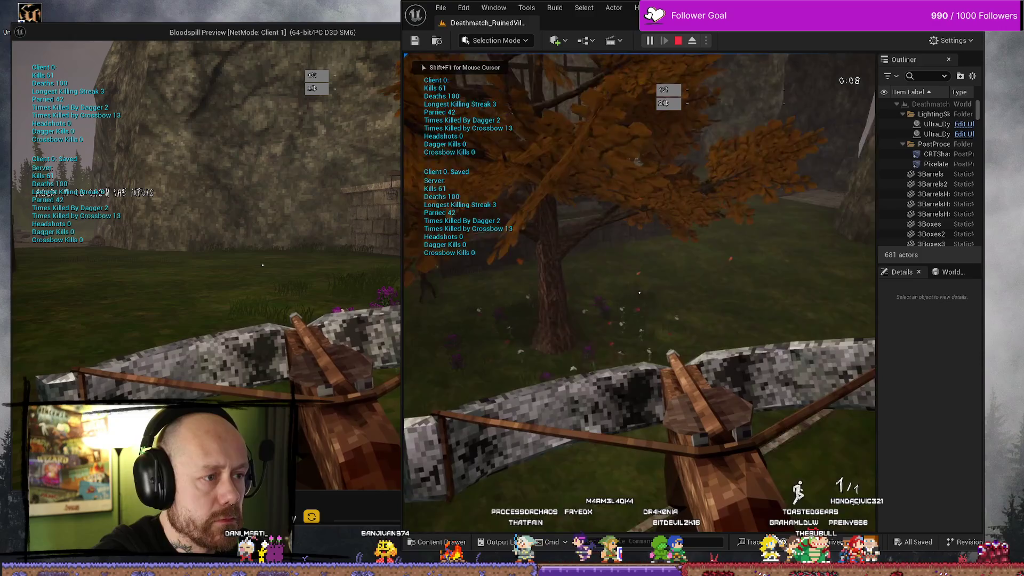
# - Swap between crossbow and sword while playing until a kill registers
pyautogui.press('2')
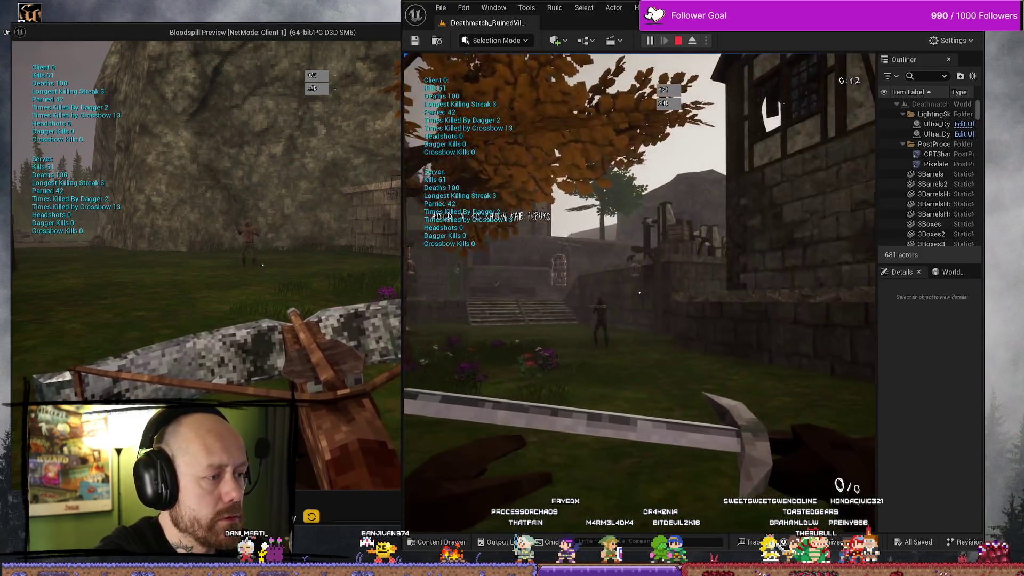
pyautogui.hotkey('alt', 'Tab')
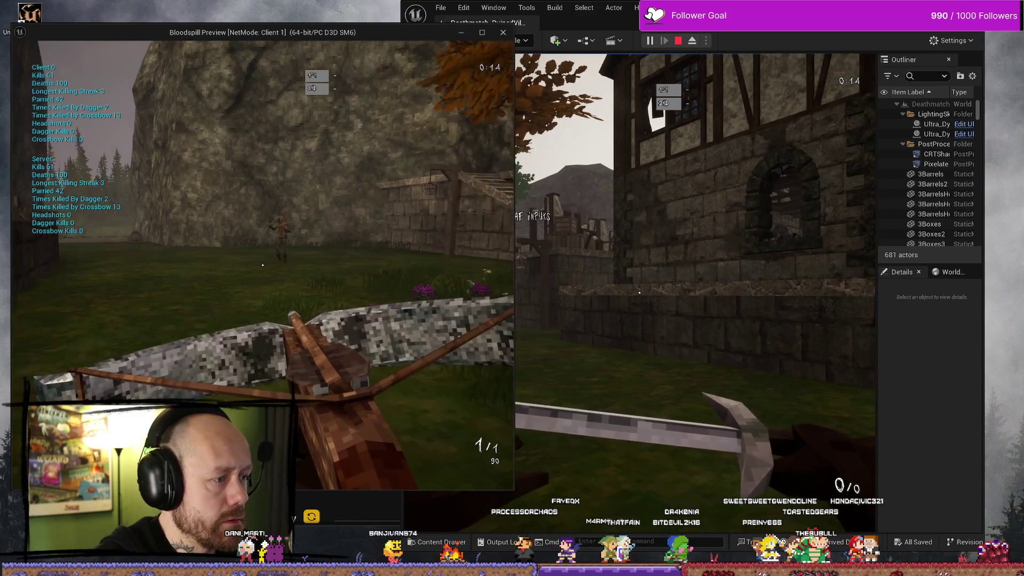
pyautogui.press('1')
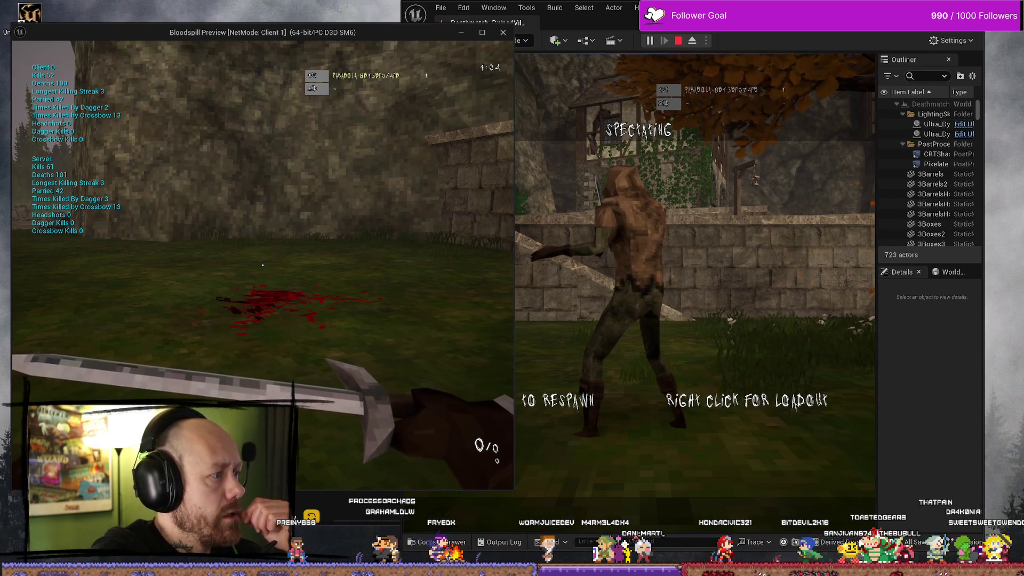
# - Stop the test session and clear the 'save' search in the content browser
pyautogui.press('Escape')
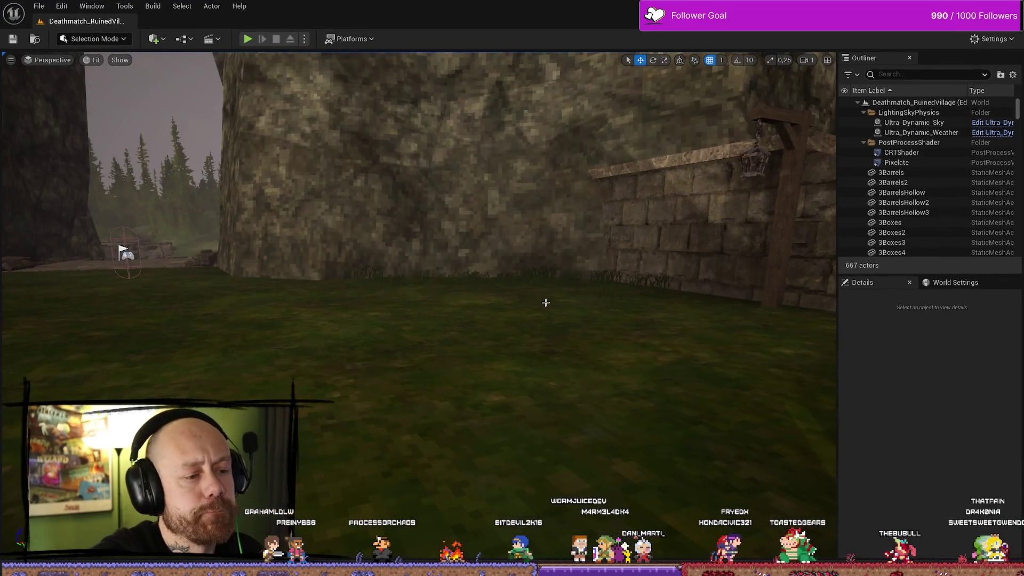
pyautogui.hotkey('ctrl', 'space')
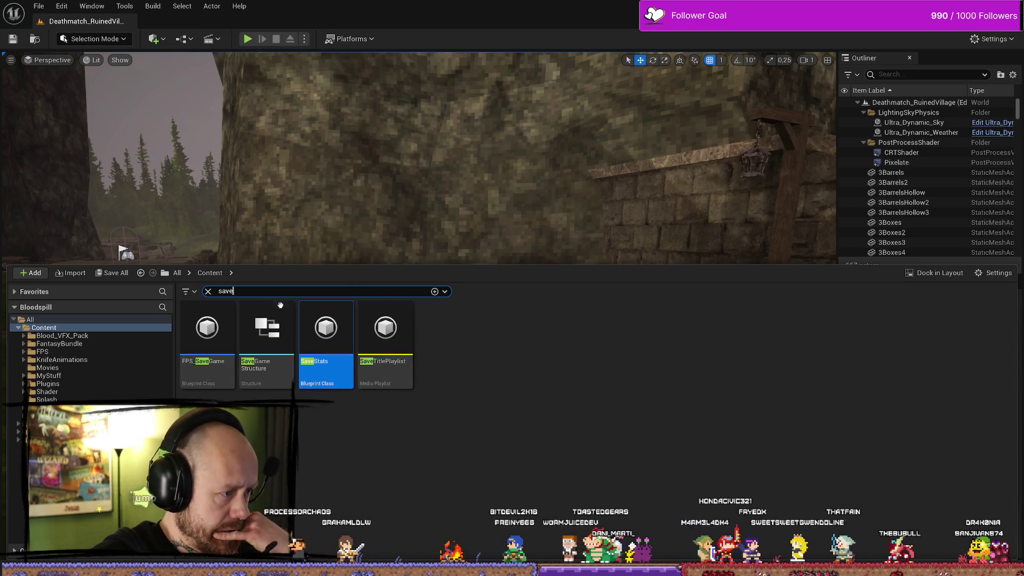
pyautogui.press('BackSpace')
pyautogui.press('BackSpace')
pyautogui.press('BackSpace')
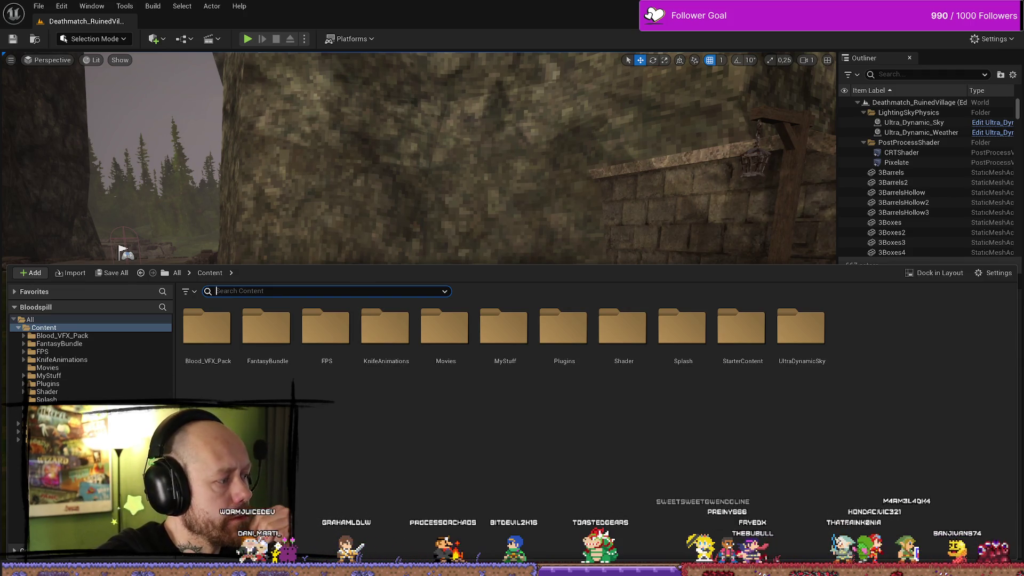
# - Set the stats Print String duration in AC_PlayerStateInfo to 7.0 and save the blueprint
pyautogui.hotkey('alt', 'Tab')
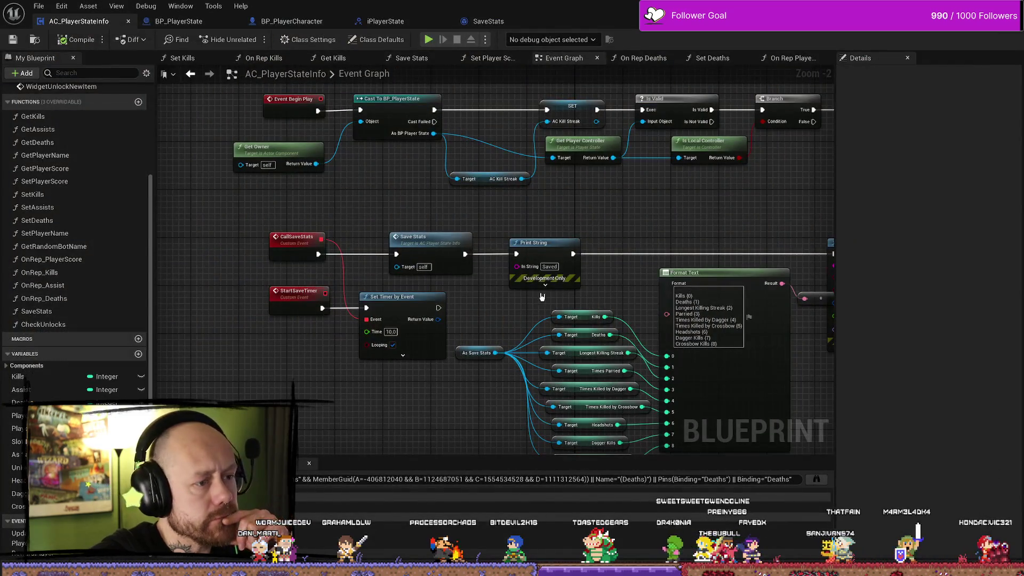
pyautogui.moveTo(581, 287)
pyautogui.mouseDown()
pyautogui.moveTo(595, 201)
pyautogui.moveTo(542, 201)
pyautogui.moveTo(462, 171)
pyautogui.moveTo(532, 192)
pyautogui.mouseUp()
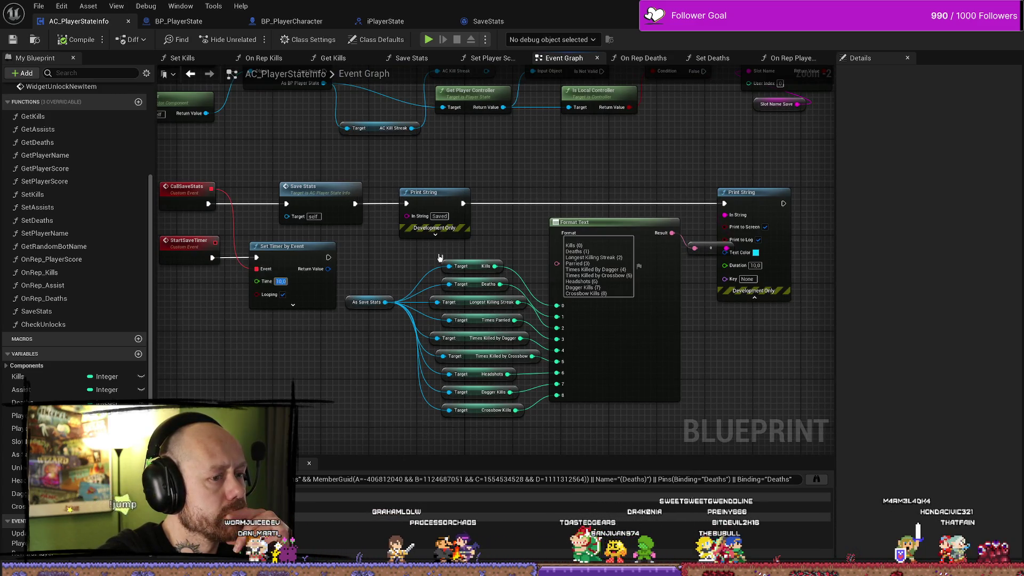
pyautogui.moveTo(780, 266); pyautogui.dragTo(669, 274)
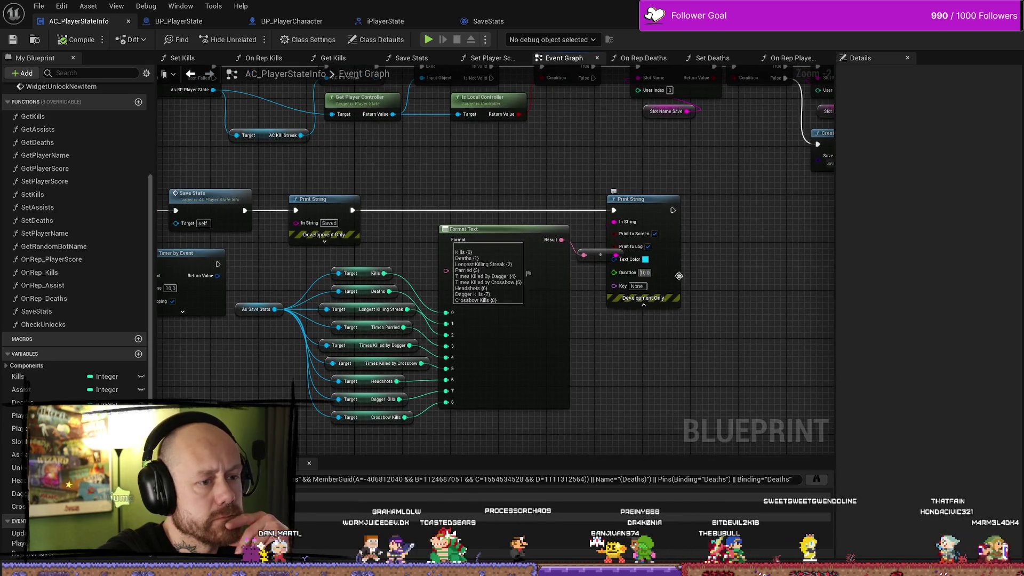
pyautogui.click(645, 272)
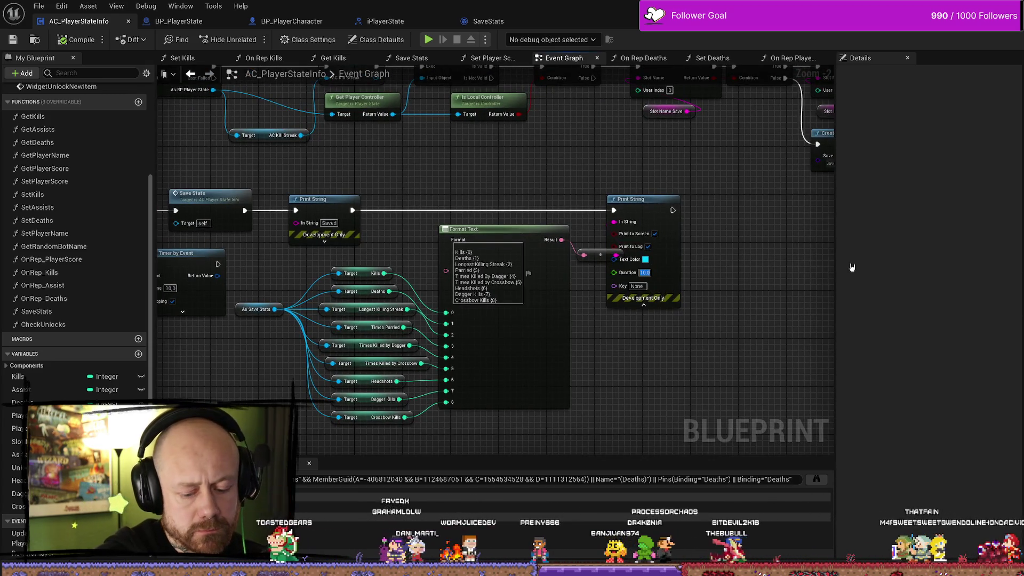
pyautogui.write('7')
pyautogui.press('Return')
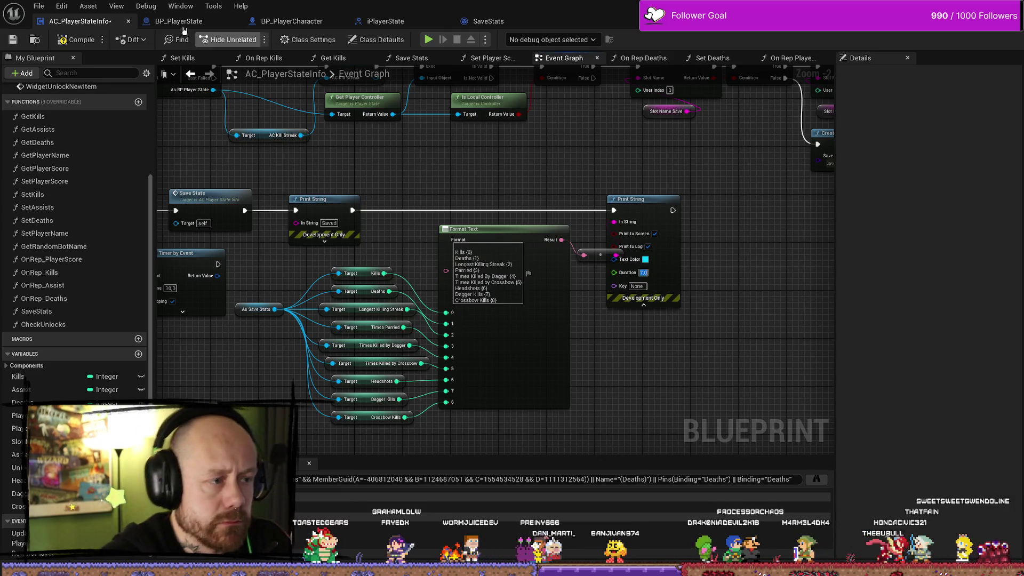
pyautogui.click(19, 42)
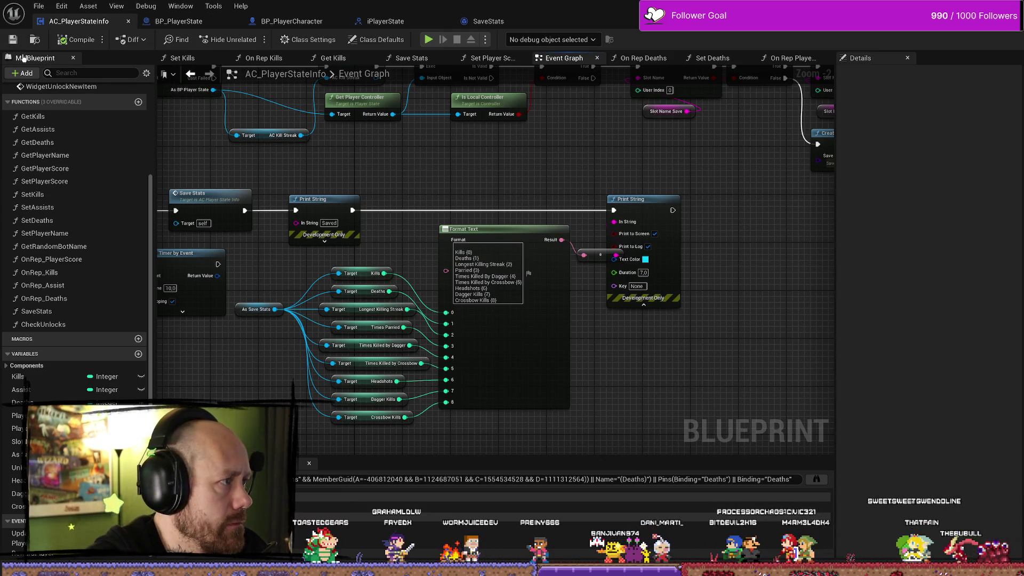
# - Nudge the second Print String node right, then view iPlayerState's read-only Add Kill graph
pyautogui.moveTo(581, 179); pyautogui.dragTo(619, 179)
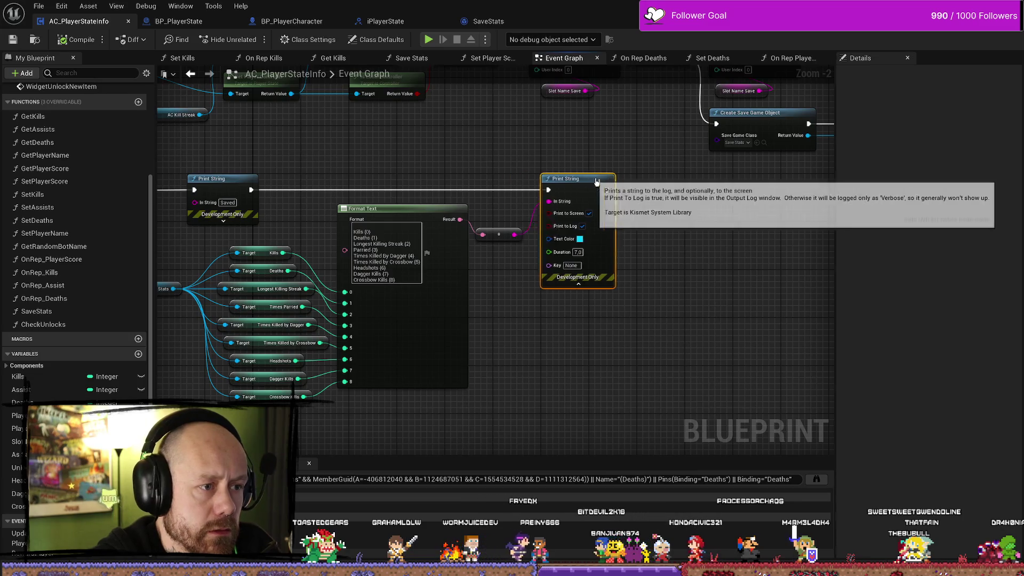
pyautogui.scroll(-2, 463, 151)
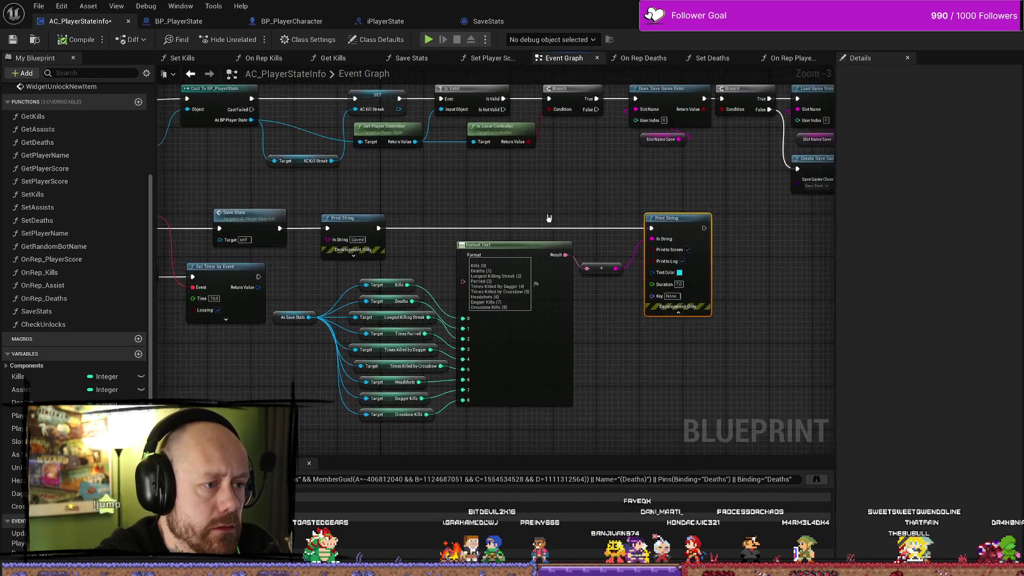
pyautogui.moveTo(578, 198); pyautogui.dragTo(537, 203)
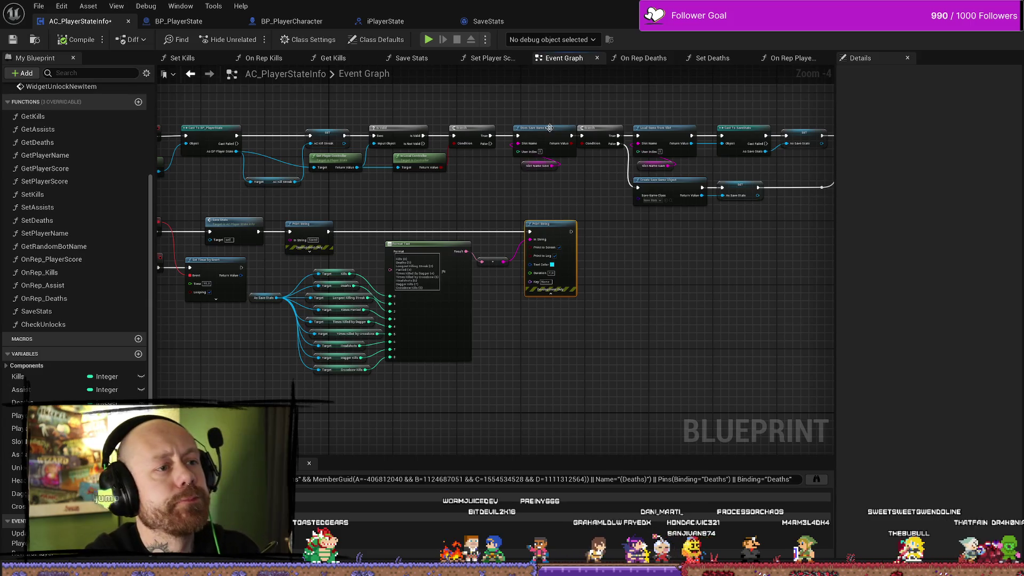
pyautogui.click(335, 24)
pyautogui.click(385, 22)
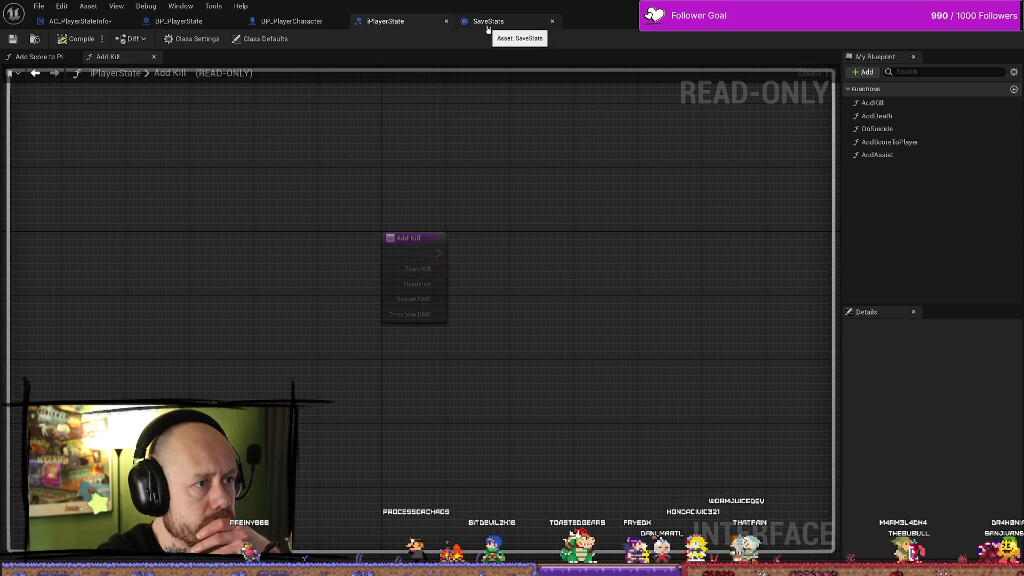
# - Review BP_PlayerCharacter's Damage Player graph and shift its Print String and Get Display Name nodes left
pyautogui.click(288, 21)
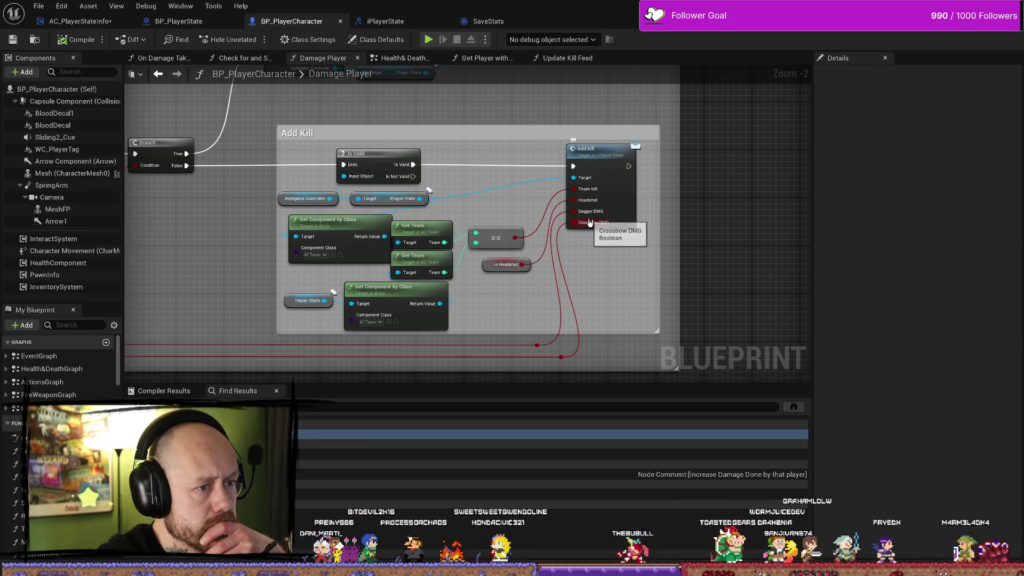
pyautogui.moveTo(175, 283)
pyautogui.mouseDown()
pyautogui.moveTo(247, 271)
pyautogui.moveTo(453, 277)
pyautogui.moveTo(789, 304)
pyautogui.moveTo(657, 309)
pyautogui.moveTo(437, 283)
pyautogui.moveTo(576, 299)
pyautogui.moveTo(555, 276)
pyautogui.mouseUp()
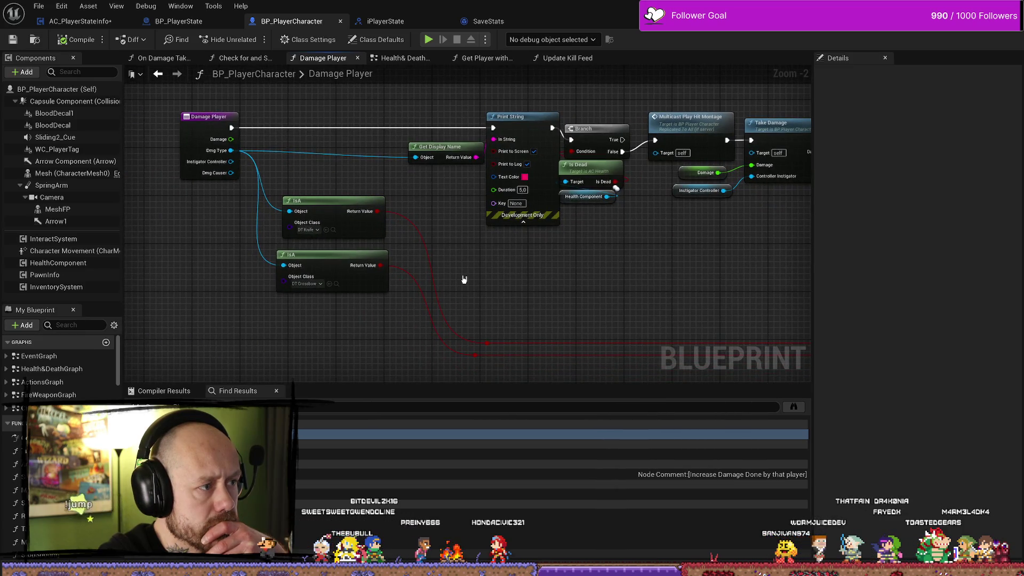
pyautogui.scroll(-3, 585, 264)
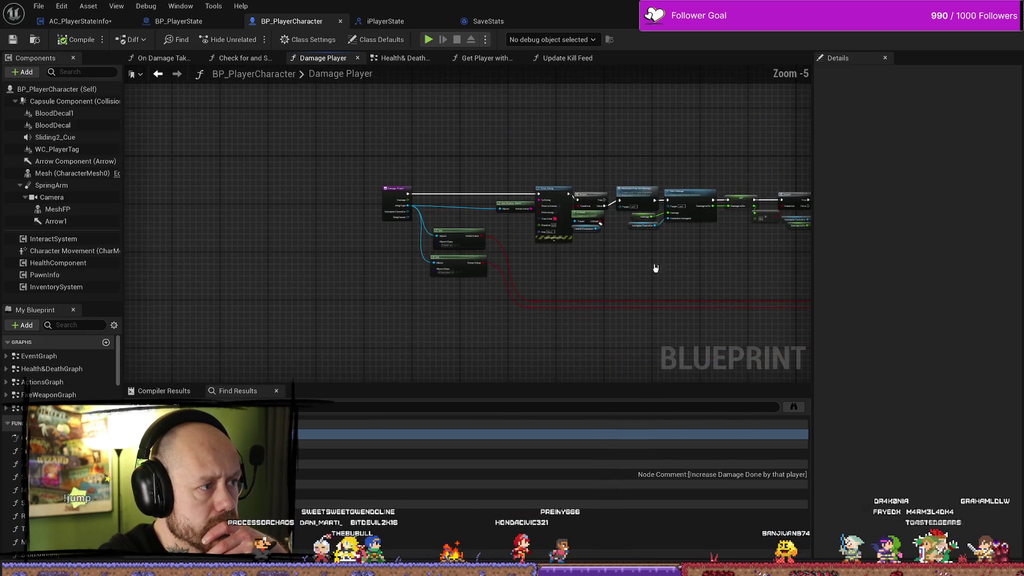
pyautogui.moveTo(654, 267); pyautogui.dragTo(458, 251)
pyautogui.scroll(2, 400, 247)
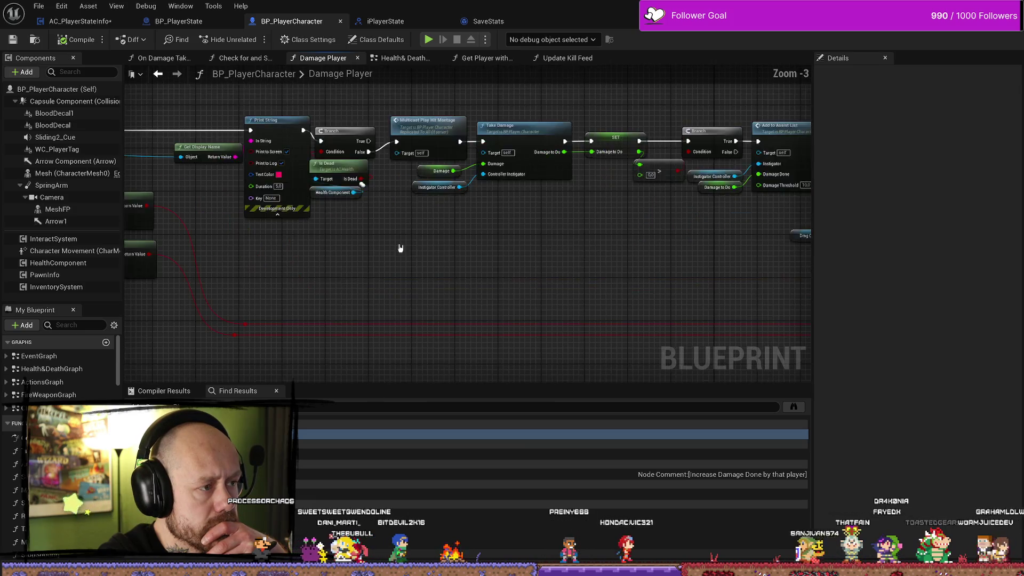
pyautogui.moveTo(414, 173); pyautogui.dragTo(377, 173)
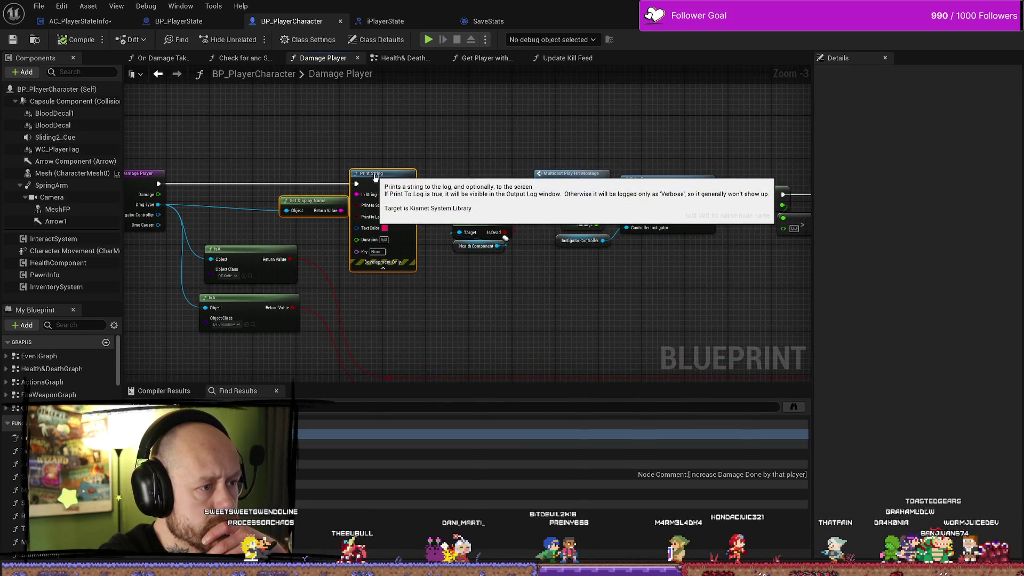
pyautogui.click(469, 323)
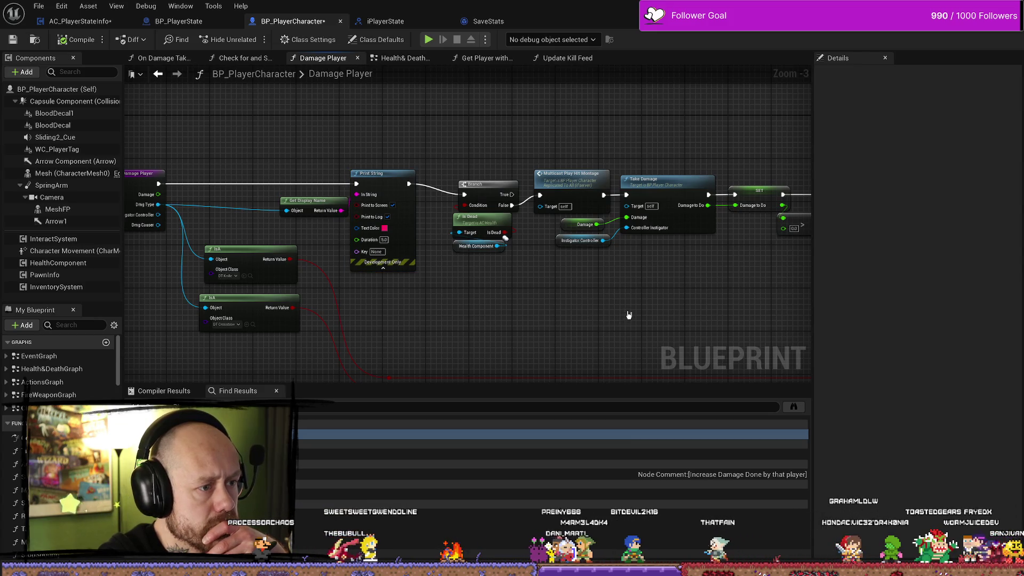
# - Check the Add Kill call and its interface definition, then view BP_PlayerState's Add Kill event
pyautogui.moveTo(629, 315); pyautogui.dragTo(289, 254)
pyautogui.moveTo(790, 320)
pyautogui.mouseDown()
pyautogui.moveTo(698, 251)
pyautogui.moveTo(160, 240)
pyautogui.mouseUp()
pyautogui.scroll(-1, 517, 259)
pyautogui.scroll(2, 542, 233)
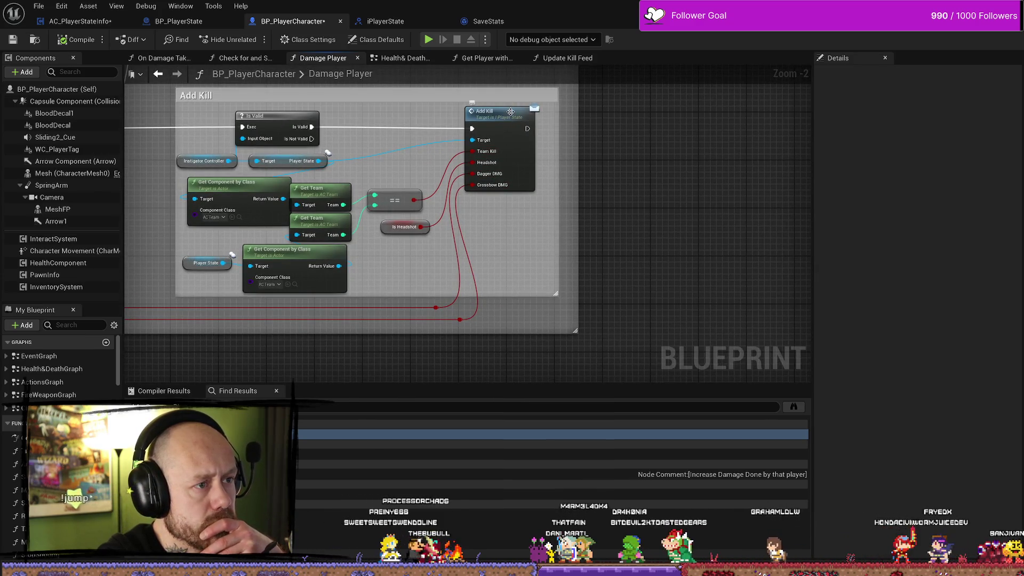
pyautogui.click(395, 23)
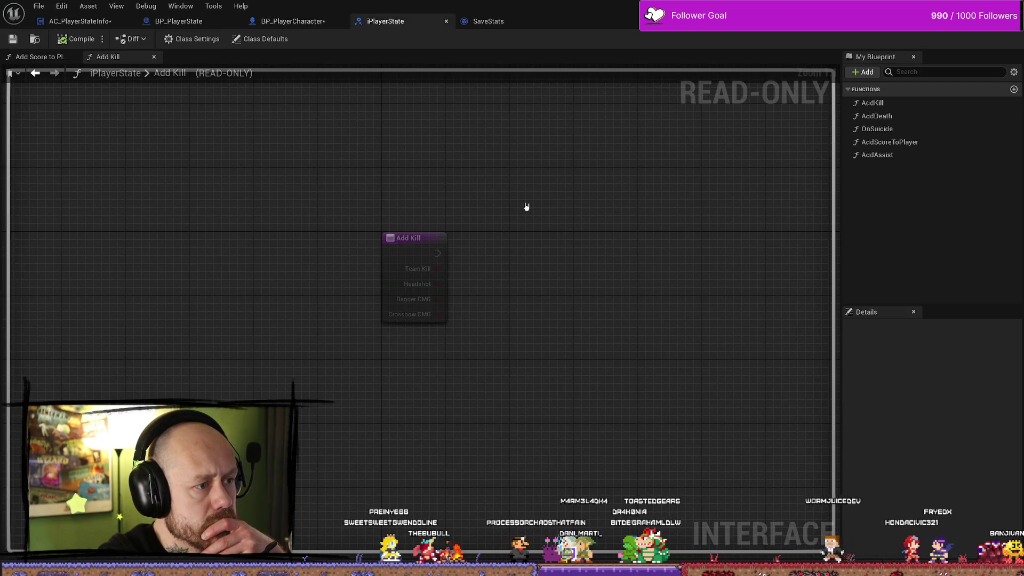
pyautogui.click(304, 22)
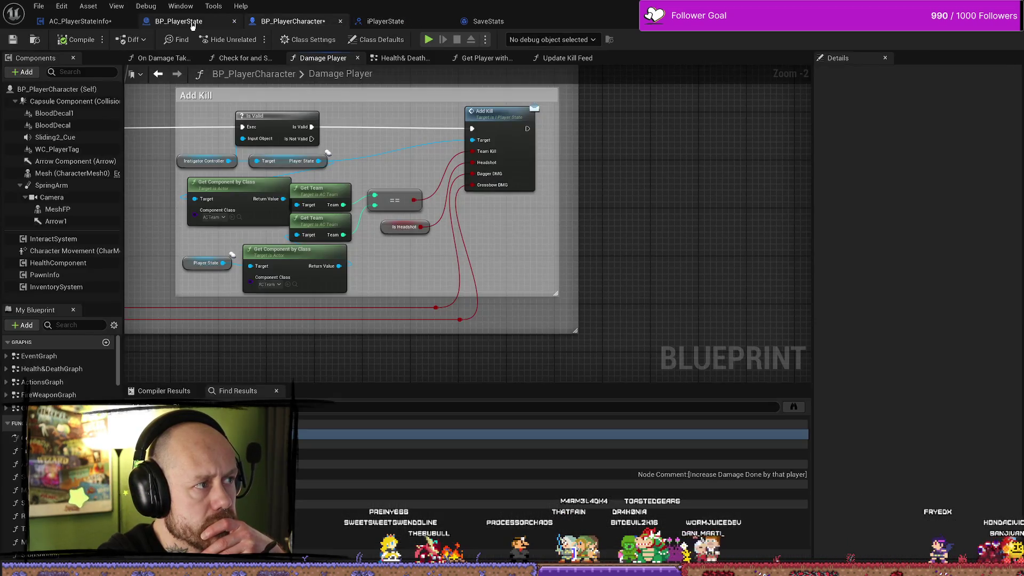
pyautogui.click(179, 21)
pyautogui.moveTo(312, 262)
pyautogui.mouseDown()
pyautogui.moveTo(567, 247)
pyautogui.moveTo(599, 219)
pyautogui.moveTo(379, 217)
pyautogui.moveTo(363, 178)
pyautogui.mouseUp()
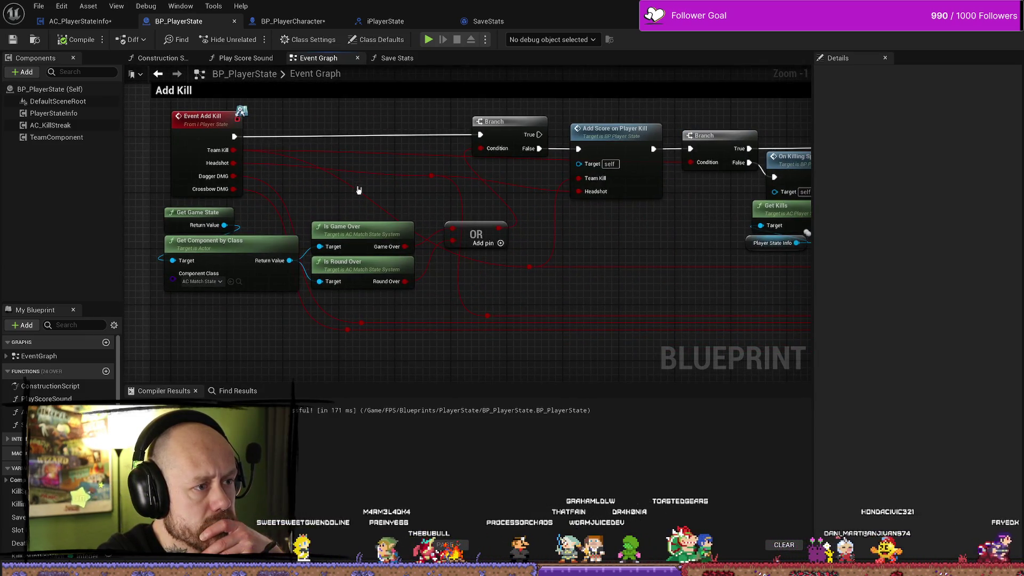
# - Follow BP_PlayerState's Add Kill chain through Select, Set Kills and Increase Kill Streak to Force Net Update
pyautogui.moveTo(564, 302)
pyautogui.mouseDown()
pyautogui.moveTo(454, 246)
pyautogui.moveTo(444, 261)
pyautogui.mouseUp()
pyautogui.moveTo(801, 304); pyautogui.dragTo(541, 308)
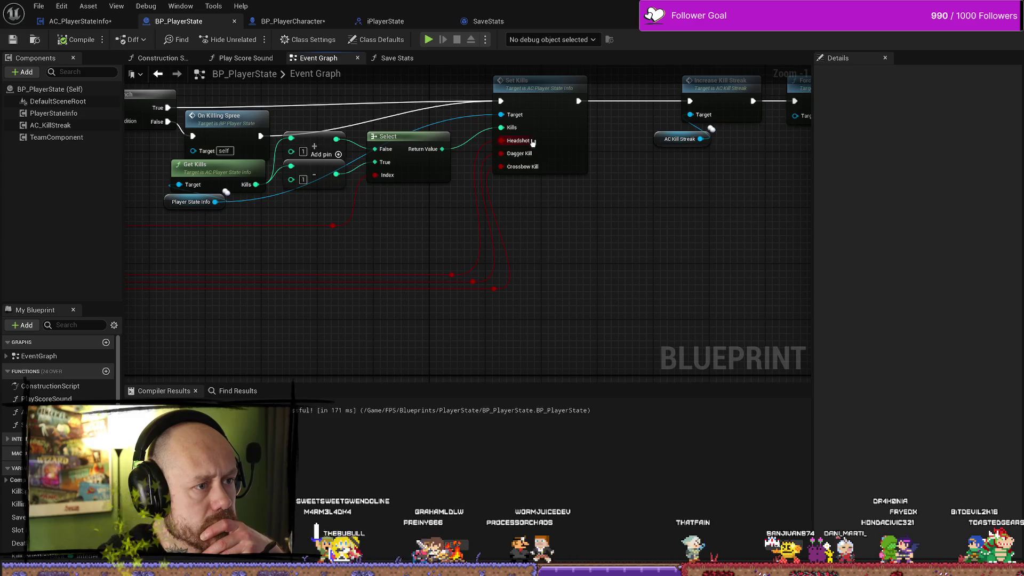
pyautogui.moveTo(704, 240); pyautogui.dragTo(617, 250)
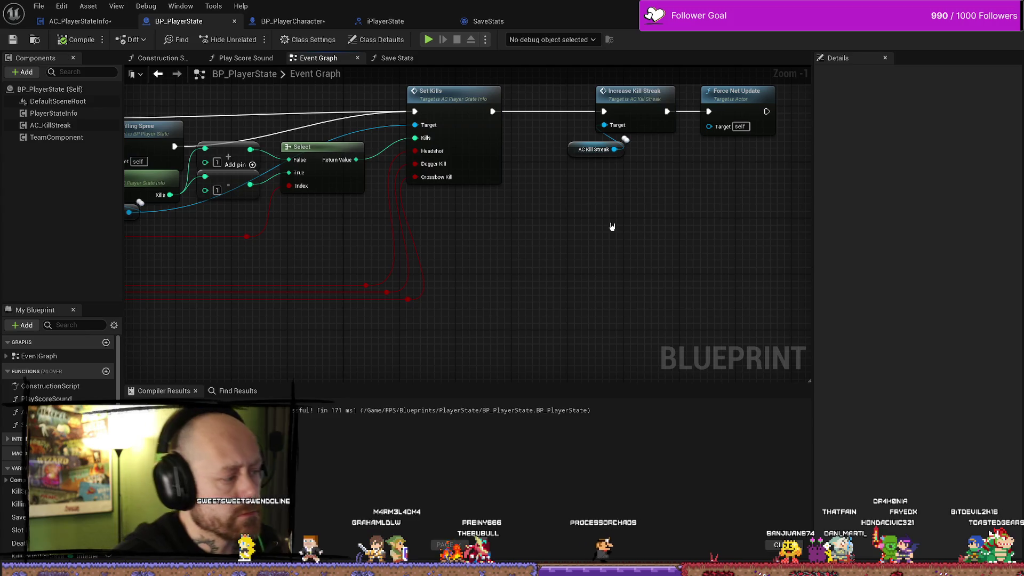
pyautogui.moveTo(612, 228)
pyautogui.mouseDown()
pyautogui.moveTo(544, 286)
pyautogui.moveTo(501, 207)
pyautogui.mouseUp()
# - Nudge the Increase Kill Streak and Force Net Update nodes closer to Set Kills
pyautogui.moveTo(508, 155); pyautogui.dragTo(587, 230)
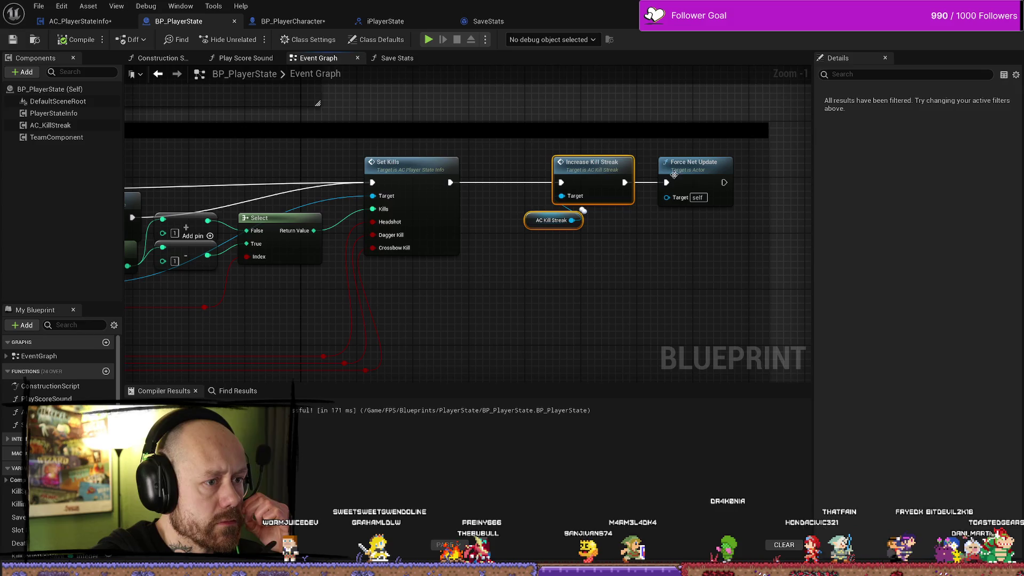
pyautogui.click(712, 292)
pyautogui.moveTo(712, 292); pyautogui.dragTo(578, 206)
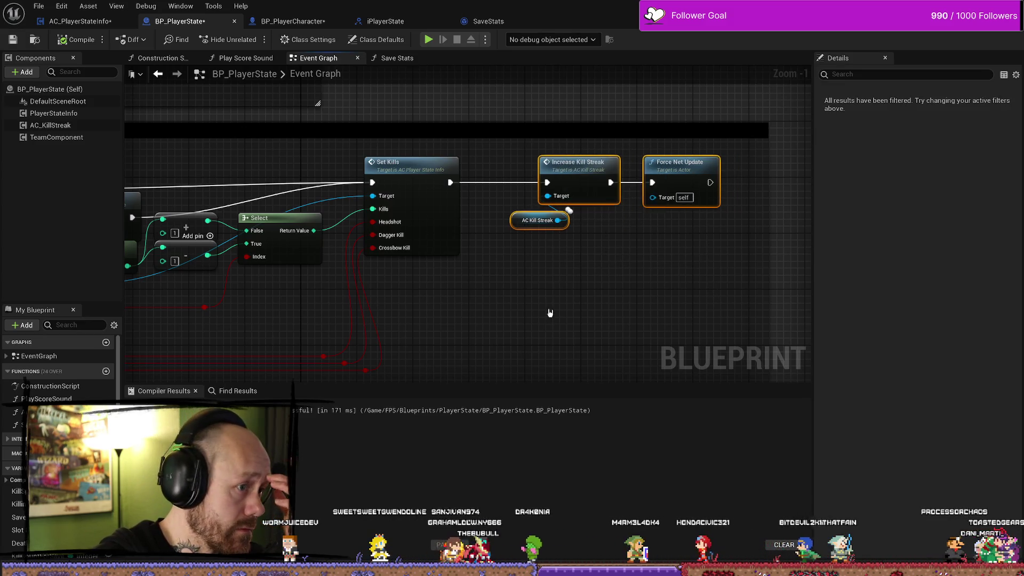
pyautogui.moveTo(427, 172); pyautogui.dragTo(486, 172)
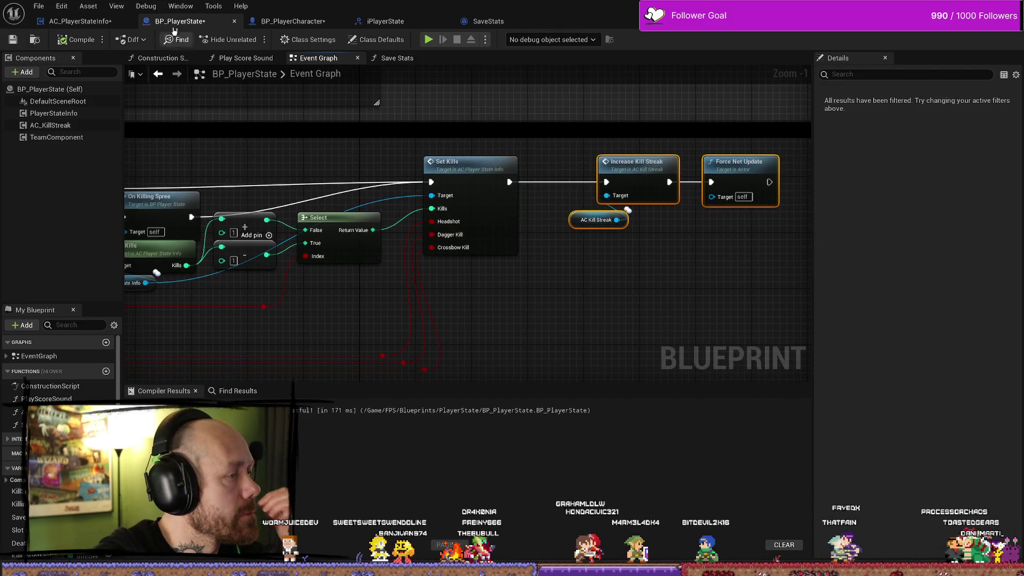
pyautogui.click(81, 22)
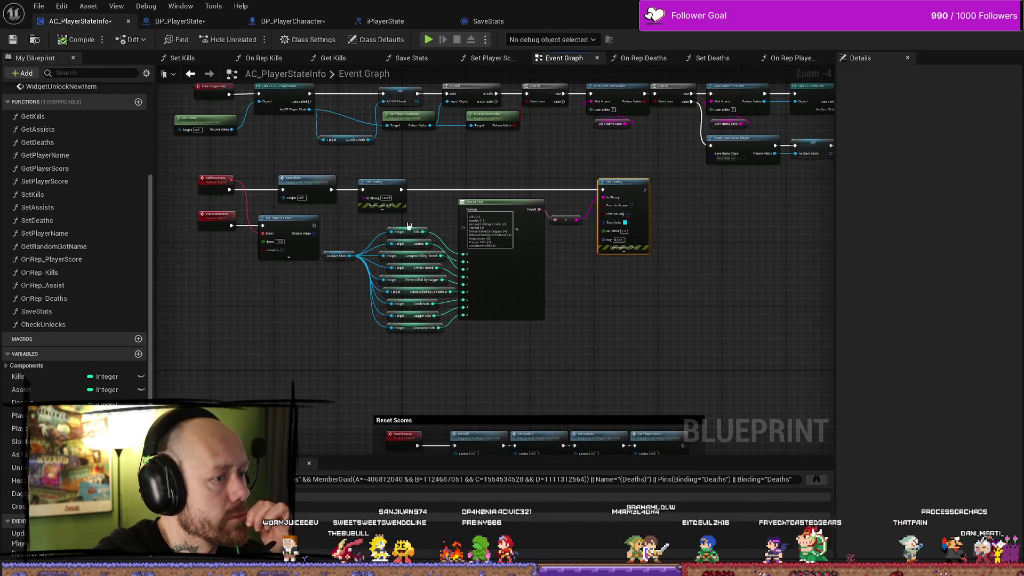
# - Inspect the Headshot variable, then open Get Kills and inspect the Kills variable
pyautogui.moveTo(501, 177); pyautogui.dragTo(508, 180)
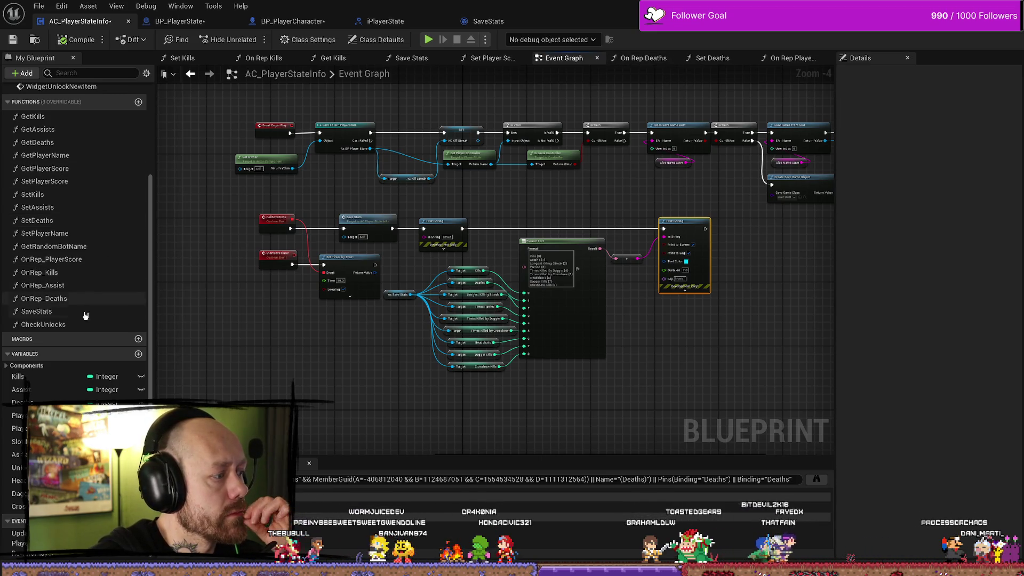
pyautogui.click(17, 480)
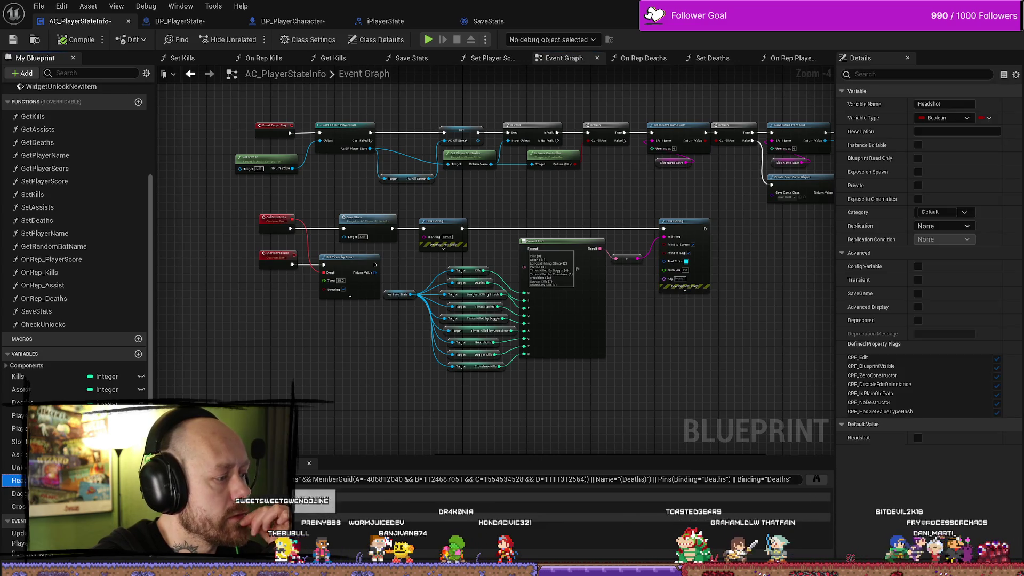
pyautogui.doubleClick(33, 116)
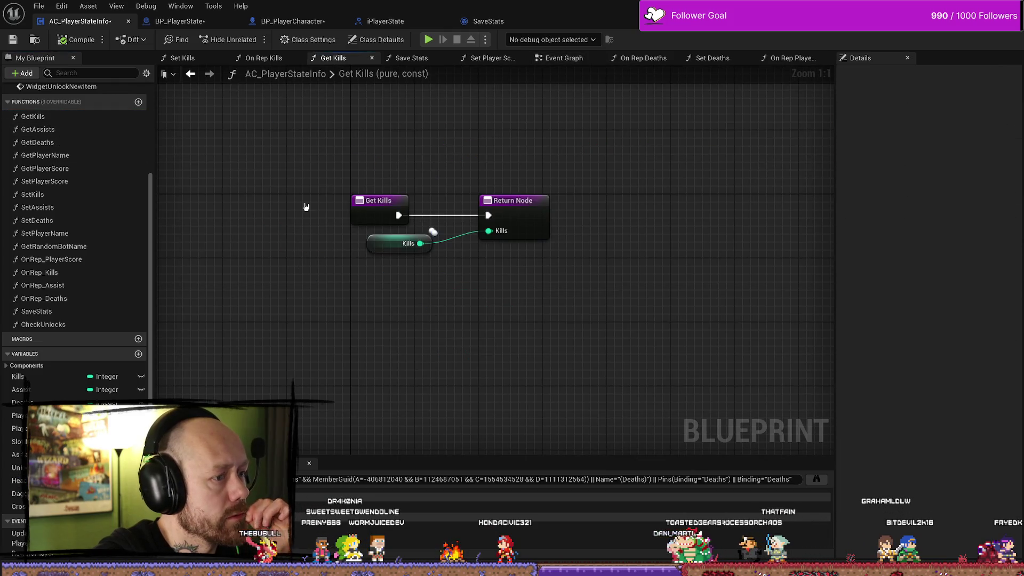
pyautogui.click(397, 313)
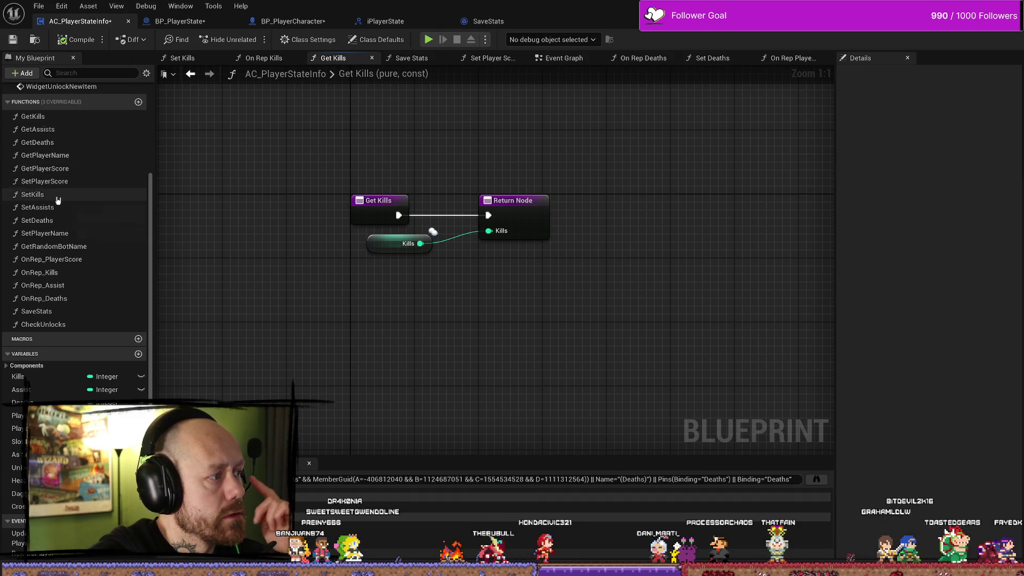
pyautogui.moveTo(377, 122)
pyautogui.mouseDown()
pyautogui.moveTo(441, 282)
pyautogui.moveTo(585, 298)
pyautogui.mouseUp()
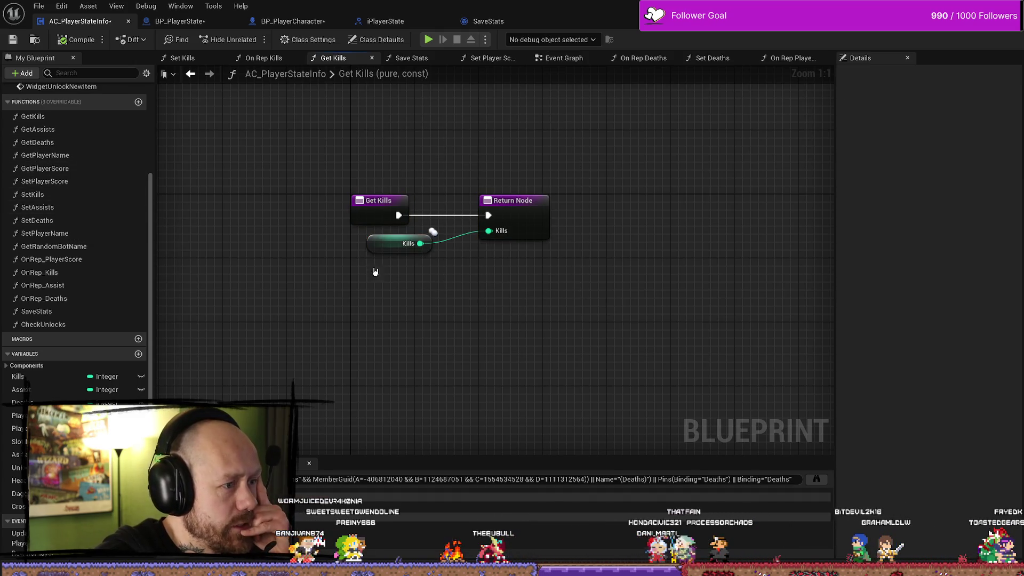
pyautogui.click(370, 242)
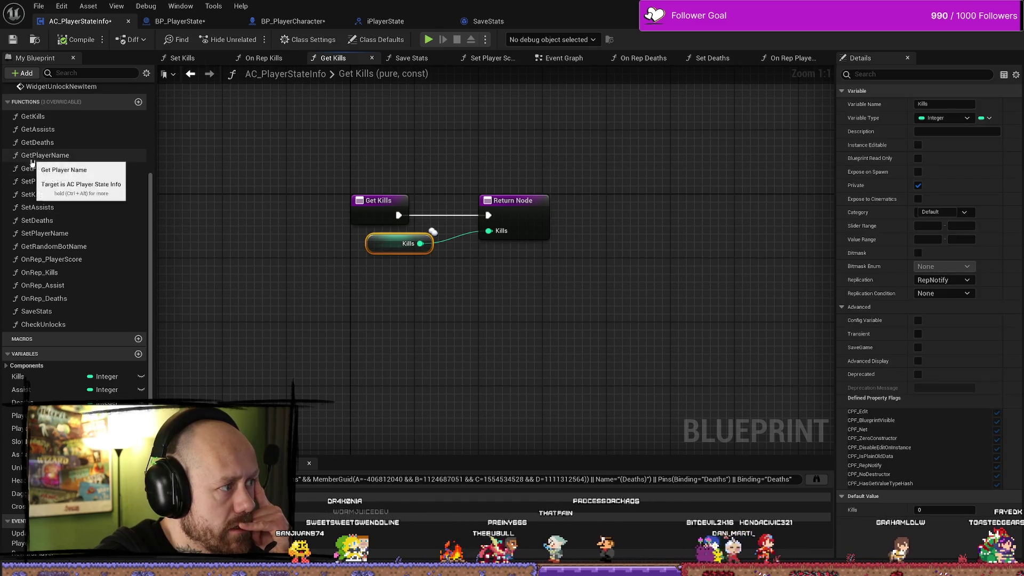
# - Open Set Kills and inspect the SET w/ Notify Kills node and the SET Headshot node's advanced details
pyautogui.doubleClick(33, 194)
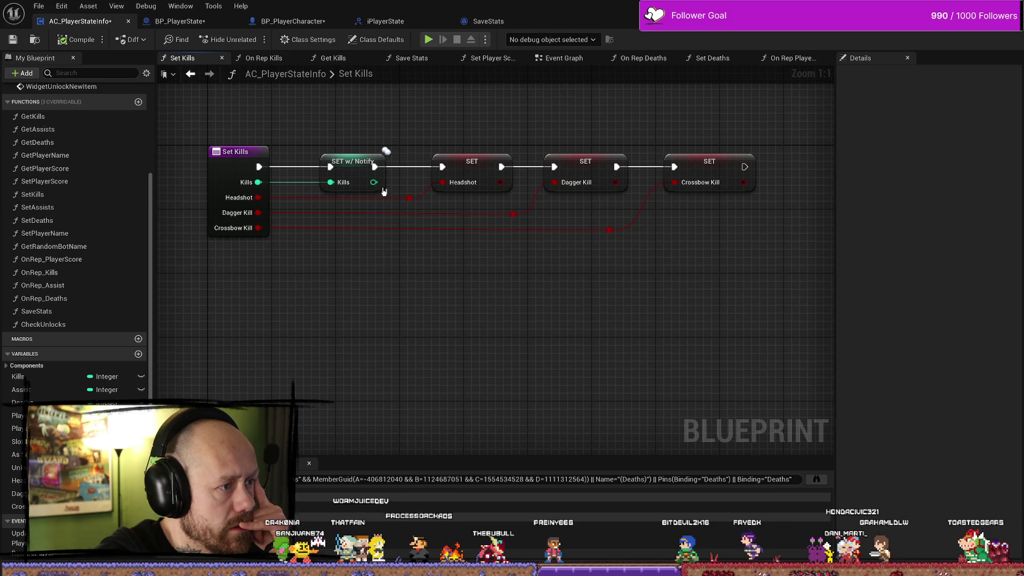
pyautogui.click(352, 170)
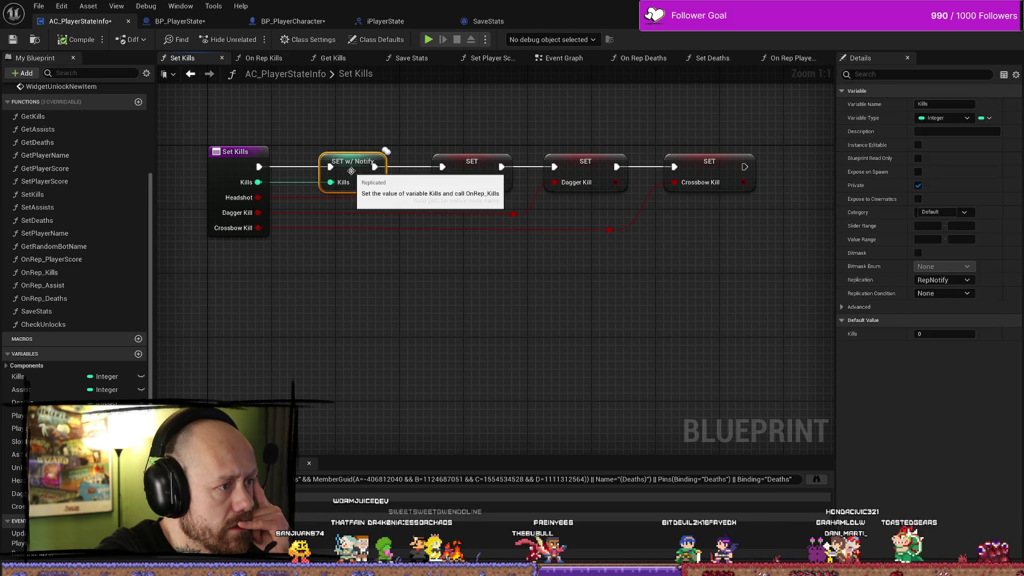
pyautogui.click(386, 270)
pyautogui.moveTo(387, 270); pyautogui.dragTo(419, 284)
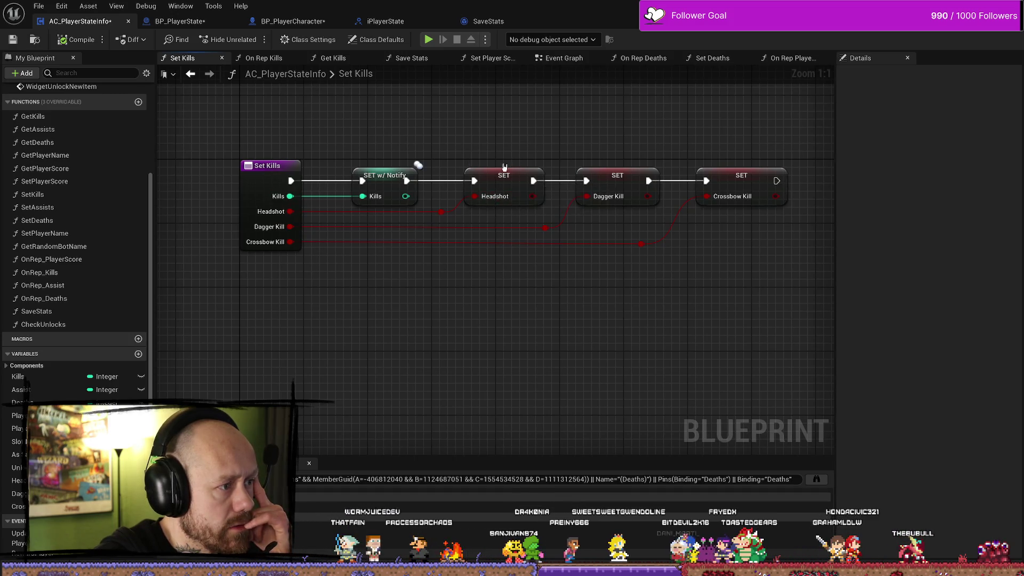
pyautogui.click(490, 176)
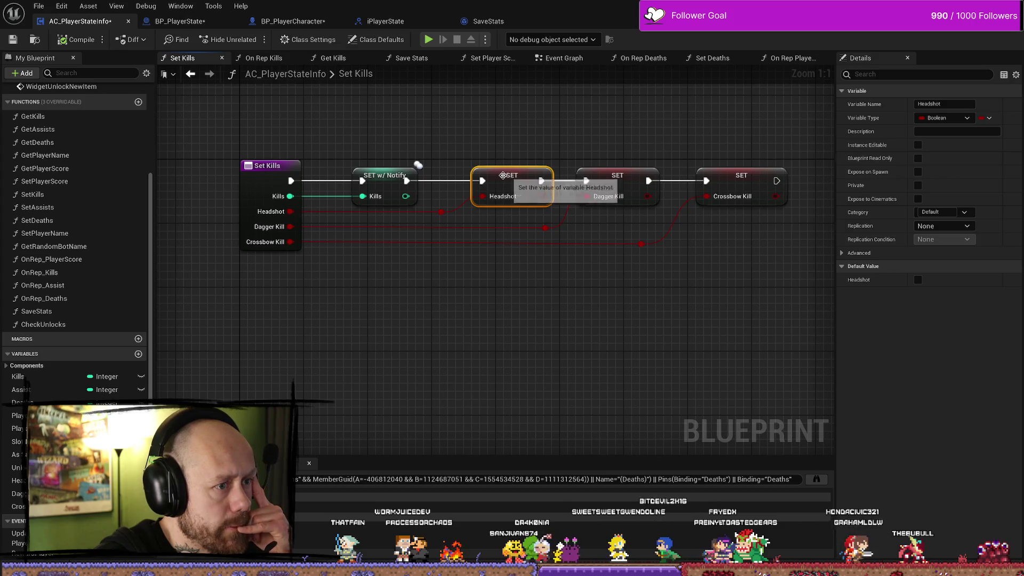
pyautogui.moveTo(490, 176); pyautogui.dragTo(479, 176)
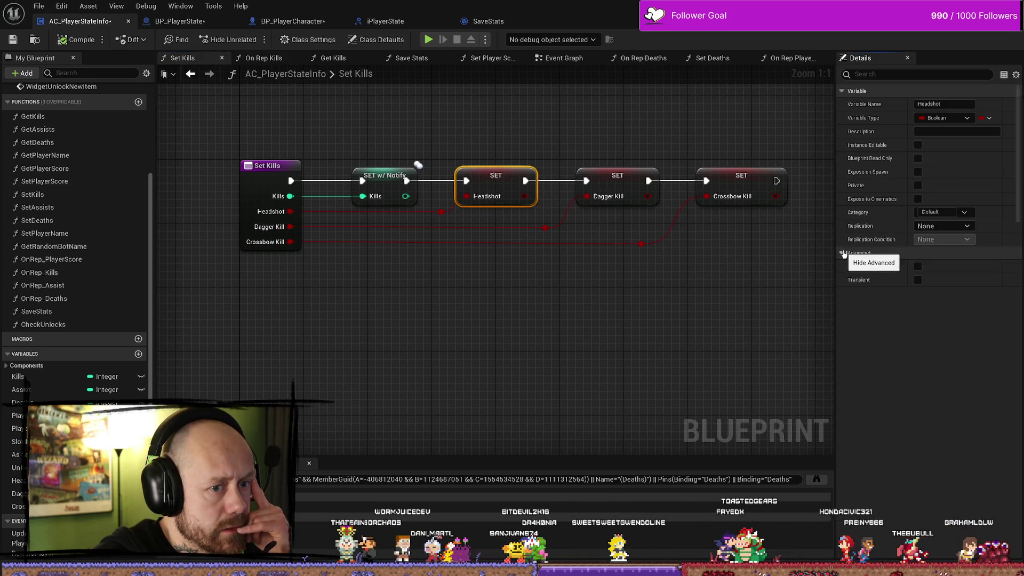
pyautogui.click(900, 253)
pyautogui.moveTo(763, 323); pyautogui.dragTo(639, 324)
# - Reselect the SET Headshot node, recentre on the entry node, and inspect the Headshot variable's properties
pyautogui.click(393, 133)
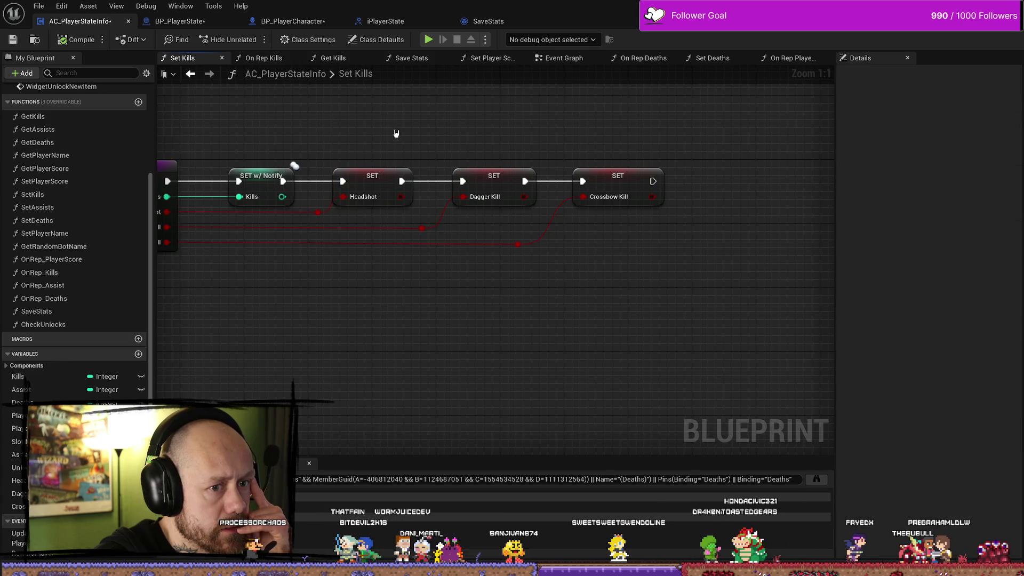
pyautogui.click(367, 184)
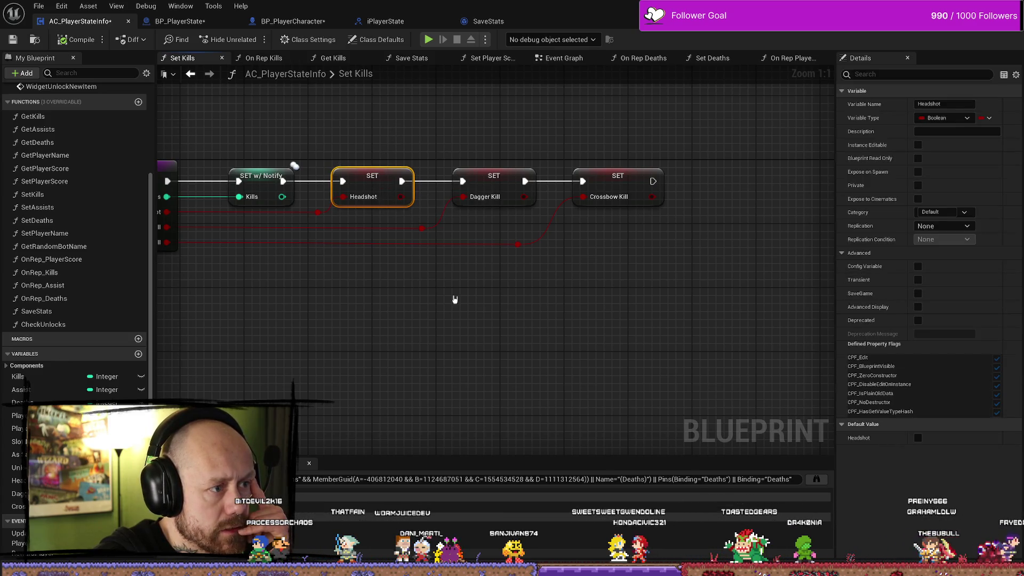
pyautogui.moveTo(365, 313)
pyautogui.mouseDown()
pyautogui.moveTo(487, 318)
pyautogui.moveTo(579, 299)
pyautogui.mouseUp()
pyautogui.rightClick(579, 300)
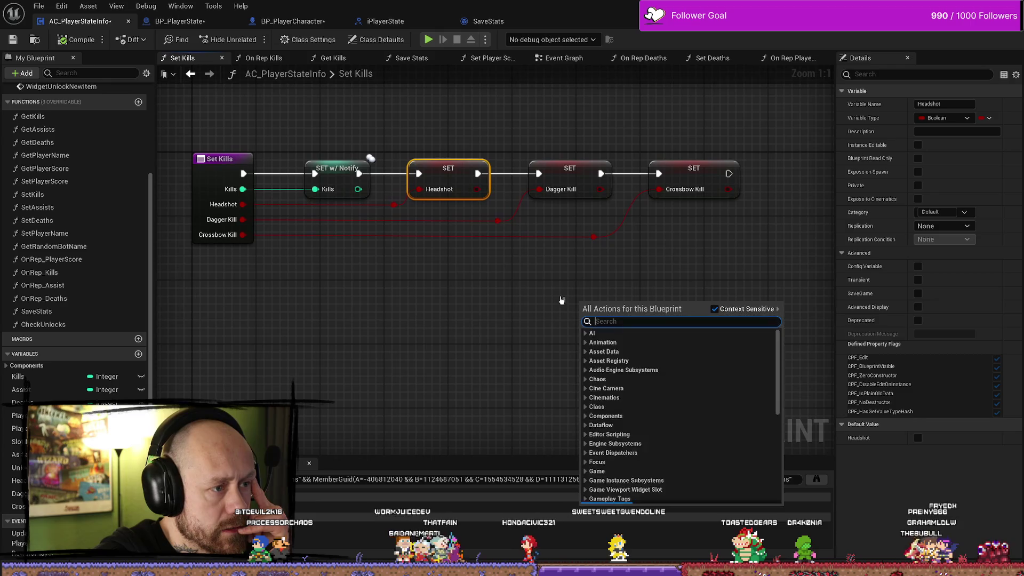
pyautogui.press('Escape')
pyautogui.click(473, 287)
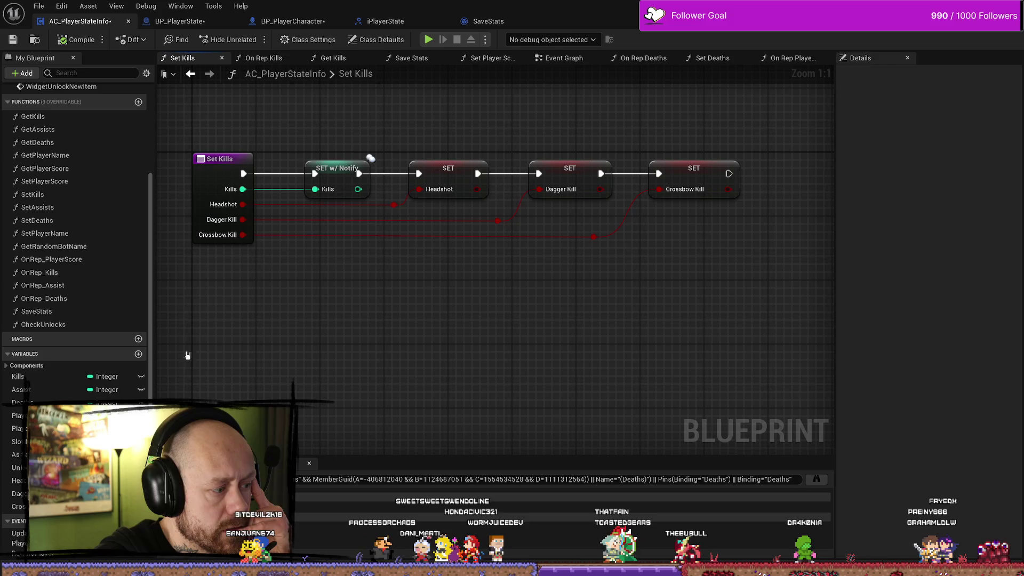
pyautogui.click(17, 480)
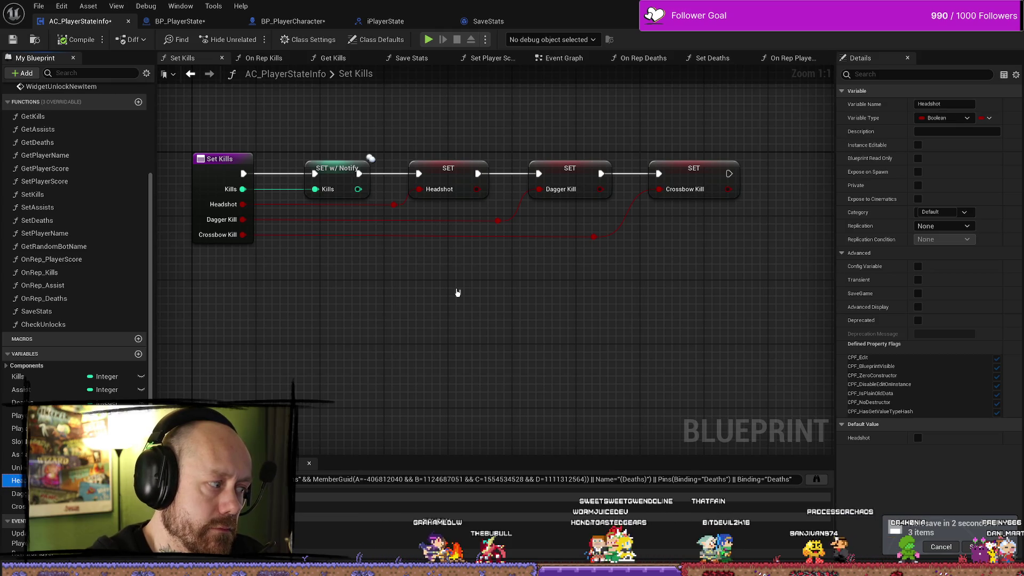
# - Set the Headshot variable's replication to RepNotify
pyautogui.click(441, 178)
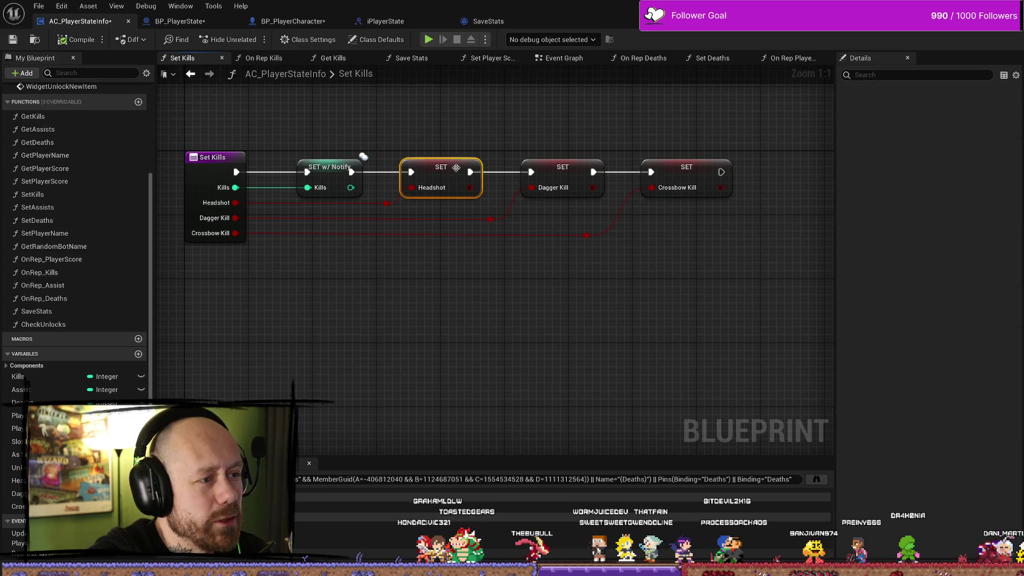
pyautogui.click(942, 227)
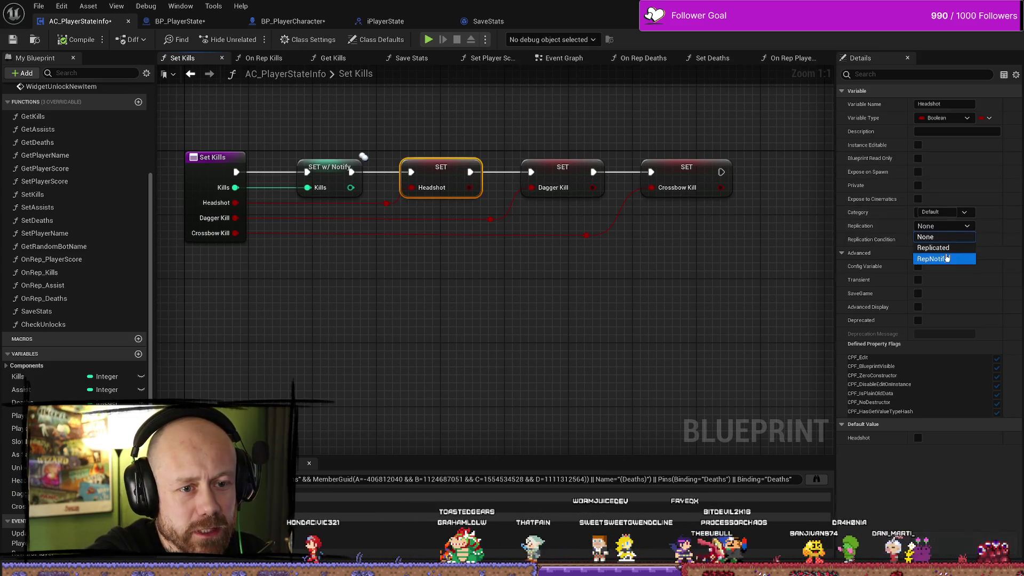
pyautogui.click(944, 260)
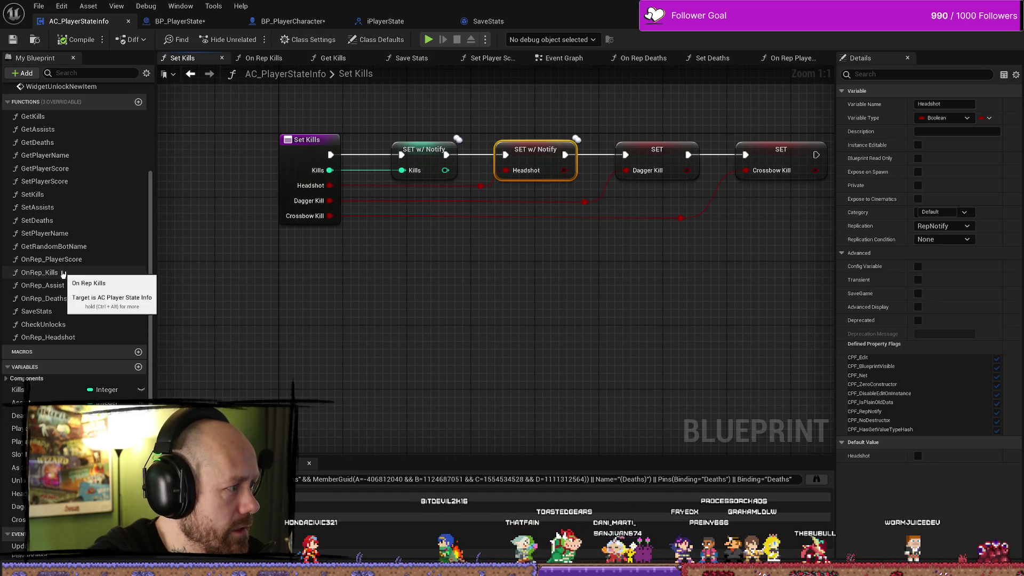
# - Delete the Headshot branch section from On Rep Kills, leaving Is Valid feeding the Dagger Kill branch
pyautogui.doubleClick(43, 273)
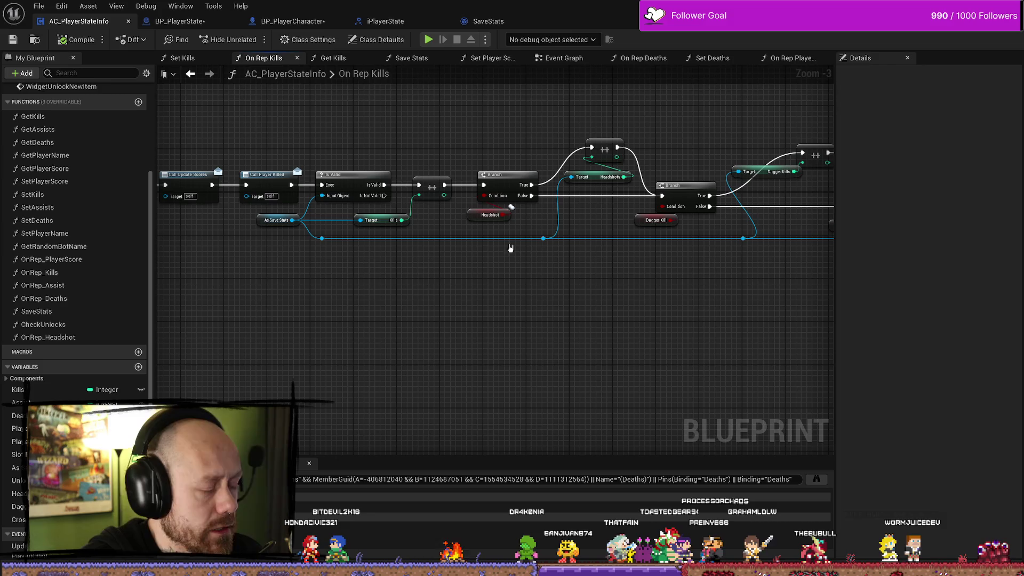
pyautogui.moveTo(469, 147)
pyautogui.mouseDown()
pyautogui.moveTo(527, 219)
pyautogui.moveTo(705, 228)
pyautogui.mouseUp()
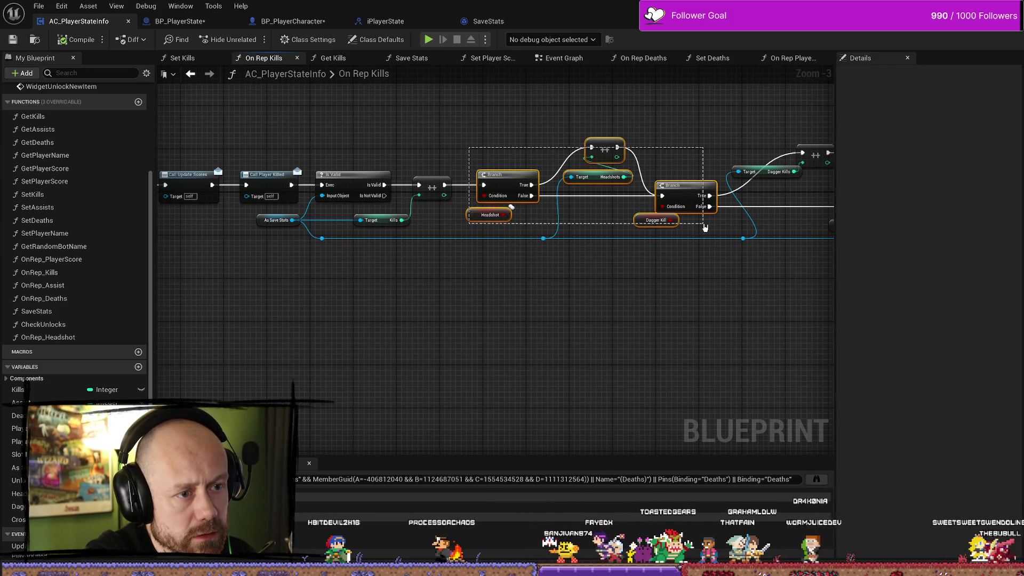
pyautogui.moveTo(472, 99)
pyautogui.mouseDown()
pyautogui.moveTo(421, 184)
pyautogui.moveTo(348, 219)
pyautogui.moveTo(616, 221)
pyautogui.moveTo(605, 227)
pyautogui.mouseUp()
pyautogui.press('Delete')
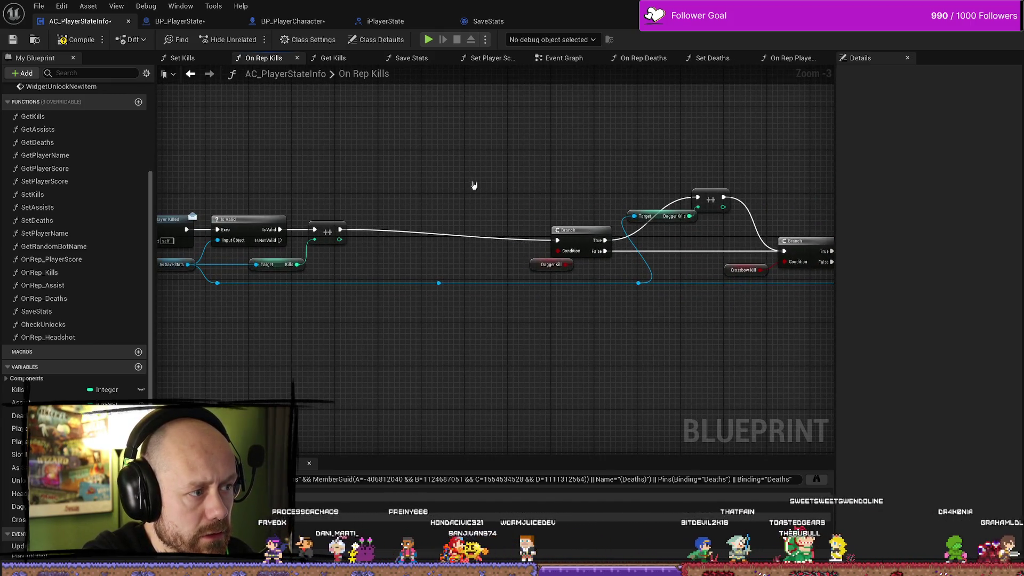
pyautogui.moveTo(473, 187)
pyautogui.mouseDown()
pyautogui.moveTo(260, 175)
pyautogui.moveTo(683, 163)
pyautogui.mouseUp()
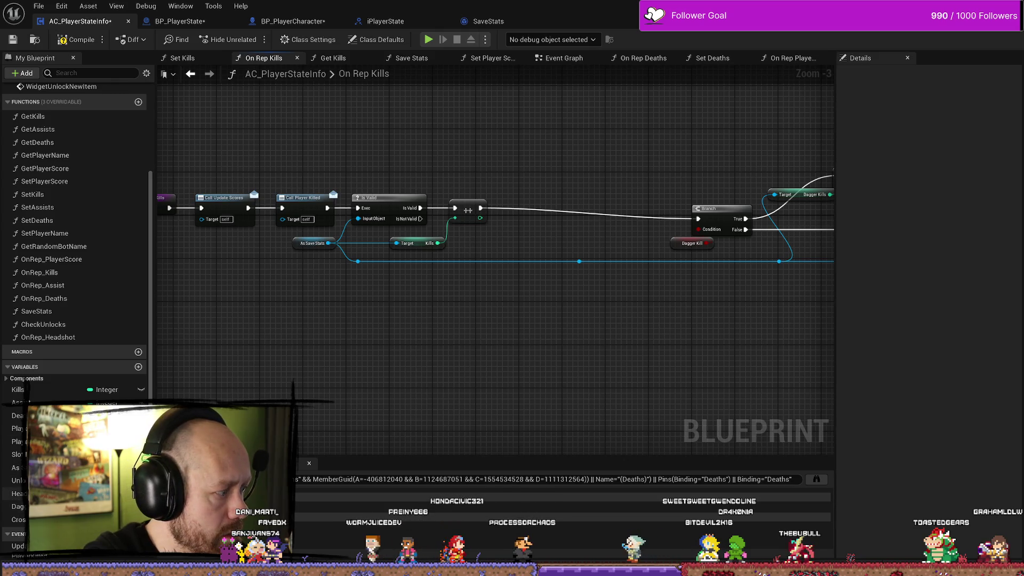
# - Paste the copied Branch and Headshots increment nodes into On Rep Headshot and wire the entry to the Branch
pyautogui.doubleClick(48, 337)
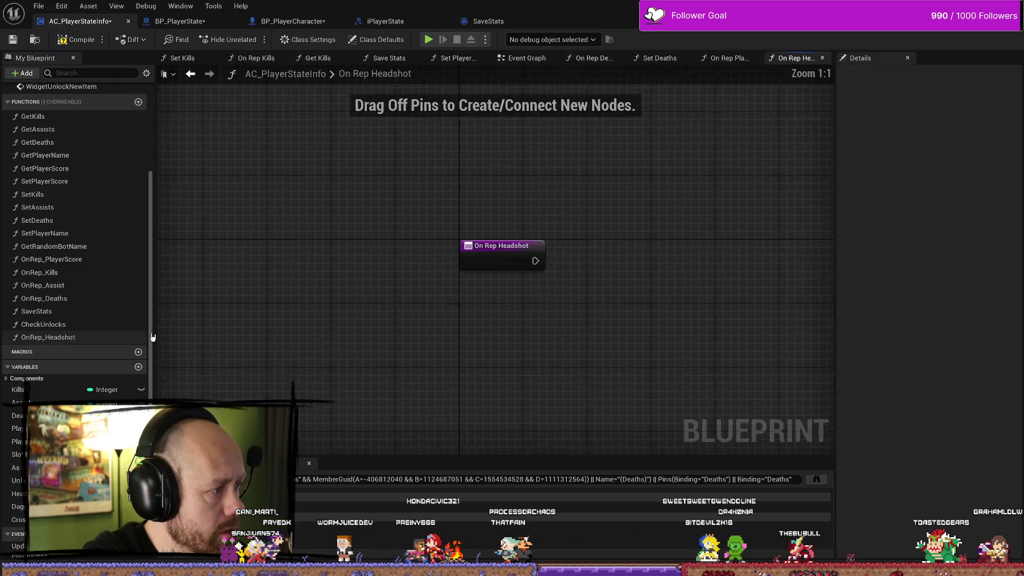
pyautogui.hotkey('ctrl', 'v')
pyautogui.moveTo(601, 328)
pyautogui.mouseDown()
pyautogui.moveTo(533, 241)
pyautogui.moveTo(507, 179)
pyautogui.mouseUp()
pyautogui.moveTo(458, 145); pyautogui.dragTo(441, 183)
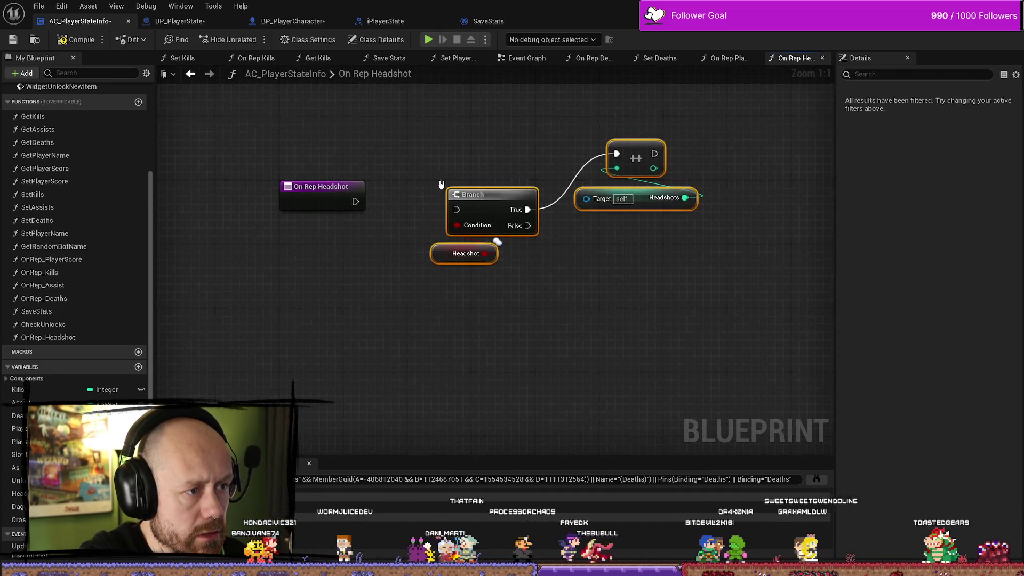
pyautogui.moveTo(355, 201)
pyautogui.mouseDown()
pyautogui.moveTo(473, 213)
pyautogui.moveTo(456, 214)
pyautogui.mouseUp()
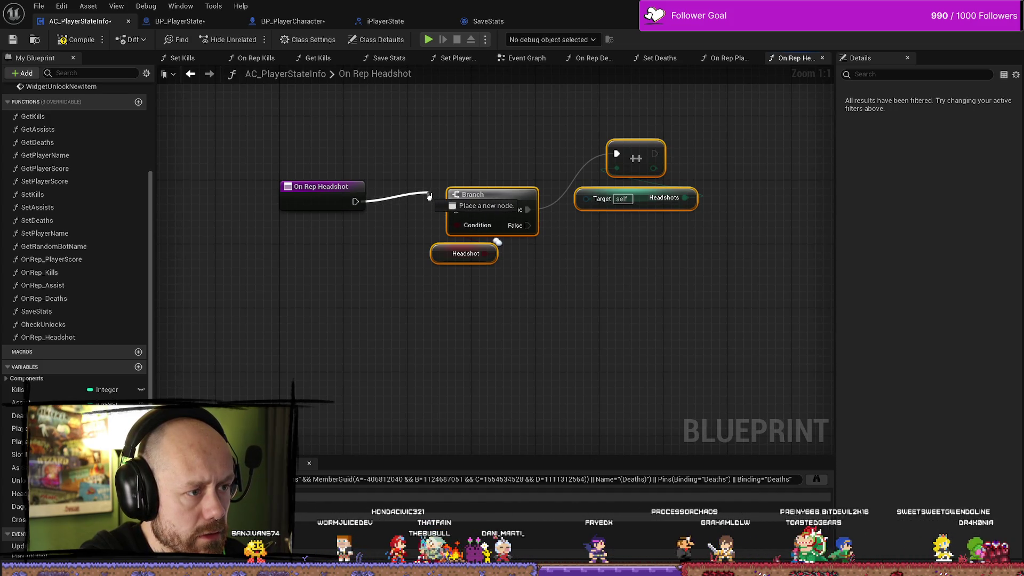
# - Delete the pasted Branch and Headshot nodes, keeping the Headshots increment, and return to On Rep Kills
pyautogui.click(493, 160)
pyautogui.moveTo(493, 161)
pyautogui.mouseDown()
pyautogui.moveTo(499, 291)
pyautogui.moveTo(638, 162)
pyautogui.moveTo(520, 265)
pyautogui.mouseUp()
pyautogui.press('Delete')
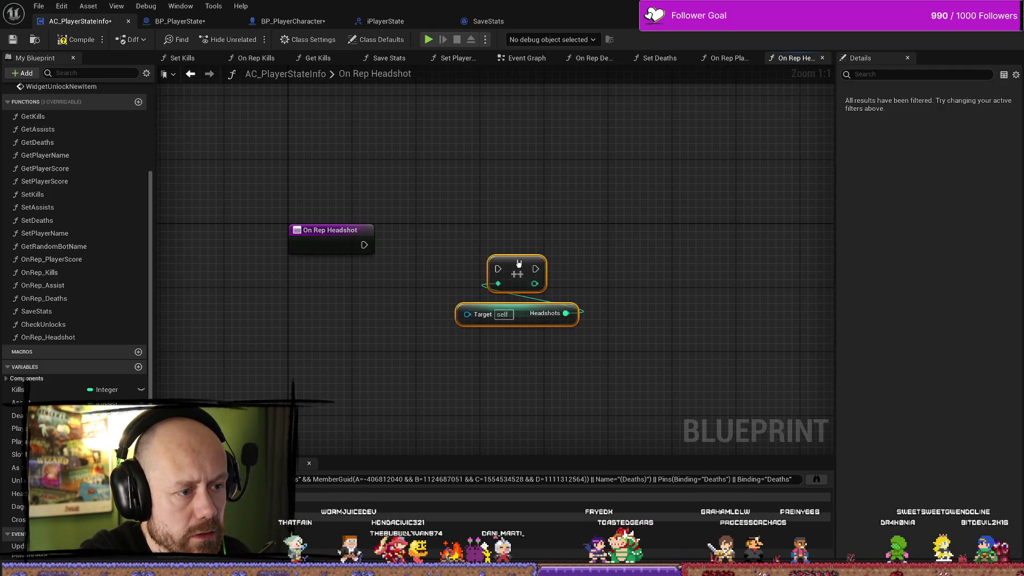
pyautogui.click(466, 219)
pyautogui.hotkey('ctrl', 'space')
pyautogui.hotkey('ctrl', 'space')
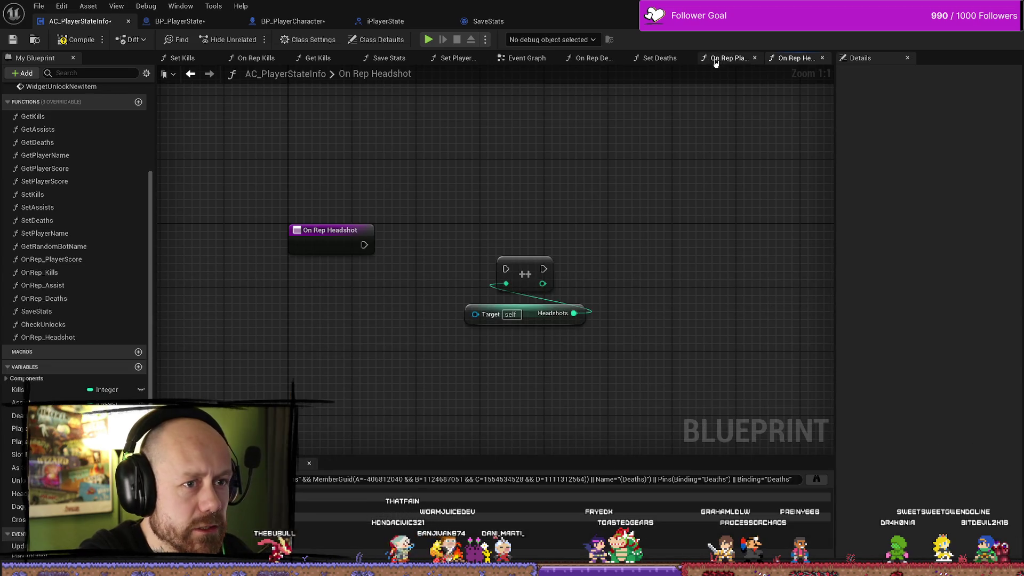
pyautogui.moveTo(360, 159); pyautogui.dragTo(434, 165)
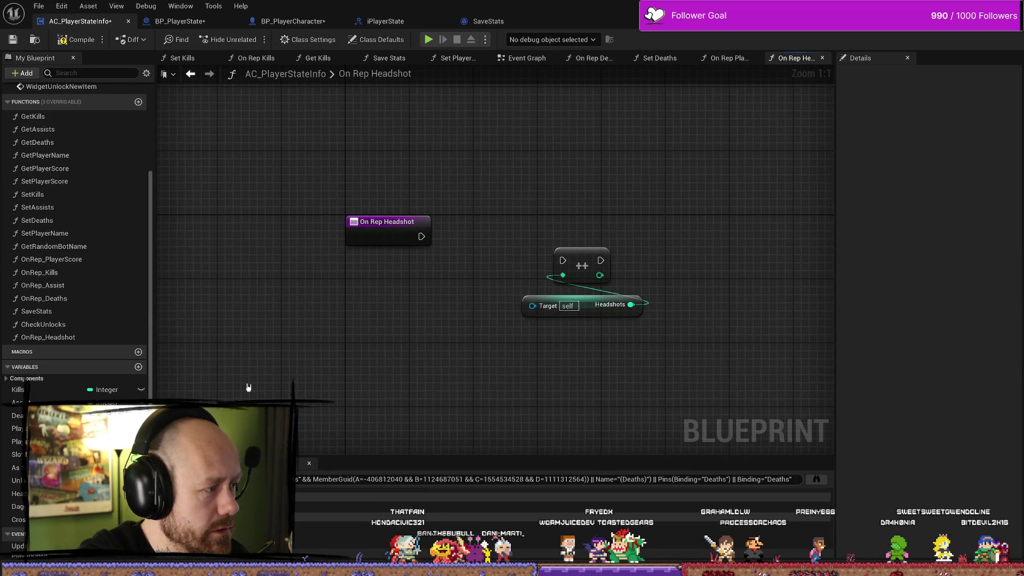
pyautogui.moveTo(521, 178); pyautogui.dragTo(494, 205)
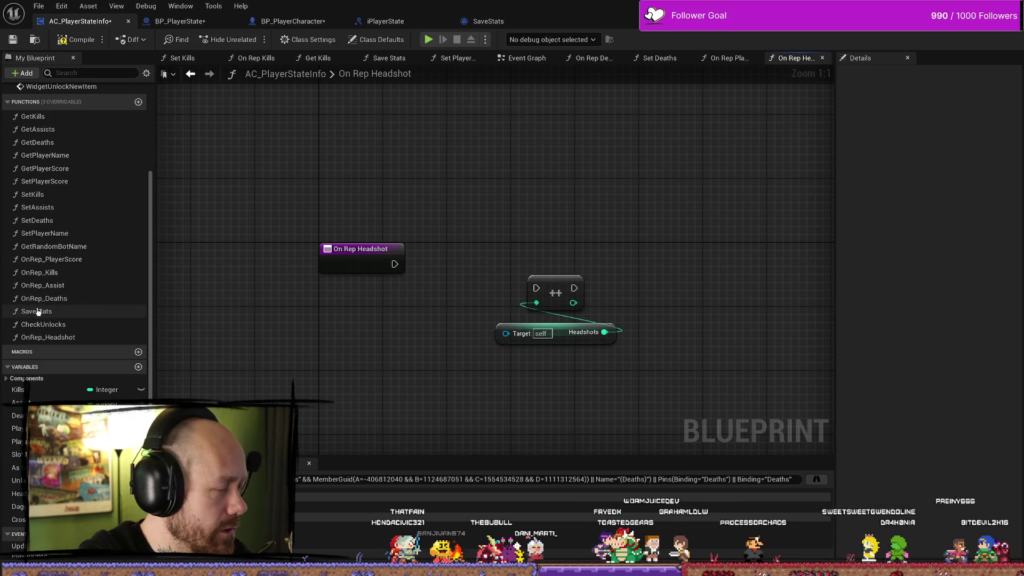
pyautogui.doubleClick(39, 273)
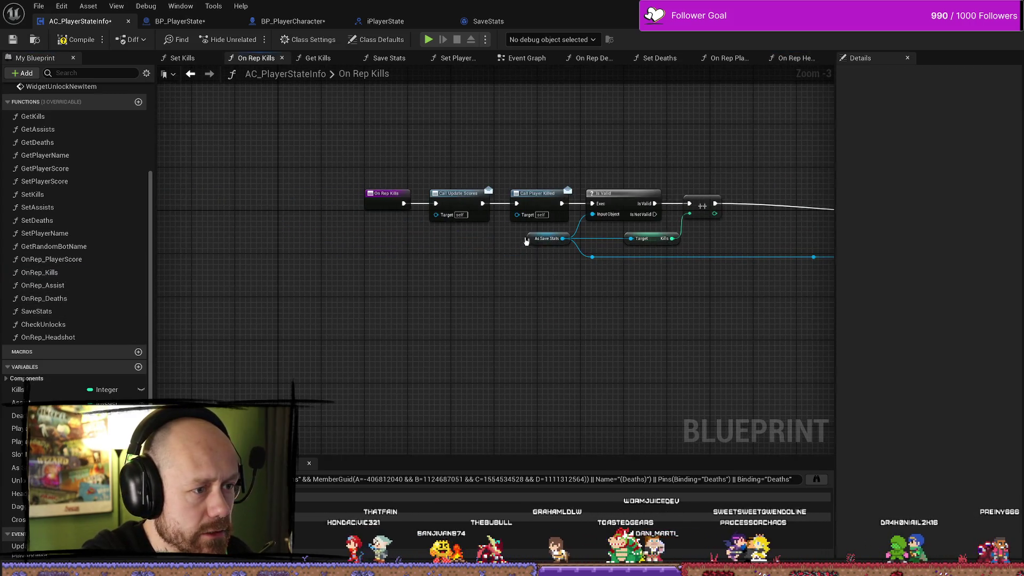
# - Copy the Is Valid and As Save Stats nodes from On Rep Kills into On Rep Headshot
pyautogui.scroll(3, 532, 303)
pyautogui.click(448, 255)
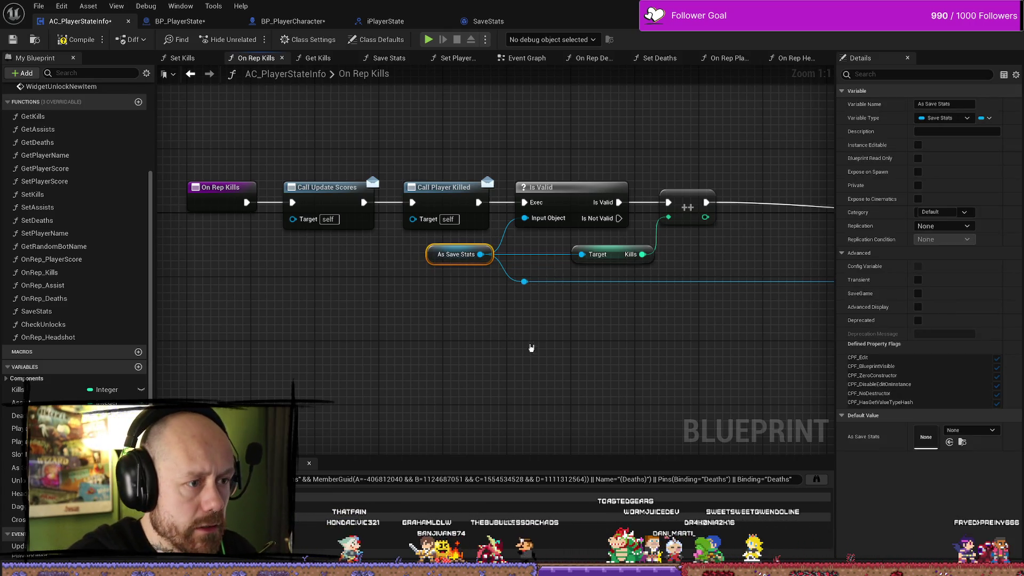
pyautogui.keyDown('ctrl'); pyautogui.click(555, 195); pyautogui.keyUp('ctrl')
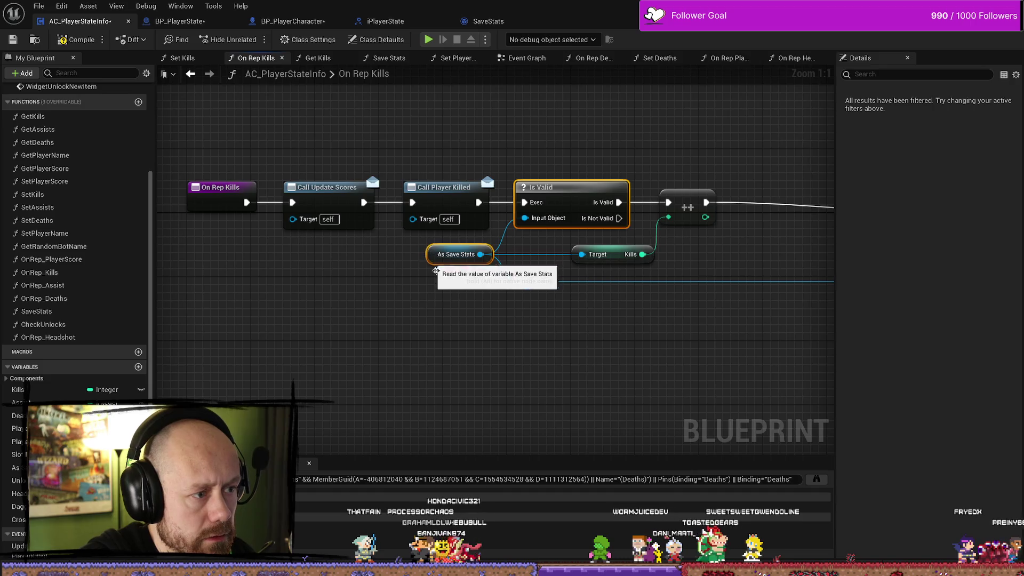
pyautogui.click(747, 384)
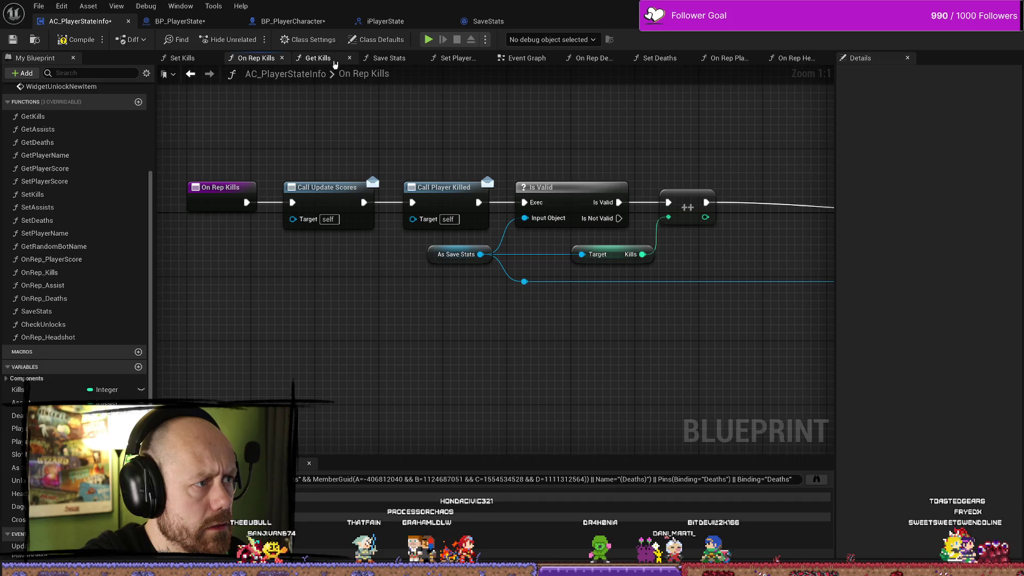
pyautogui.click(796, 59)
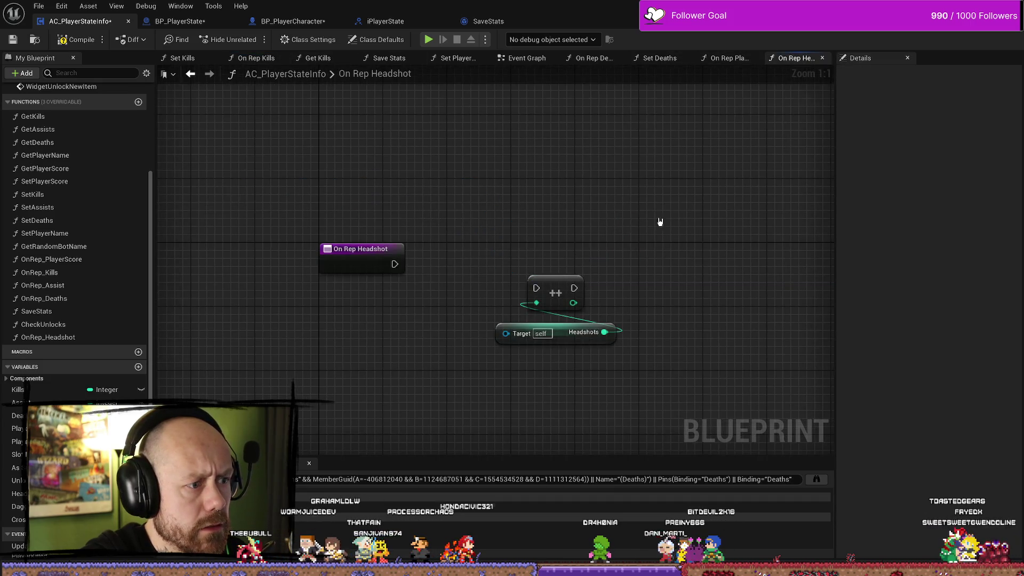
pyautogui.hotkey('ctrl', 'v')
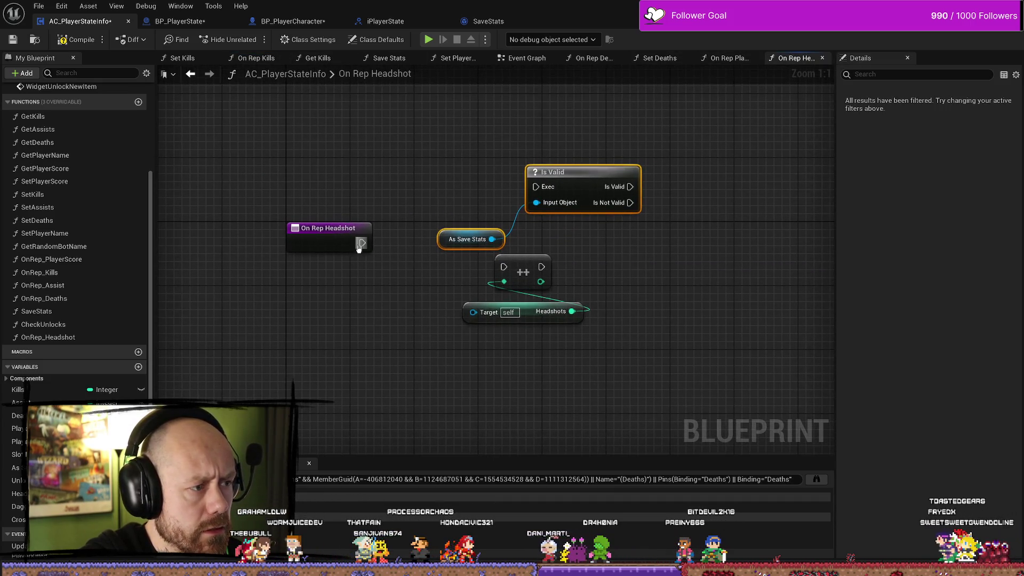
# - Wire On Rep Headshot through Is Valid to the Headshots increment, with As Save Stats as its target
pyautogui.moveTo(361, 243); pyautogui.dragTo(535, 187)
pyautogui.moveTo(617, 279)
pyautogui.mouseDown()
pyautogui.moveTo(520, 332)
pyautogui.moveTo(737, 339)
pyautogui.mouseUp()
pyautogui.click(599, 172)
pyautogui.keyDown('ctrl'); pyautogui.click(469, 239); pyautogui.keyUp('ctrl')
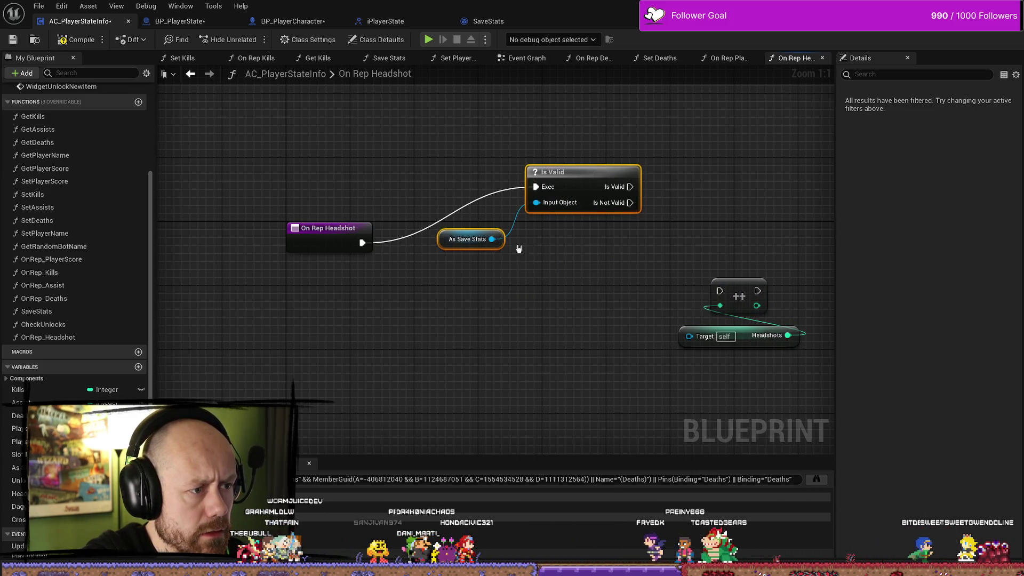
pyautogui.moveTo(490, 244)
pyautogui.mouseDown()
pyautogui.moveTo(403, 297)
pyautogui.moveTo(378, 300)
pyautogui.moveTo(687, 356)
pyautogui.moveTo(689, 336)
pyautogui.mouseUp()
pyautogui.moveTo(810, 270); pyautogui.dragTo(656, 352)
pyautogui.moveTo(723, 286); pyautogui.dragTo(611, 248)
pyautogui.moveTo(518, 243)
pyautogui.mouseDown()
pyautogui.moveTo(608, 251)
pyautogui.moveTo(656, 302)
pyautogui.mouseUp()
pyautogui.click(630, 229)
pyautogui.moveTo(631, 251); pyautogui.dragTo(607, 243)
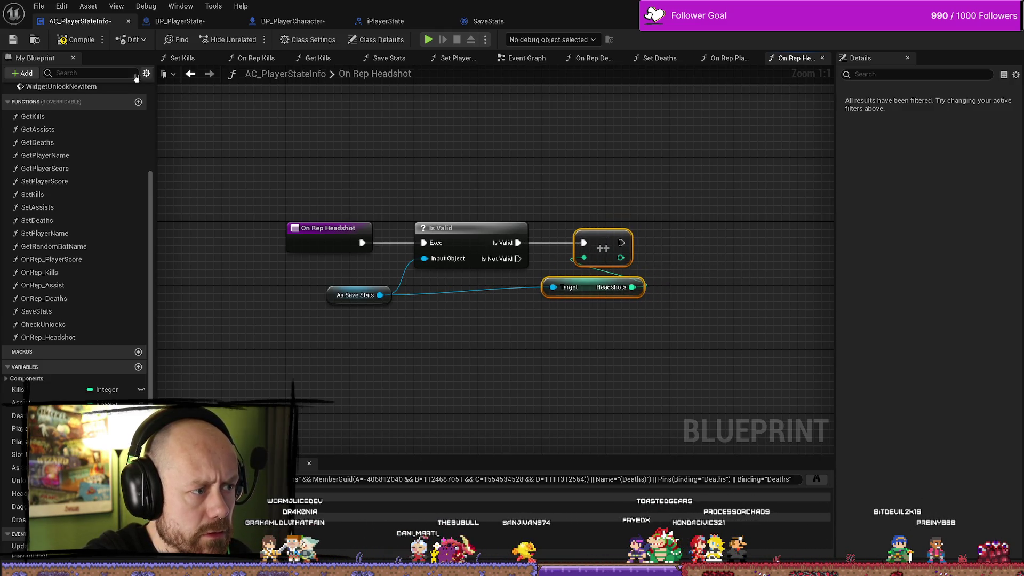
# - Save AC_PlayerStateInfo and align the As Save Stats and Headshots increment nodes
pyautogui.click(16, 43)
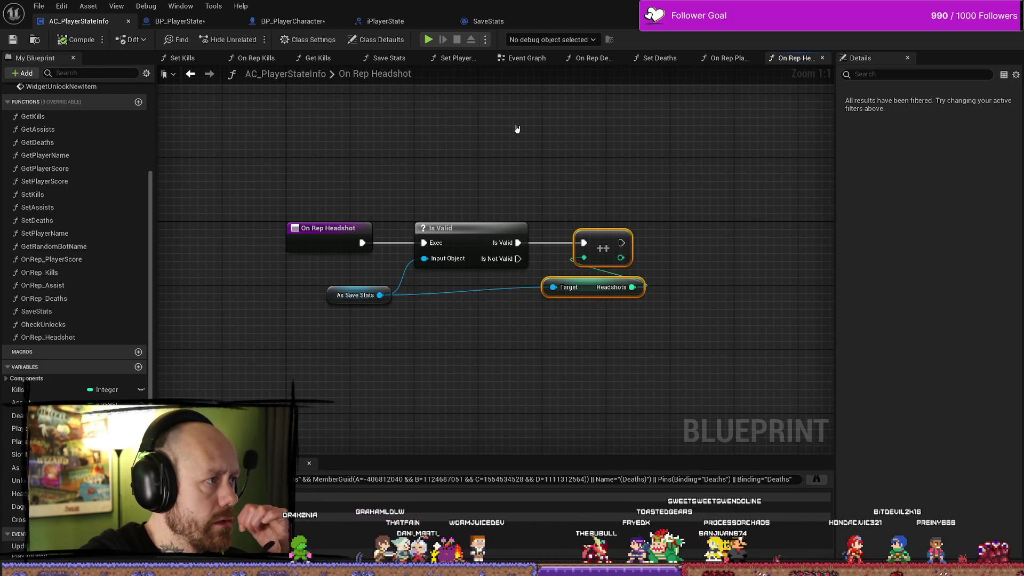
pyautogui.moveTo(349, 167); pyautogui.dragTo(454, 154)
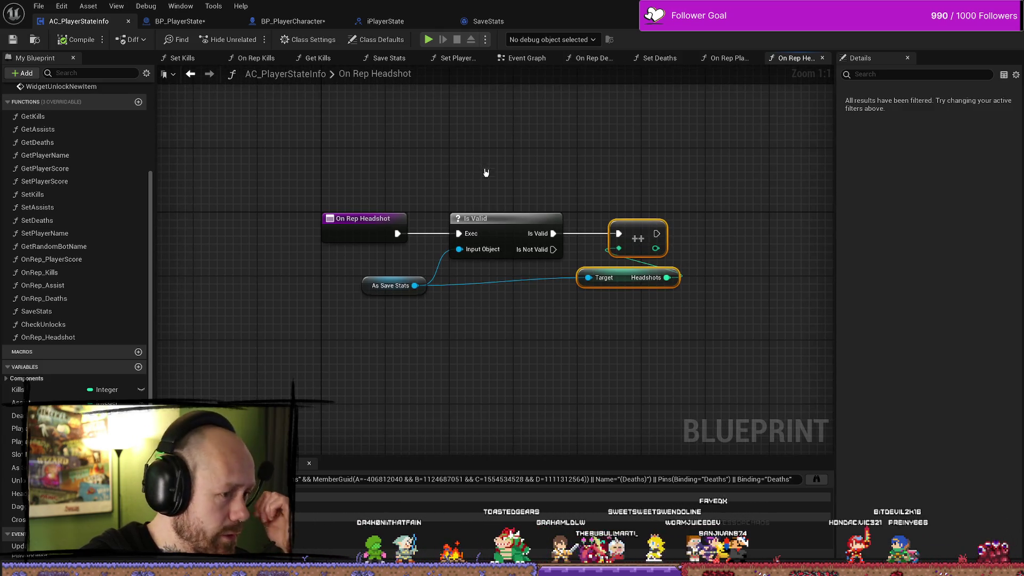
pyautogui.moveTo(372, 290); pyautogui.dragTo(381, 282)
pyautogui.click(512, 347)
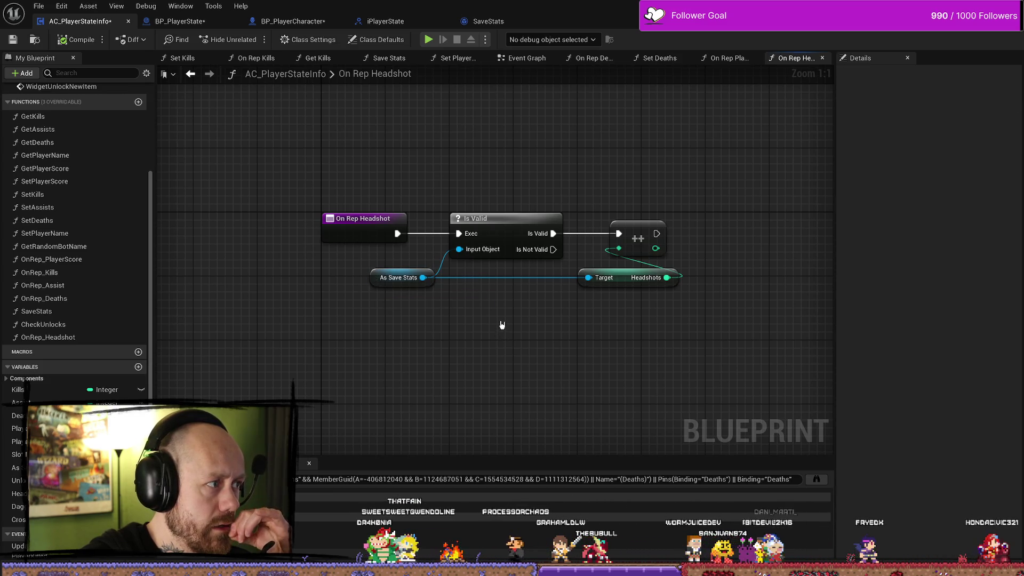
pyautogui.moveTo(664, 195); pyautogui.dragTo(573, 283)
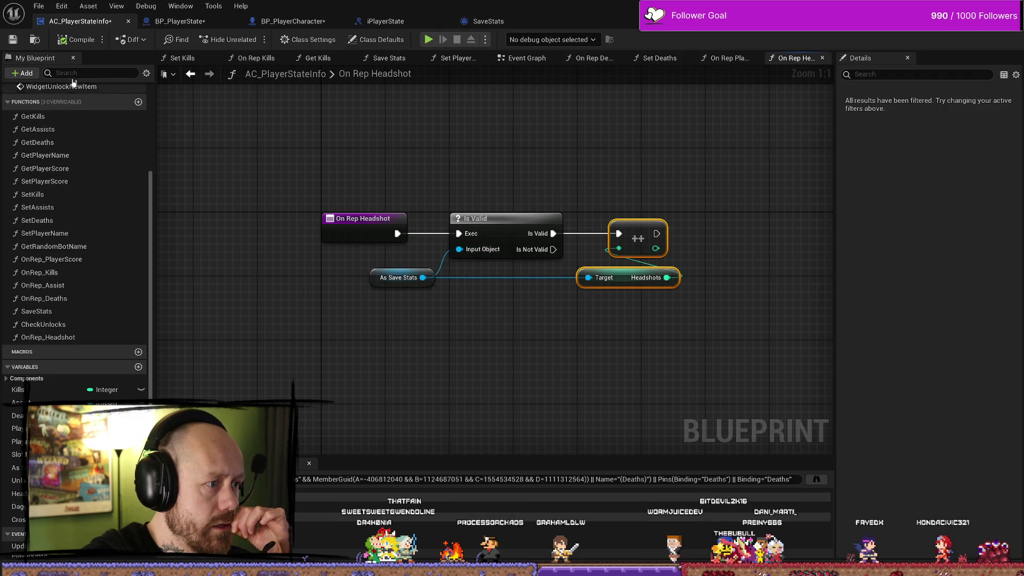
pyautogui.click(293, 21)
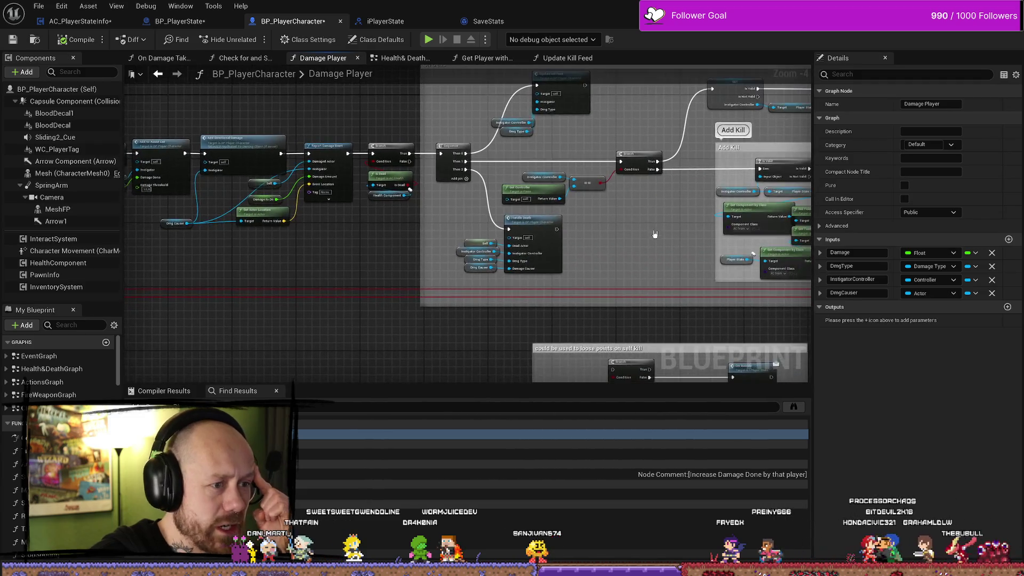
# - Inspect the Damage Player graph's Add Kill call and Is Headshot node, then view iPlayerState's Add Kill definition
pyautogui.scroll(3, 487, 168)
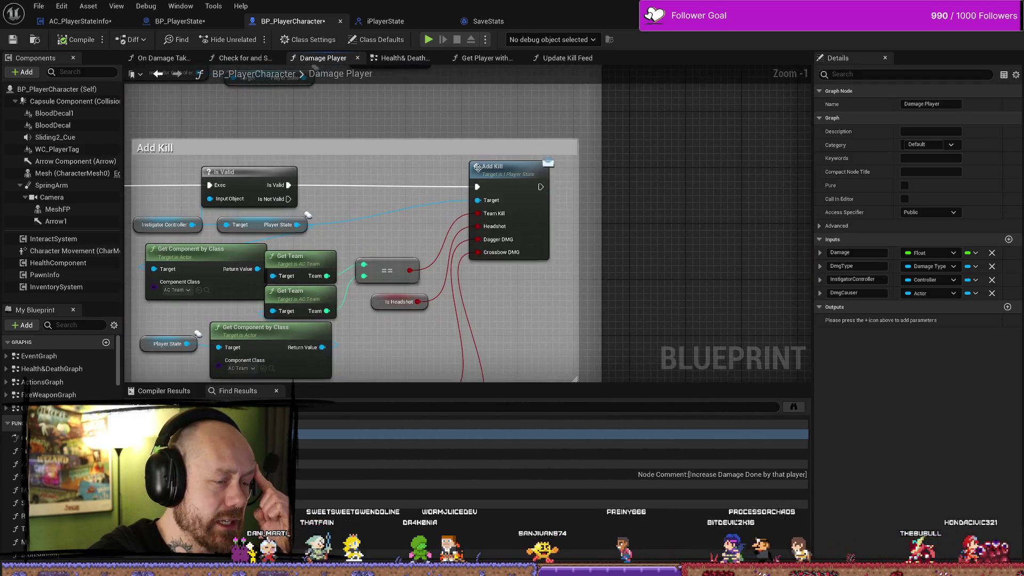
pyautogui.click(515, 174)
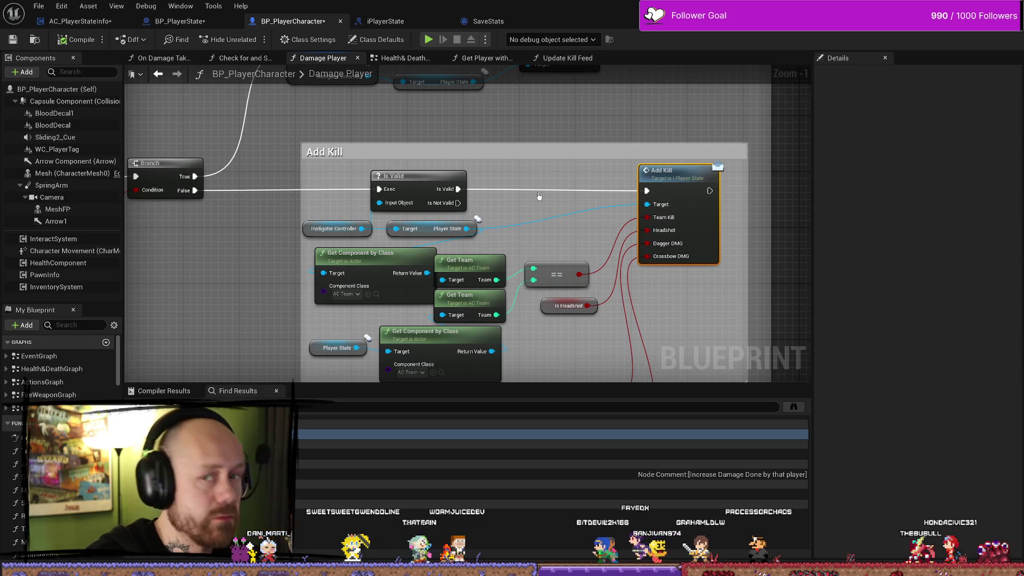
pyautogui.moveTo(557, 229); pyautogui.dragTo(256, 290)
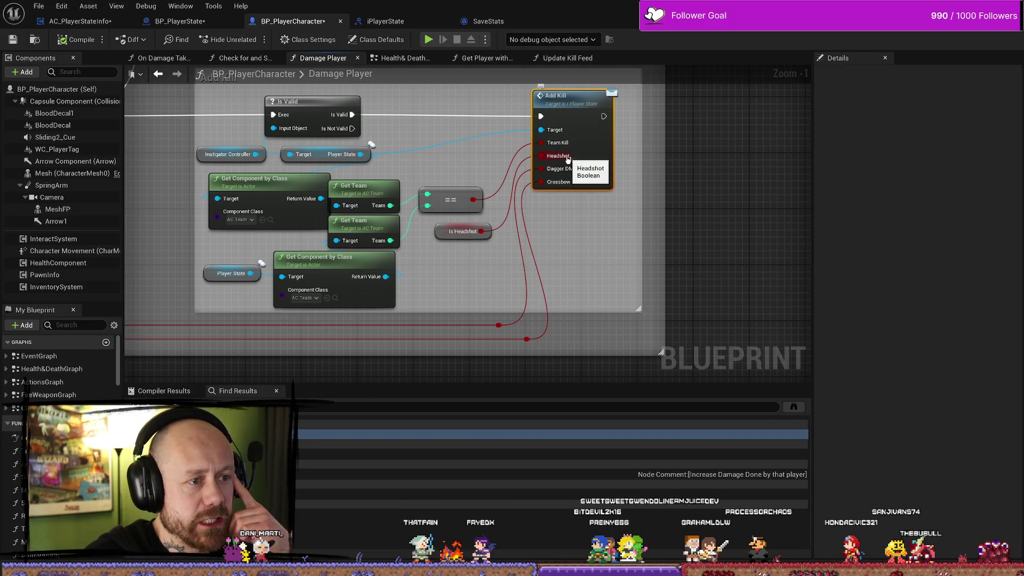
pyautogui.moveTo(442, 233); pyautogui.dragTo(436, 233)
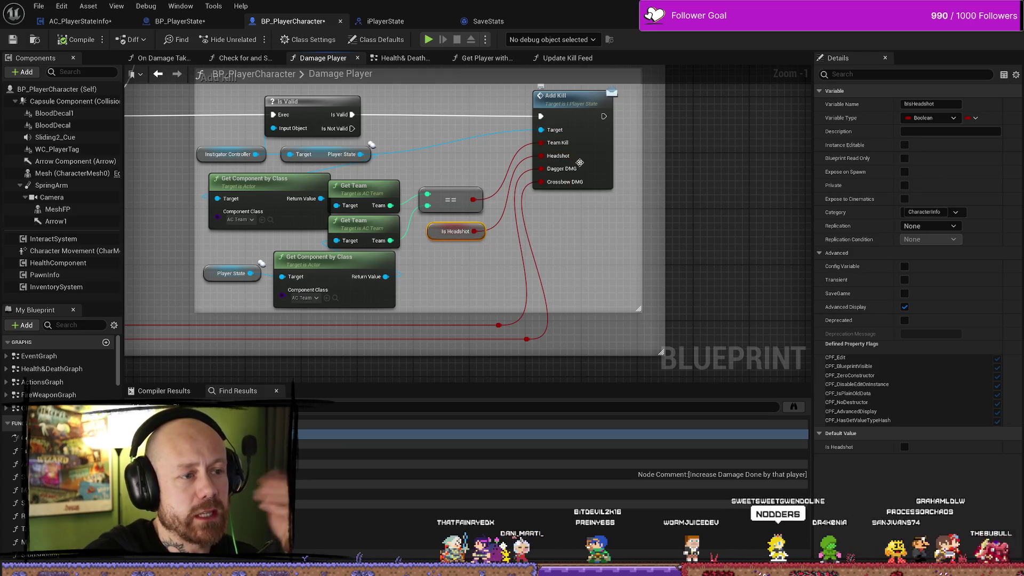
pyautogui.moveTo(494, 313)
pyautogui.mouseDown()
pyautogui.moveTo(528, 341)
pyautogui.moveTo(555, 336)
pyautogui.mouseUp()
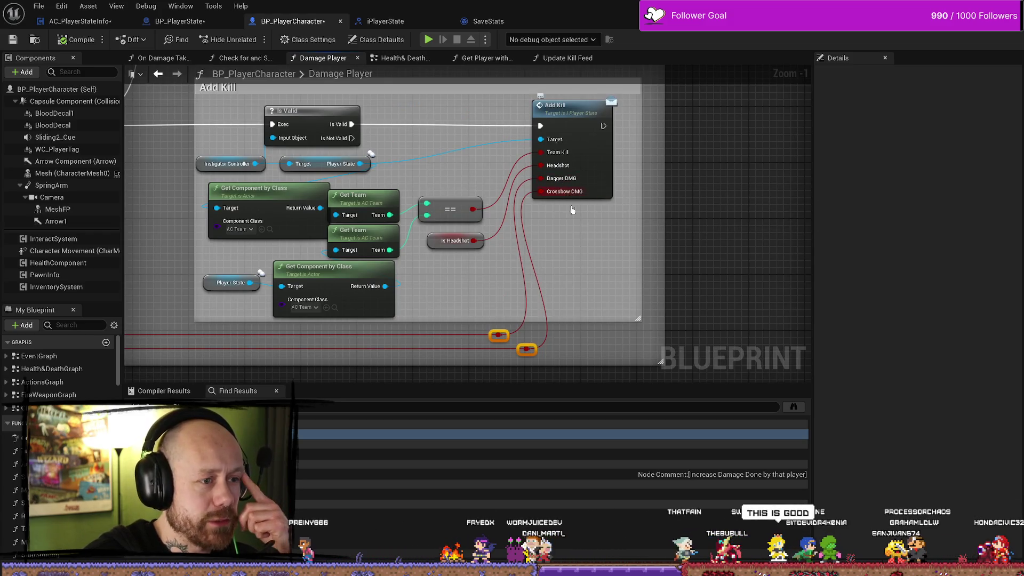
pyautogui.moveTo(610, 255); pyautogui.dragTo(619, 271)
pyautogui.moveTo(380, 127); pyautogui.dragTo(384, 107)
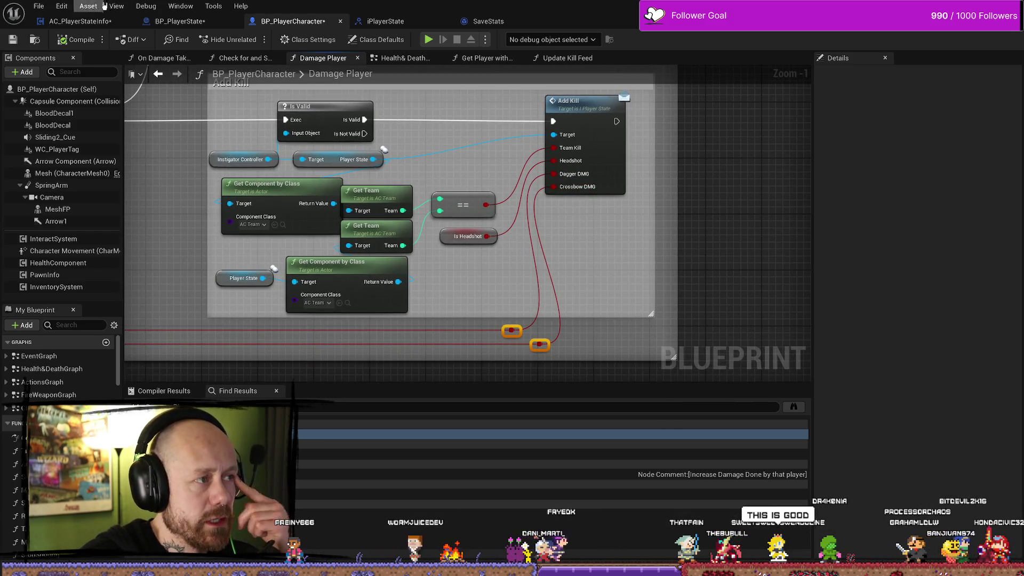
pyautogui.click(405, 22)
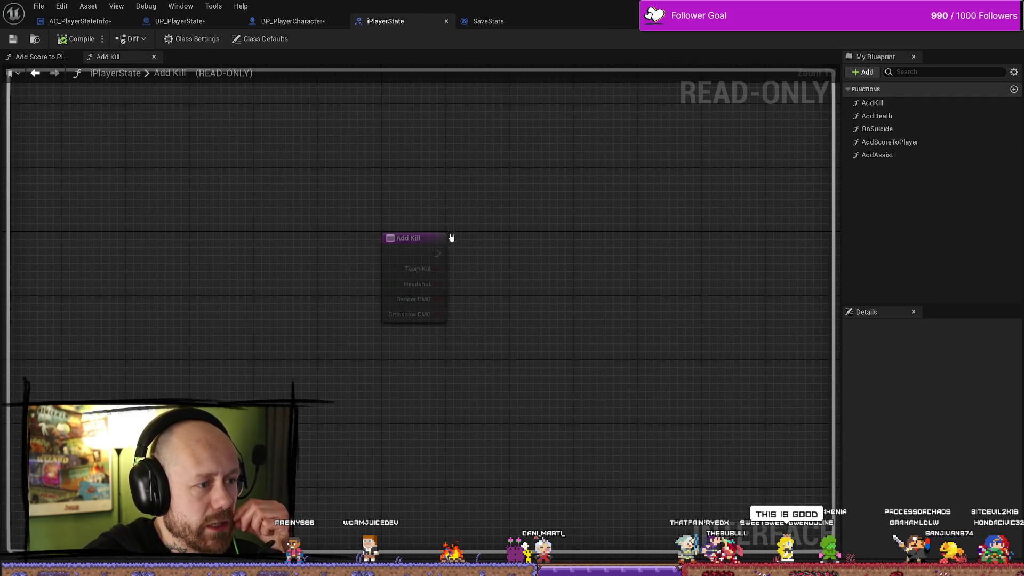
pyautogui.click(416, 310)
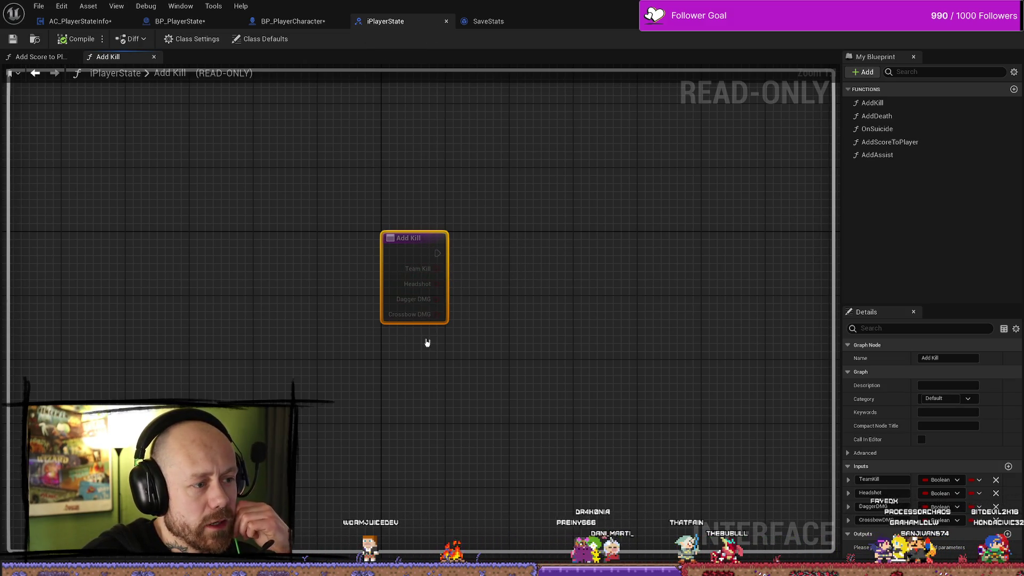
pyautogui.click(181, 21)
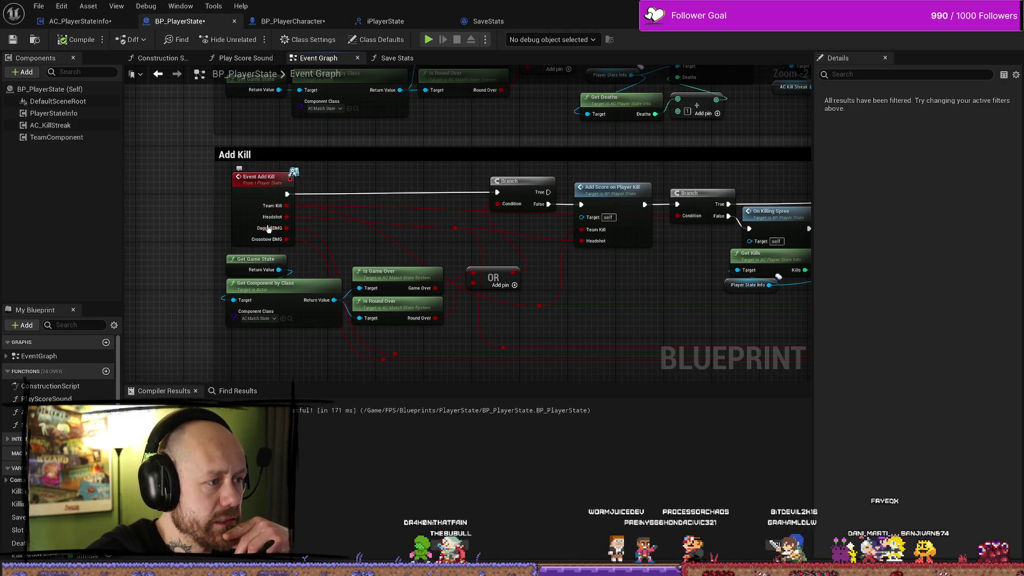
pyautogui.moveTo(675, 274)
pyautogui.mouseDown()
pyautogui.moveTo(515, 235)
pyautogui.moveTo(539, 240)
pyautogui.mouseUp()
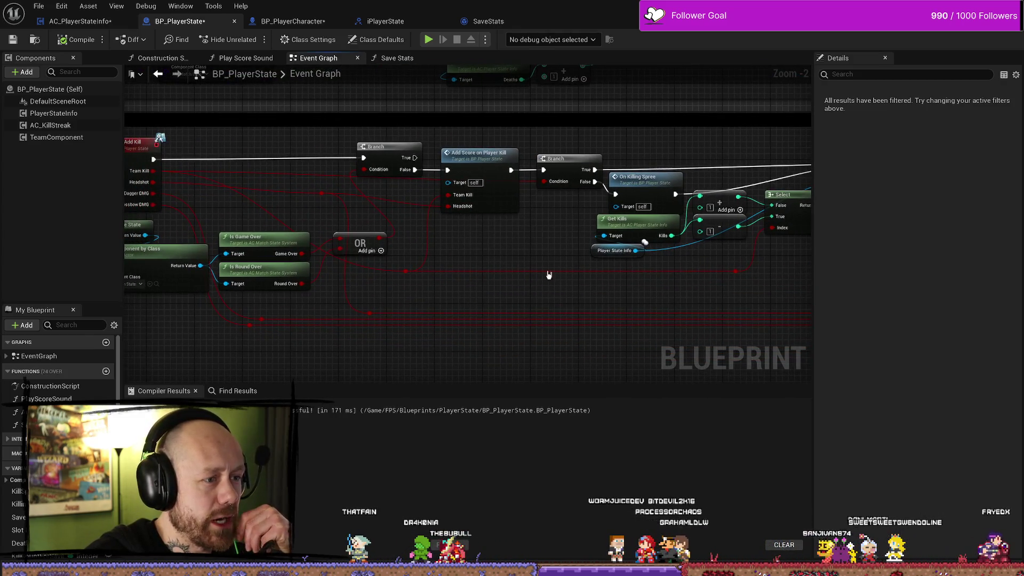
pyautogui.moveTo(546, 276); pyautogui.dragTo(597, 259)
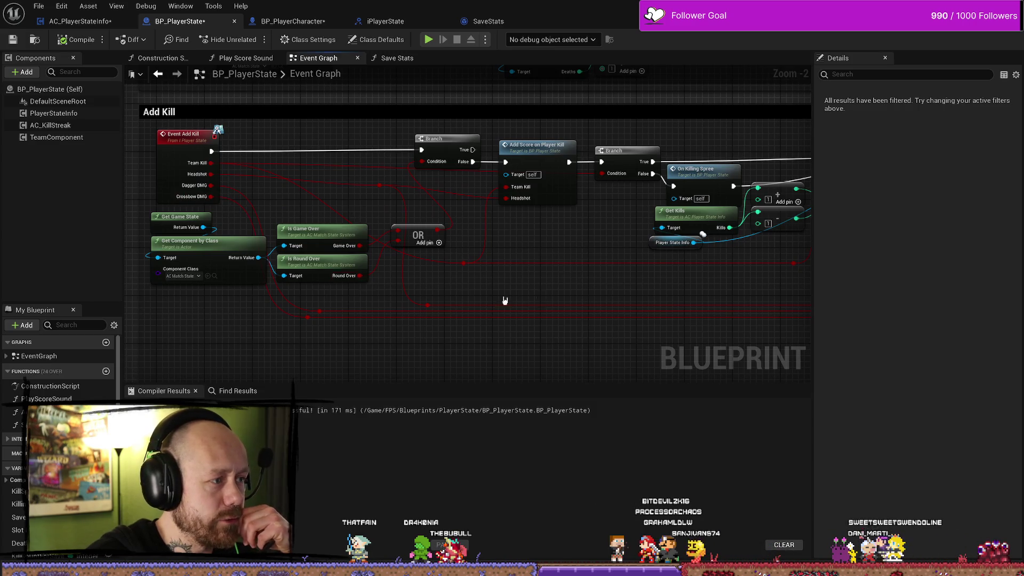
pyautogui.moveTo(505, 300)
pyautogui.mouseDown()
pyautogui.moveTo(355, 270)
pyautogui.moveTo(526, 289)
pyautogui.mouseUp()
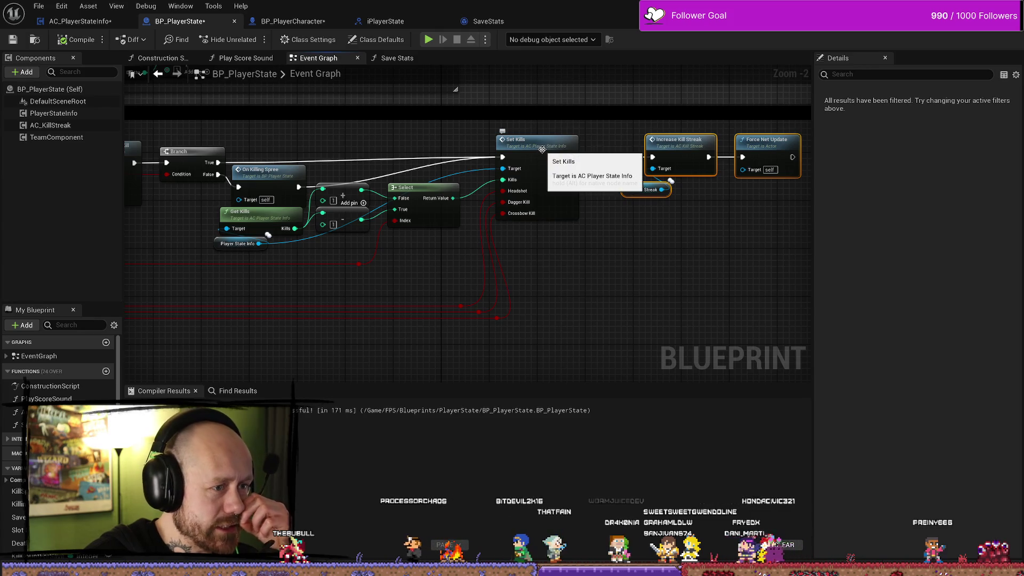
# - Review the Headshot setter in Set Kills and On Rep Headshot's validity-check increment, then open Get Kills
pyautogui.doubleClick(543, 149)
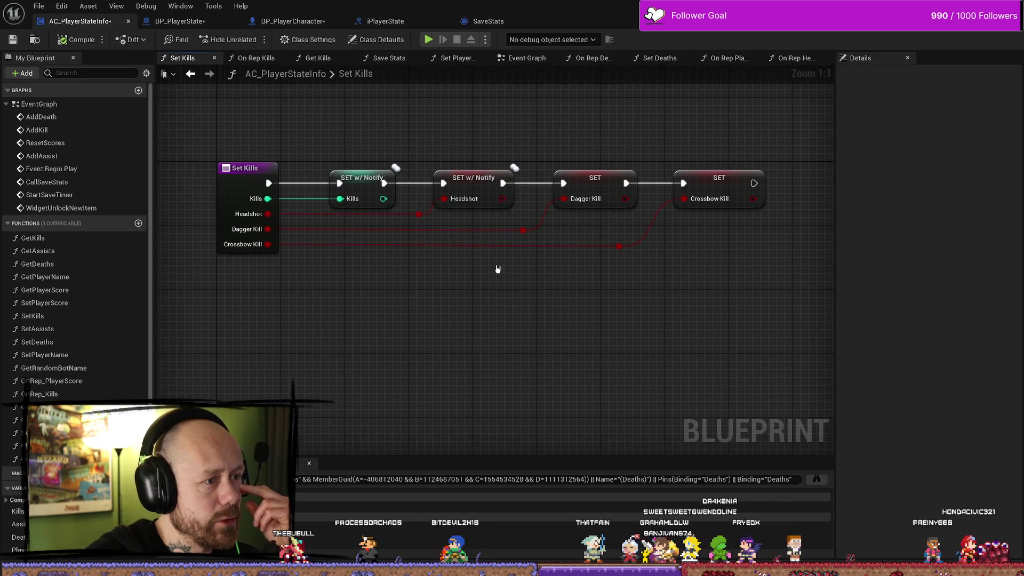
pyautogui.moveTo(475, 226); pyautogui.dragTo(475, 226)
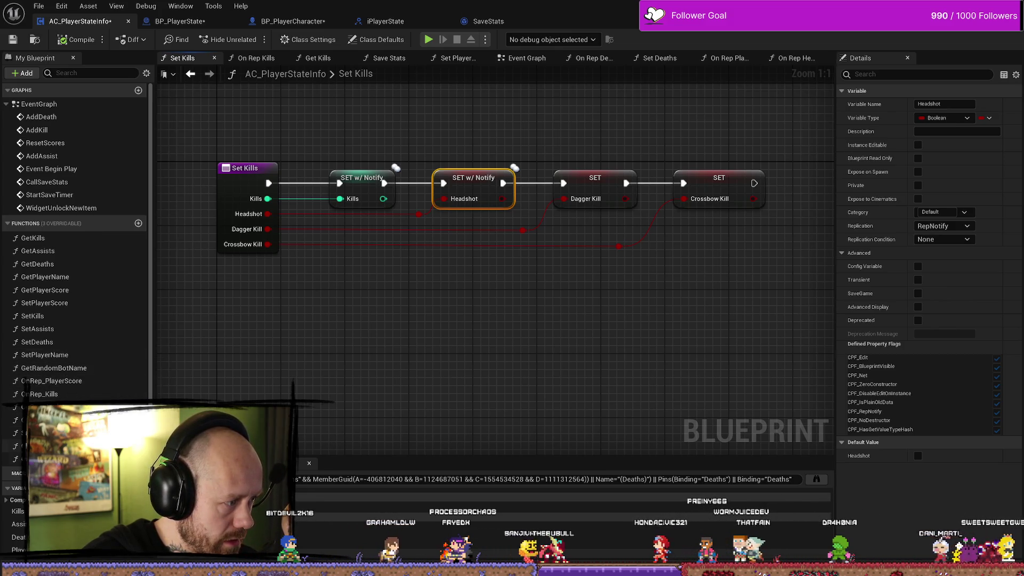
pyautogui.doubleClick(48, 459)
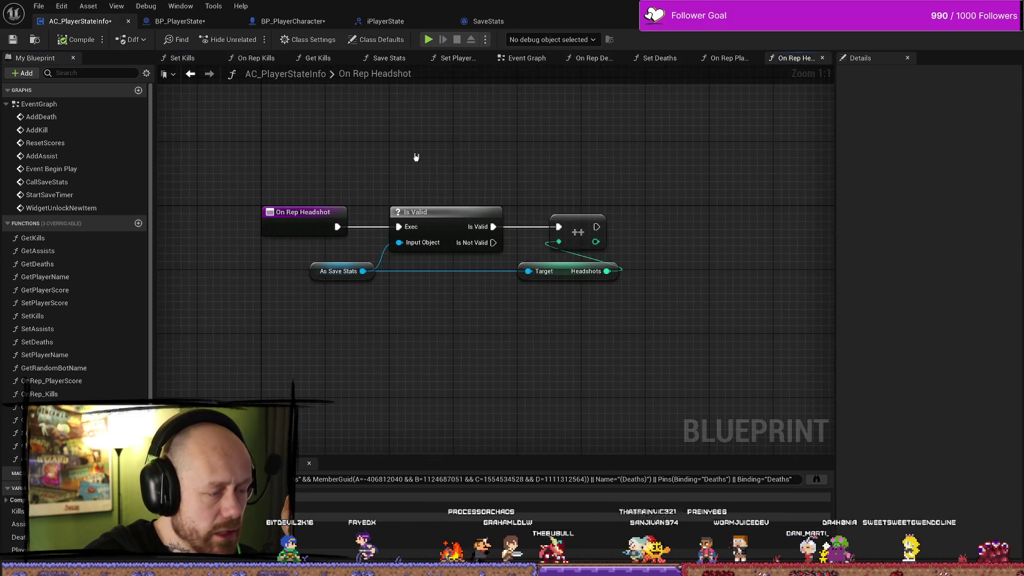
pyautogui.moveTo(414, 158)
pyautogui.mouseDown()
pyautogui.moveTo(612, 382)
pyautogui.moveTo(617, 302)
pyautogui.mouseUp()
pyautogui.moveTo(622, 176); pyautogui.dragTo(354, 382)
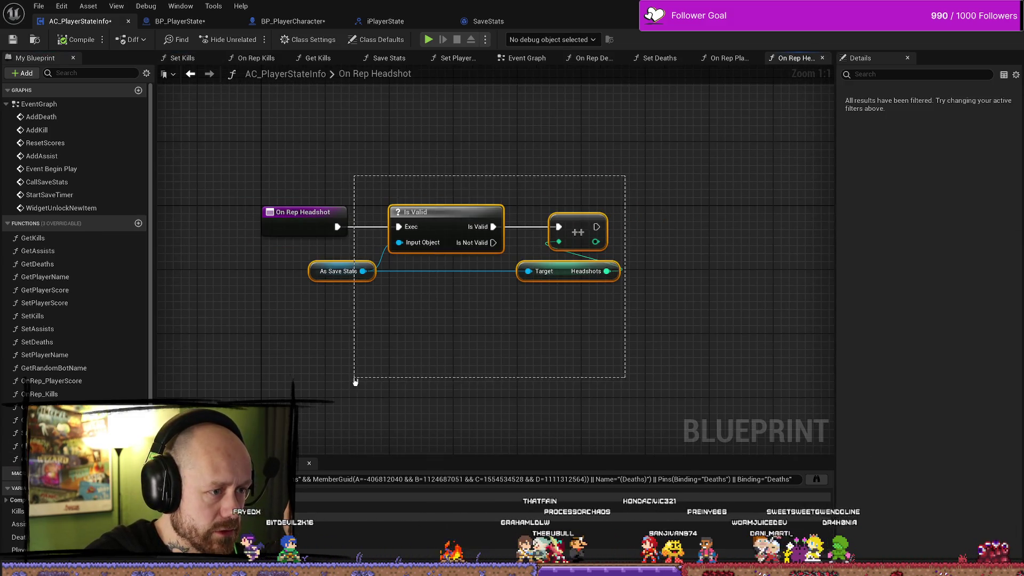
pyautogui.click(425, 396)
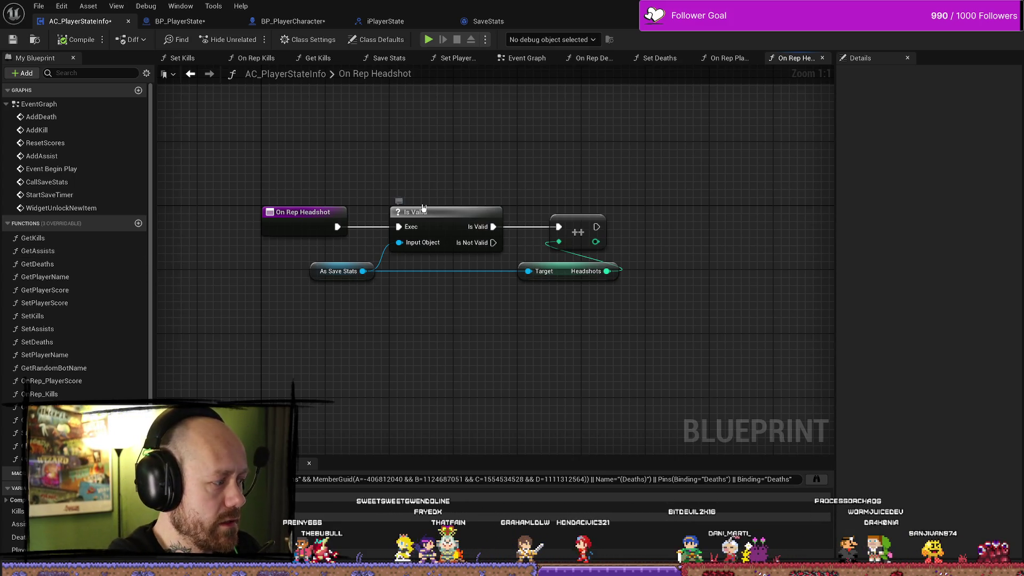
pyautogui.moveTo(471, 155); pyautogui.dragTo(511, 165)
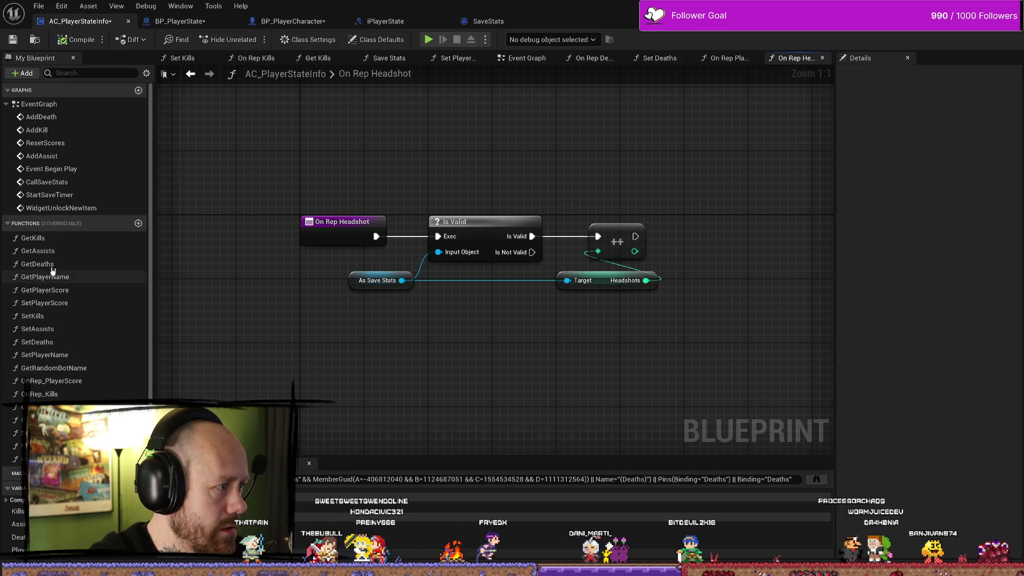
pyautogui.doubleClick(56, 239)
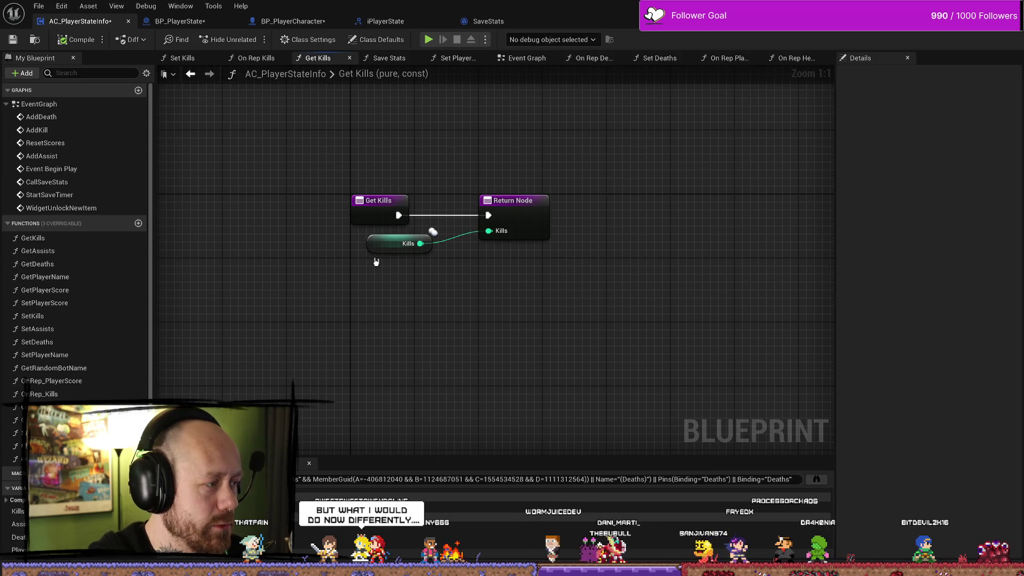
# - Check the Kills getter's Details in Get Kills, then view the iPlayerState Add Kill function
pyautogui.click(400, 245)
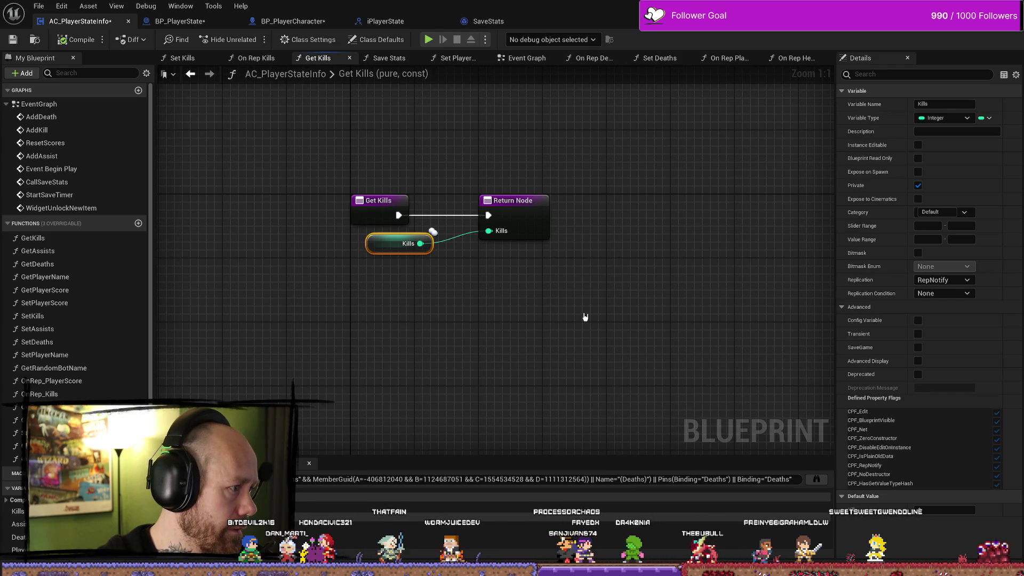
pyautogui.moveTo(329, 193); pyautogui.dragTo(388, 175)
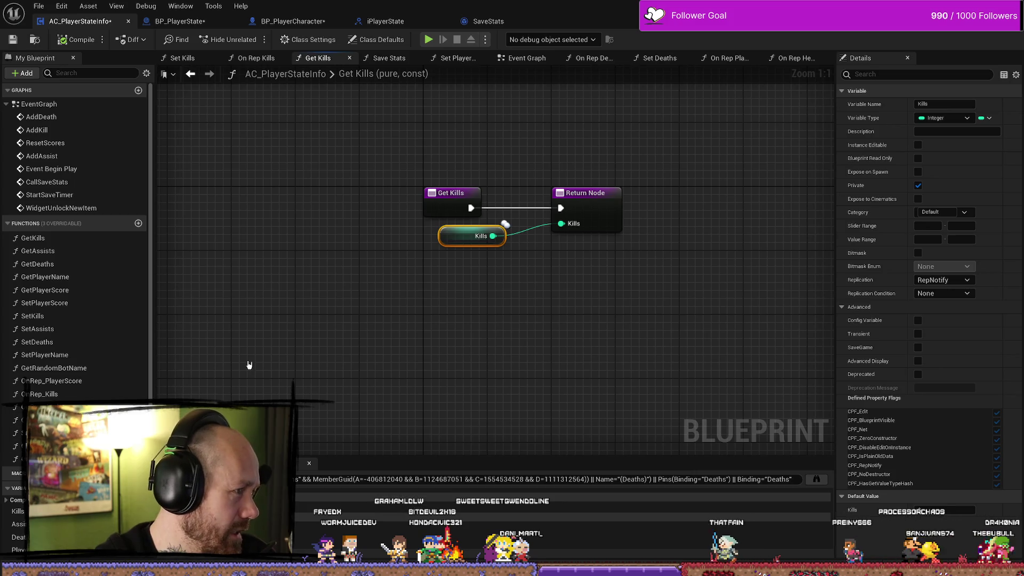
pyautogui.click(386, 21)
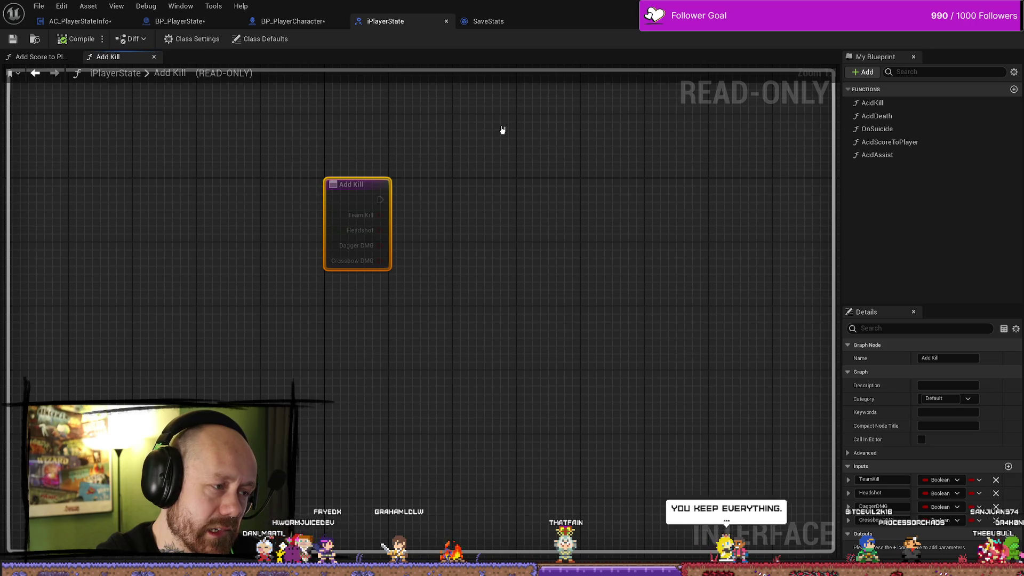
# - Locate the Set Kills call in BP_PlayerState's Add Kill logic and open Set Kills from it
pyautogui.click(253, 22)
pyautogui.click(176, 21)
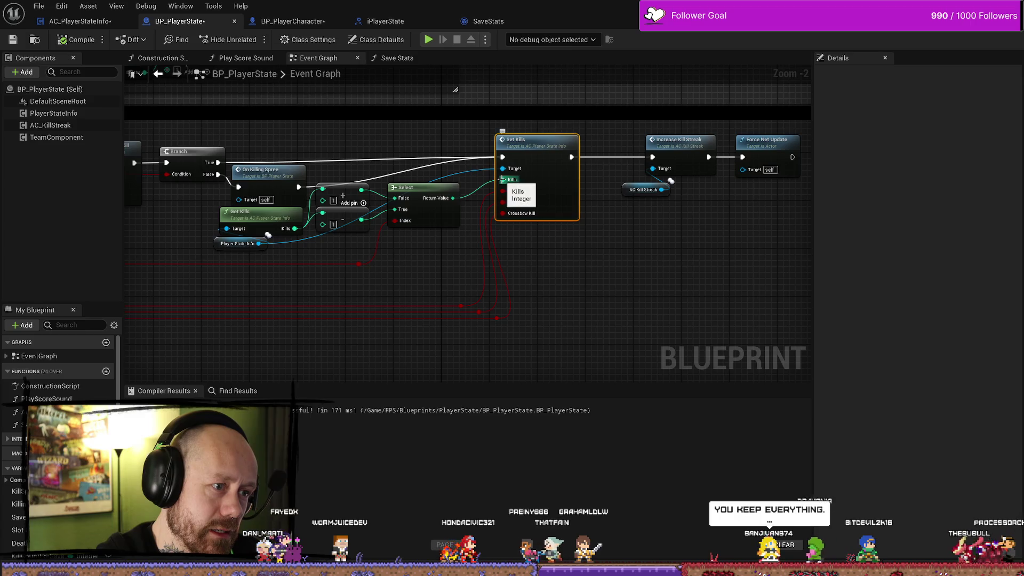
pyautogui.moveTo(452, 263)
pyautogui.mouseDown()
pyautogui.moveTo(780, 258)
pyautogui.moveTo(195, 256)
pyautogui.mouseUp()
pyautogui.moveTo(522, 276)
pyautogui.mouseDown()
pyautogui.moveTo(431, 277)
pyautogui.moveTo(652, 277)
pyautogui.moveTo(510, 265)
pyautogui.mouseUp()
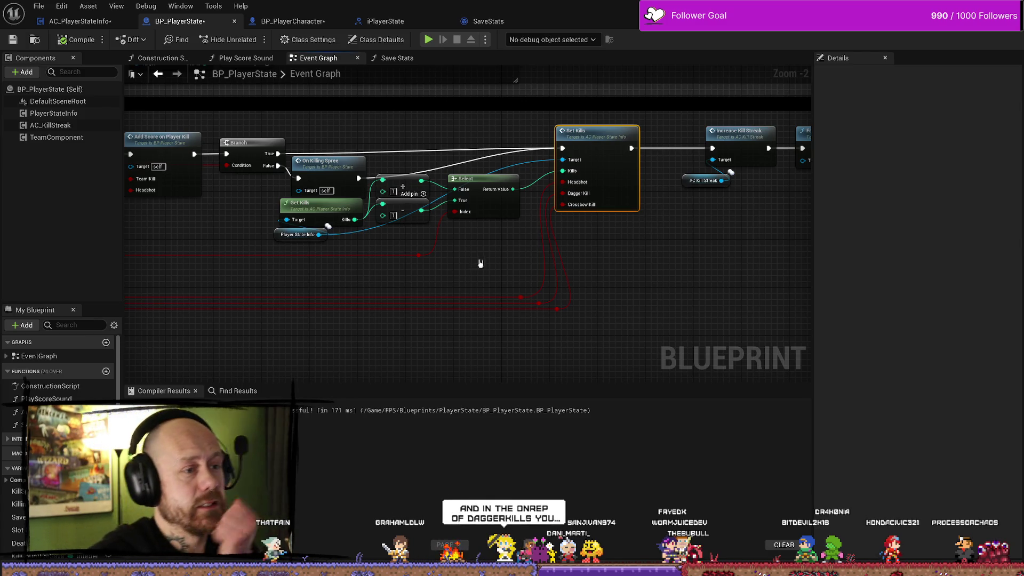
pyautogui.moveTo(480, 263)
pyautogui.mouseDown()
pyautogui.moveTo(557, 255)
pyautogui.moveTo(520, 288)
pyautogui.moveTo(649, 274)
pyautogui.moveTo(488, 272)
pyautogui.moveTo(494, 277)
pyautogui.moveTo(472, 261)
pyautogui.moveTo(579, 247)
pyautogui.mouseUp()
pyautogui.scroll(-2, 434, 281)
pyautogui.scroll(2, 487, 283)
pyautogui.scroll(2, 582, 118)
pyautogui.doubleClick(601, 97)
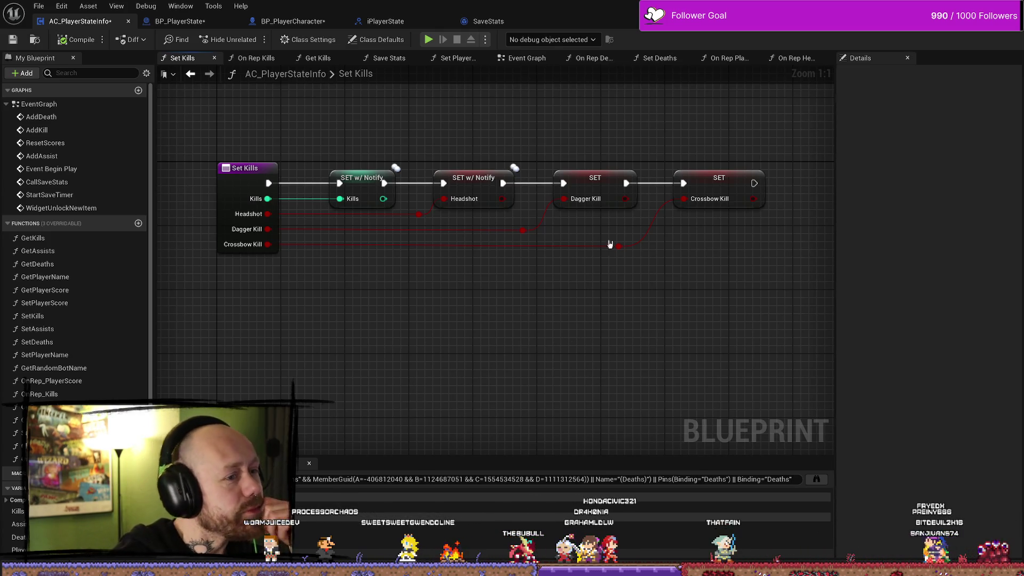
# - Set the DaggerKill variable's Replication to RepNotify from its setter in Set Kills
pyautogui.rightClick(601, 191)
pyautogui.click(599, 143)
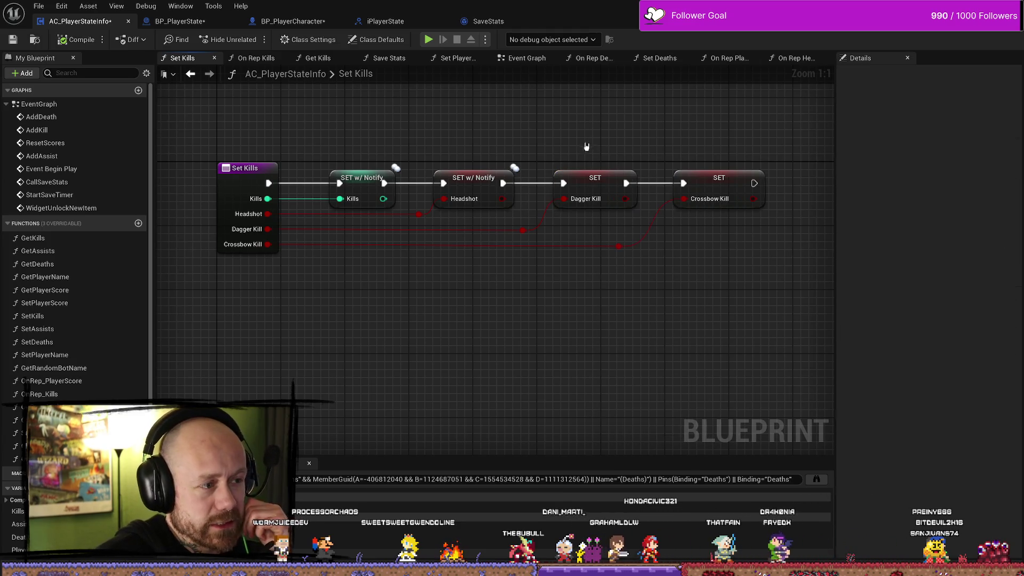
pyautogui.rightClick(601, 191)
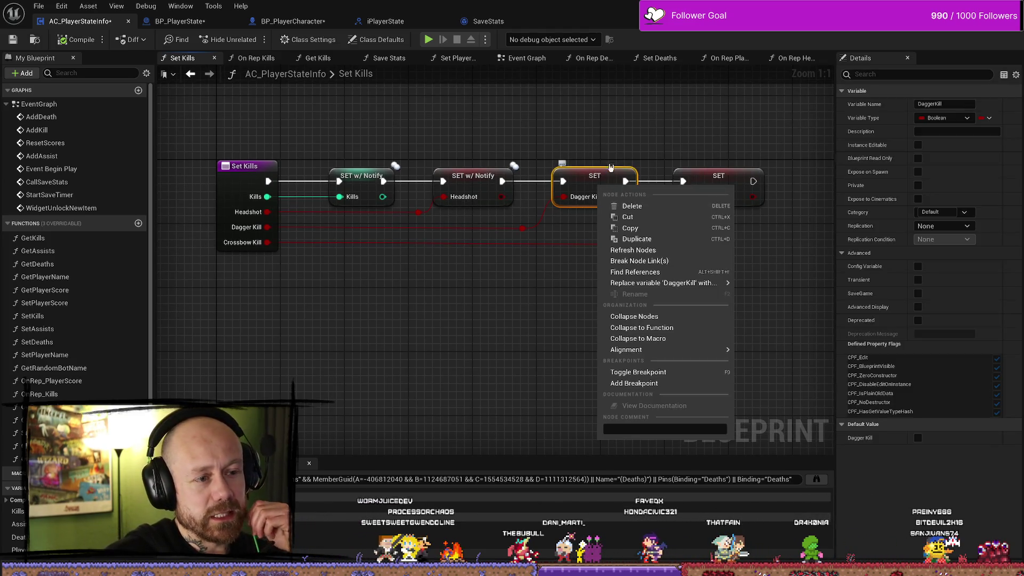
pyautogui.click(600, 160)
pyautogui.rightClick(600, 175)
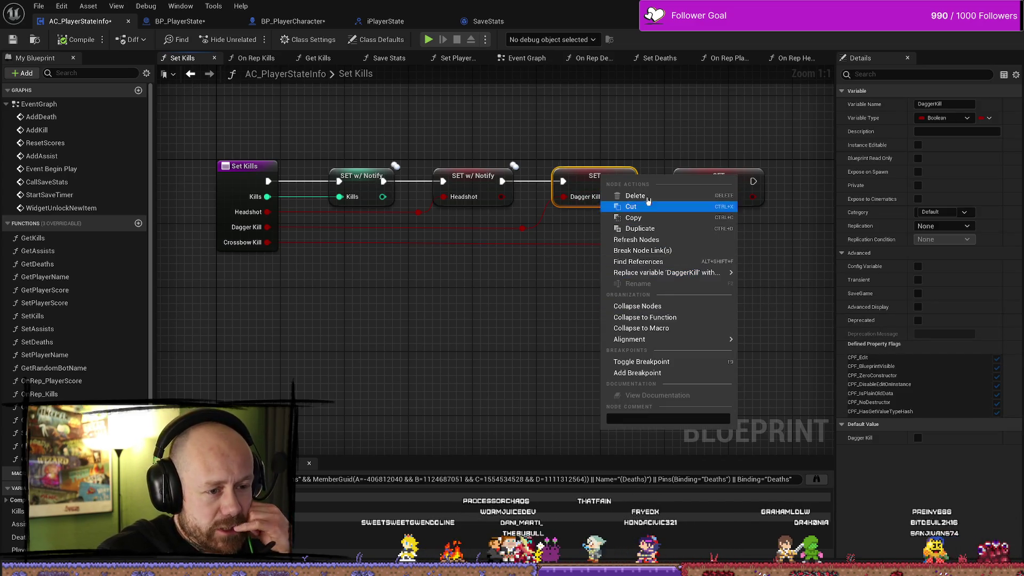
pyautogui.click(949, 226)
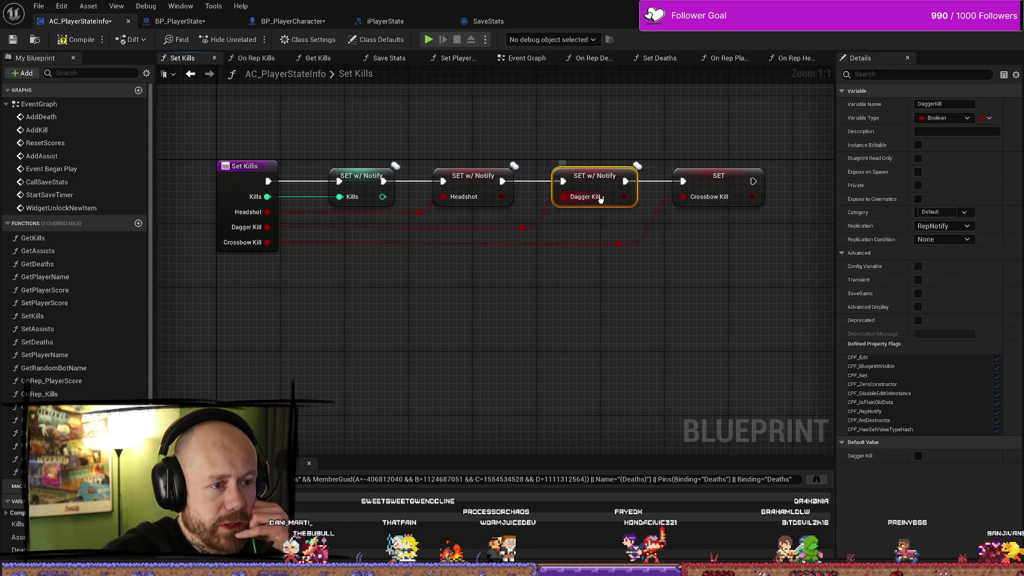
# - Compare the Headshot setter's settings with the new Dagger Kill notify setter
pyautogui.moveTo(385, 370)
pyautogui.mouseDown()
pyautogui.moveTo(406, 357)
pyautogui.moveTo(354, 370)
pyautogui.mouseUp()
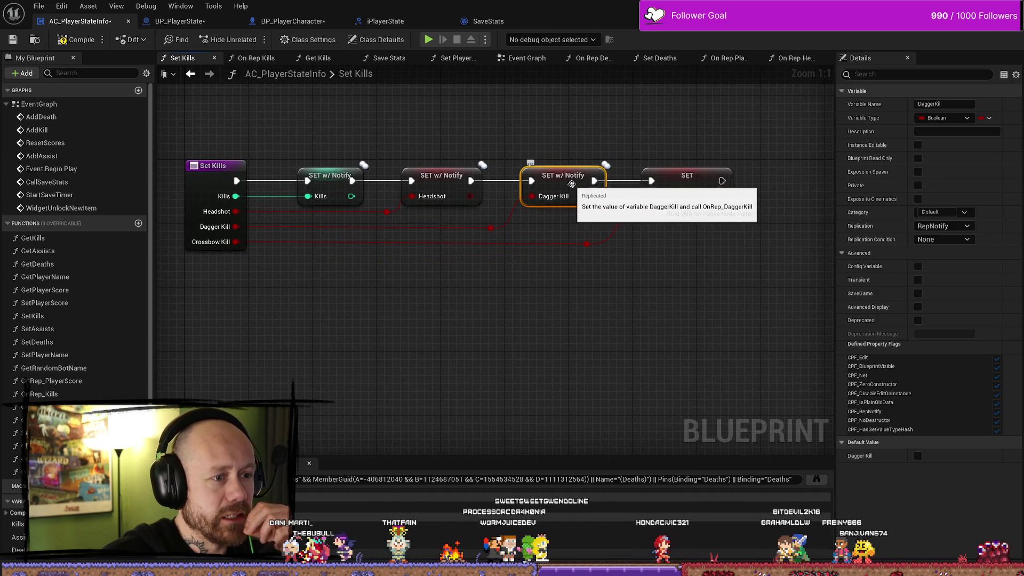
pyautogui.moveTo(461, 137); pyautogui.dragTo(447, 200)
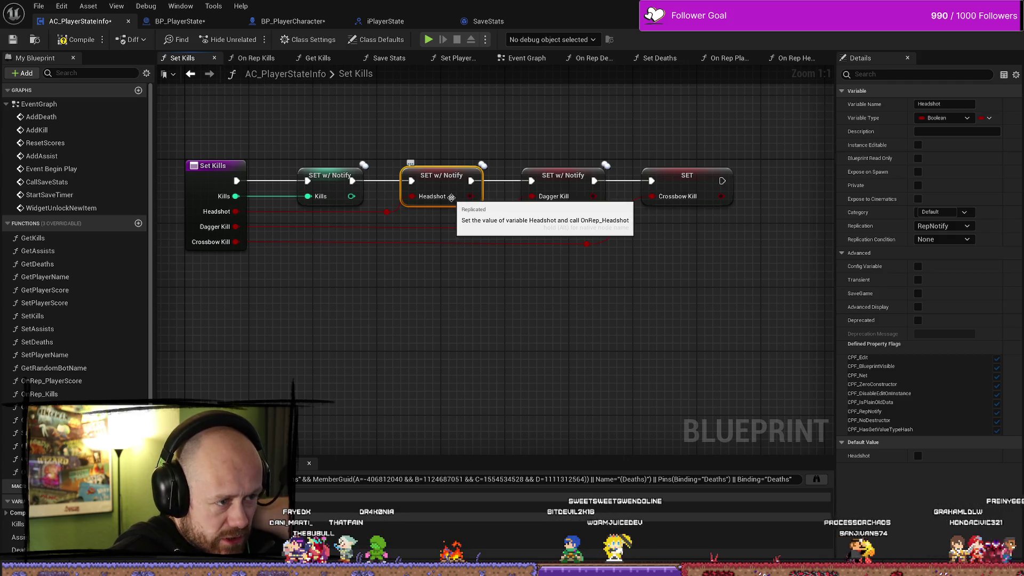
pyautogui.click(548, 172)
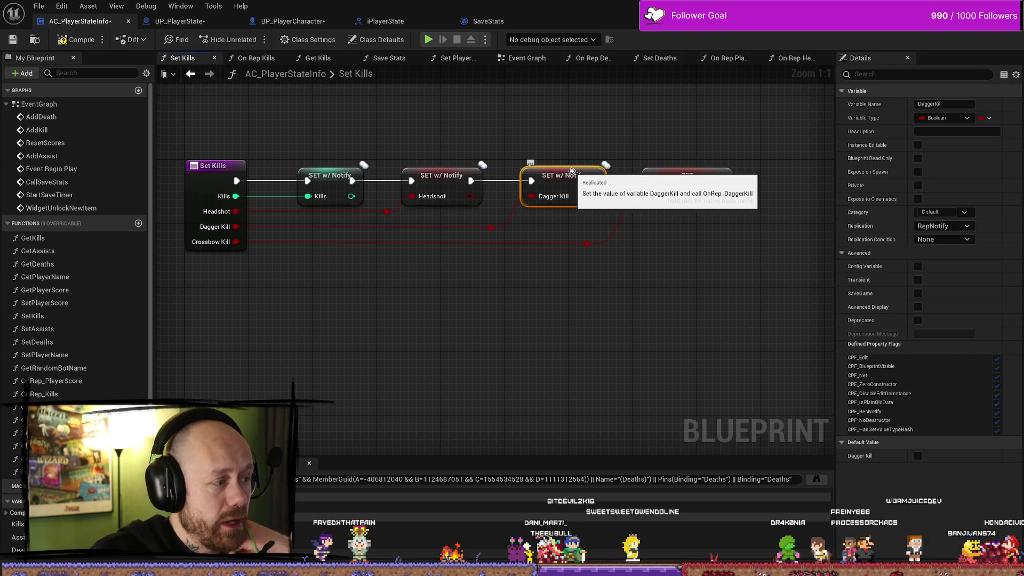
# - Copy the Is Valid check and increment nodes from On Rep Headshot into On Rep Dagger Kill
pyautogui.doubleClick(563, 184)
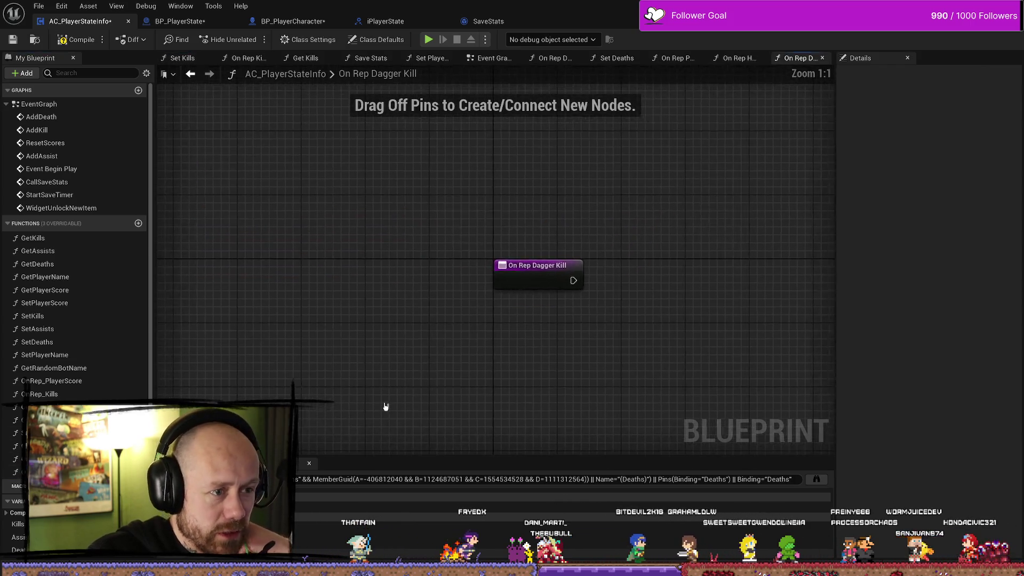
pyautogui.click(736, 58)
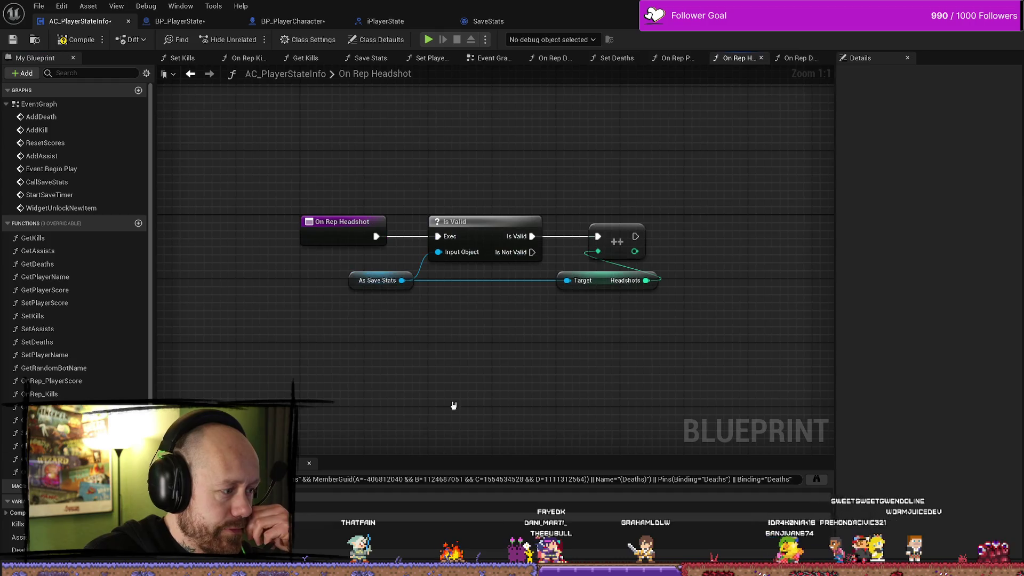
pyautogui.moveTo(624, 149)
pyautogui.mouseDown()
pyautogui.moveTo(427, 357)
pyautogui.moveTo(368, 356)
pyautogui.mouseUp()
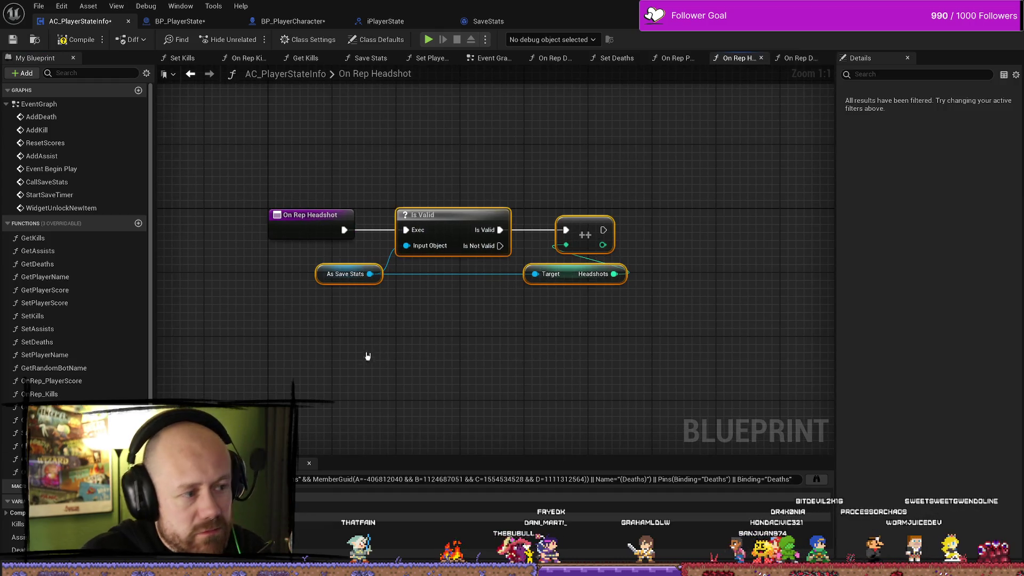
pyautogui.click(435, 343)
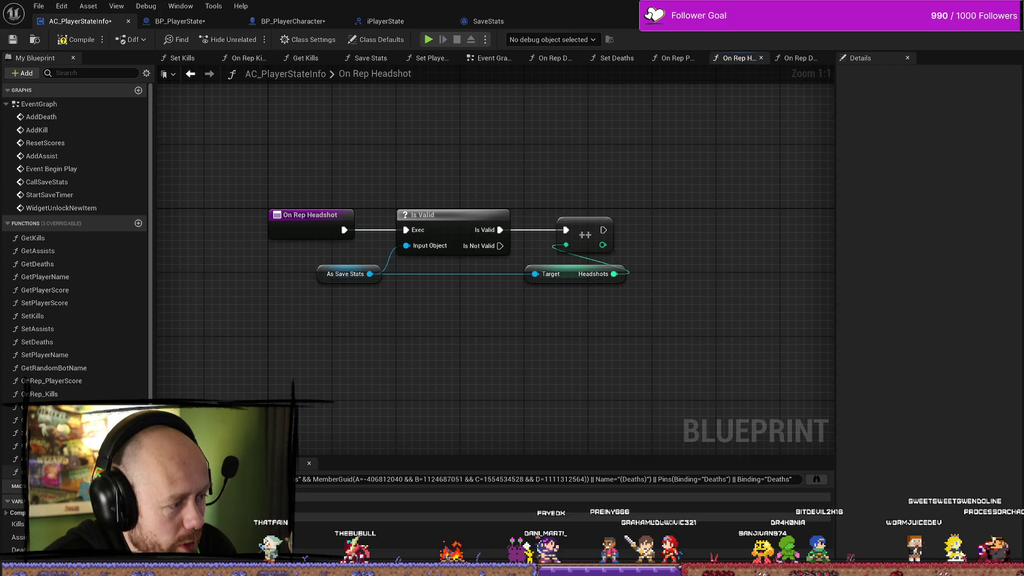
pyautogui.hotkey('alt', 'Left')
pyautogui.moveTo(613, 270); pyautogui.dragTo(524, 241)
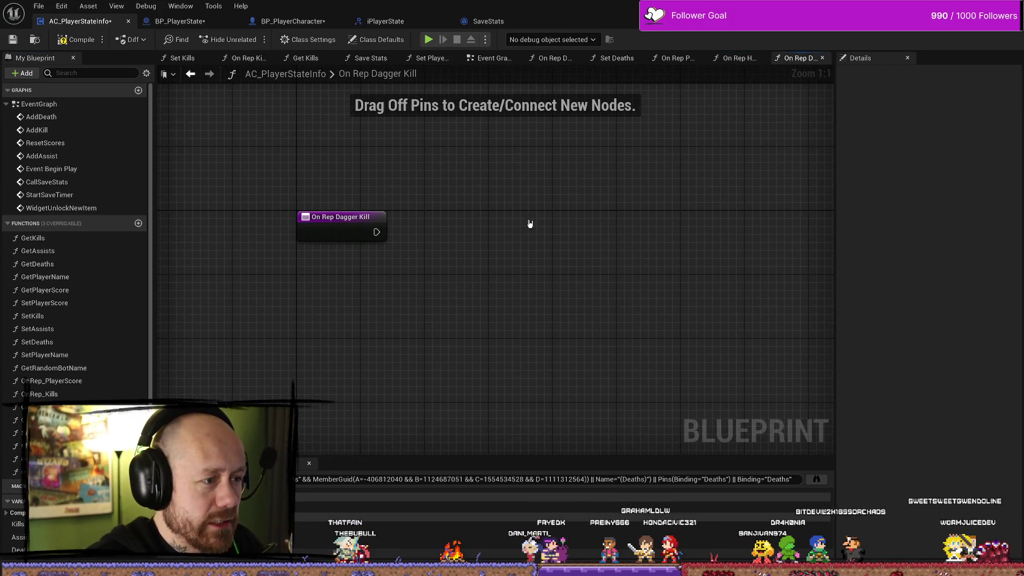
pyautogui.hotkey('ctrl', 'v')
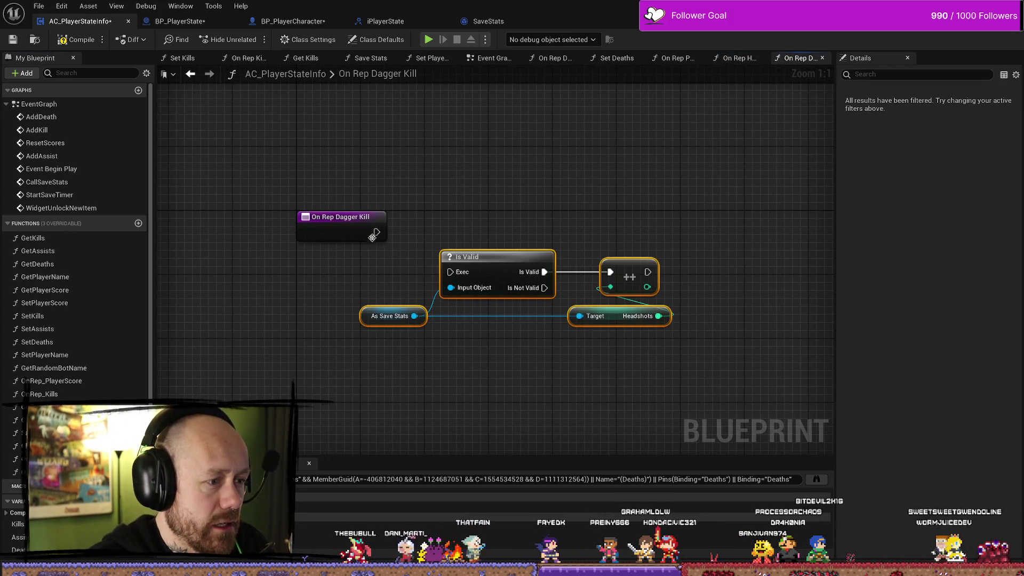
# - Wire the entry node to the pasted Is Valid check and delete the Headshots getter
pyautogui.moveTo(376, 232); pyautogui.dragTo(450, 271)
pyautogui.moveTo(501, 251); pyautogui.dragTo(493, 211)
pyautogui.click(597, 276)
pyautogui.press('Delete')
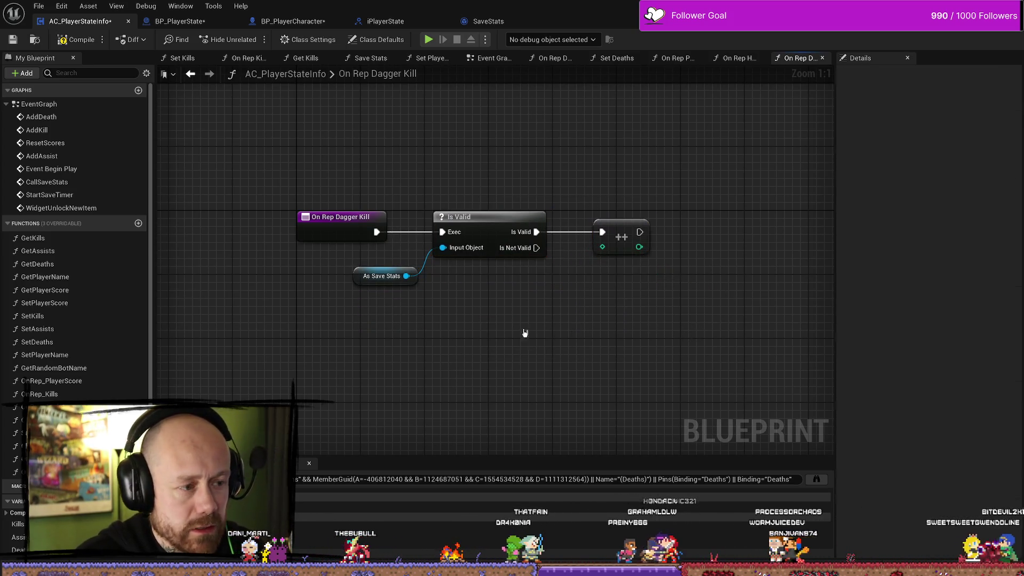
# - Add a Dagger Kills getter targeting As Save Stats and feed it into the ++ node
pyautogui.moveTo(406, 276); pyautogui.dragTo(510, 308)
pyautogui.write('dagger')
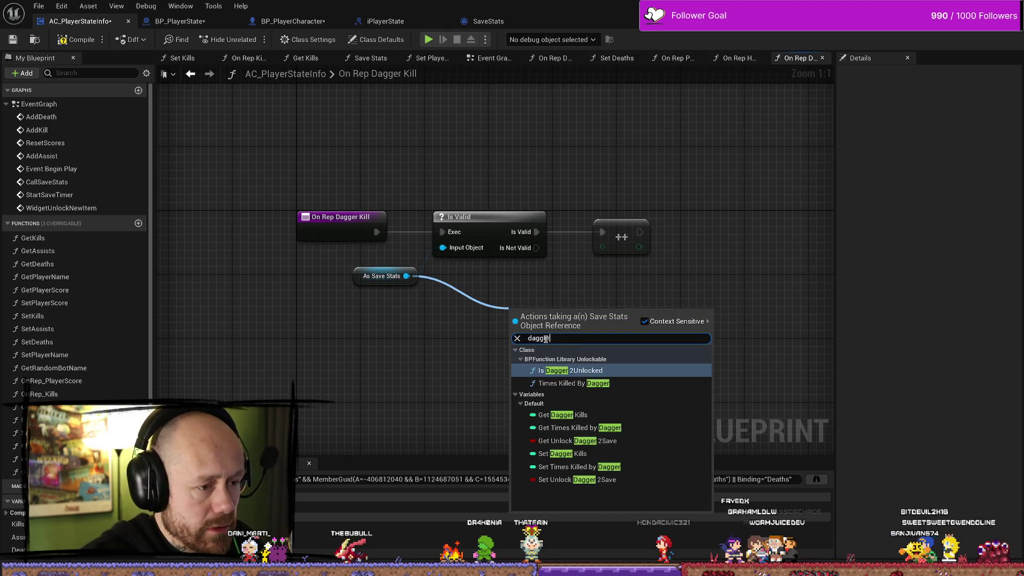
pyautogui.write(' kills')
pyautogui.press('Down')
pyautogui.press('Up')
pyautogui.press('Return')
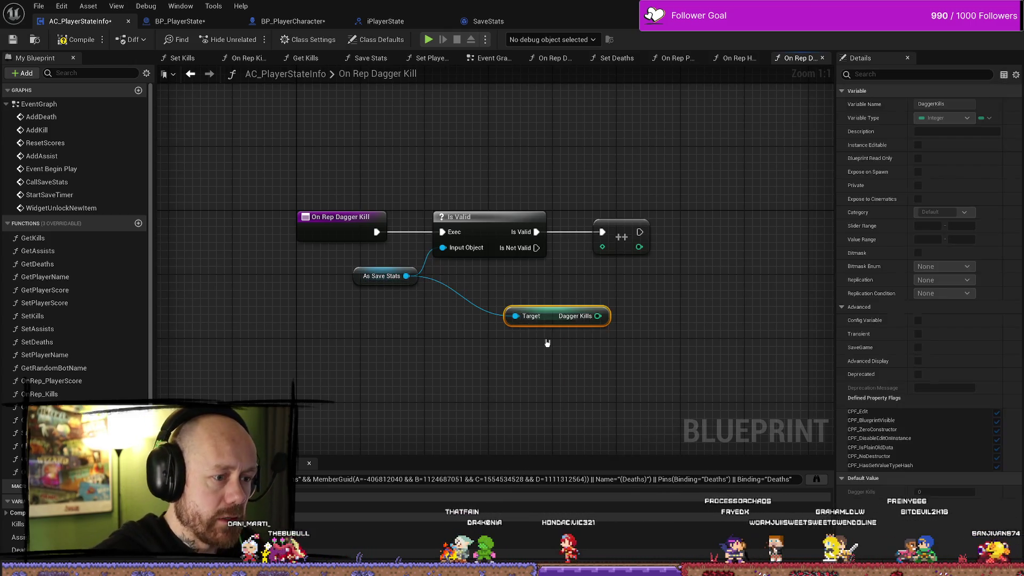
pyautogui.moveTo(598, 316); pyautogui.dragTo(602, 247)
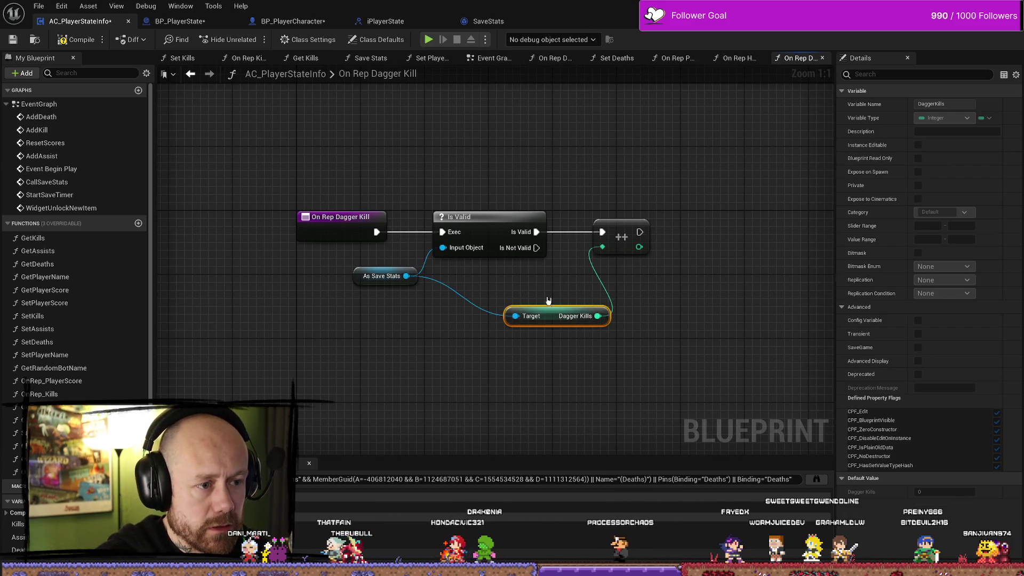
pyautogui.moveTo(541, 306)
pyautogui.mouseDown()
pyautogui.moveTo(509, 258)
pyautogui.moveTo(522, 286)
pyautogui.moveTo(406, 276)
pyautogui.mouseUp()
pyautogui.click(472, 363)
pyautogui.moveTo(515, 273); pyautogui.dragTo(515, 281)
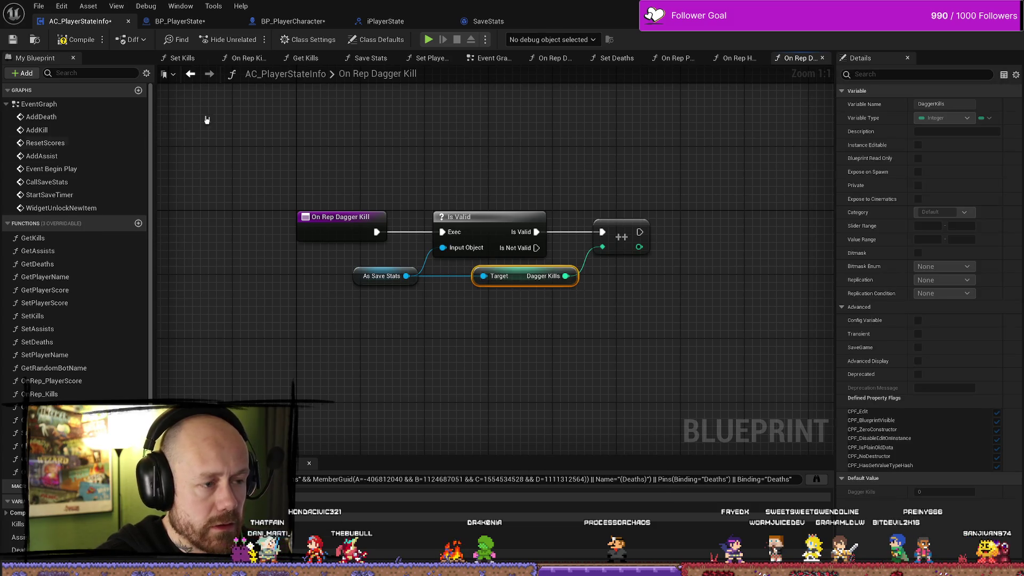
# - Compile and save the blueprint, then compare the finished graph against On Rep Headshot
pyautogui.click(75, 45)
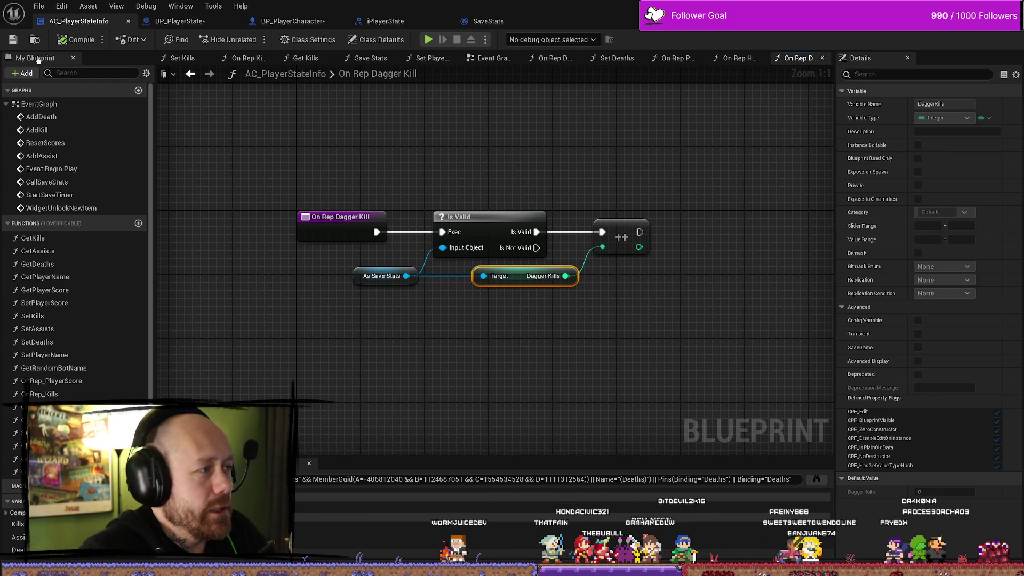
pyautogui.click(11, 41)
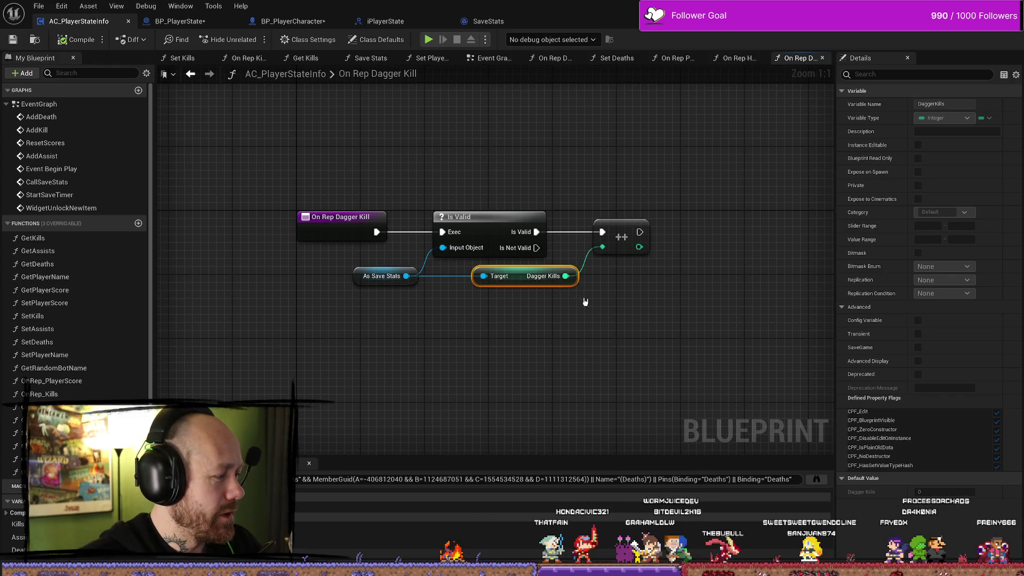
pyautogui.click(613, 317)
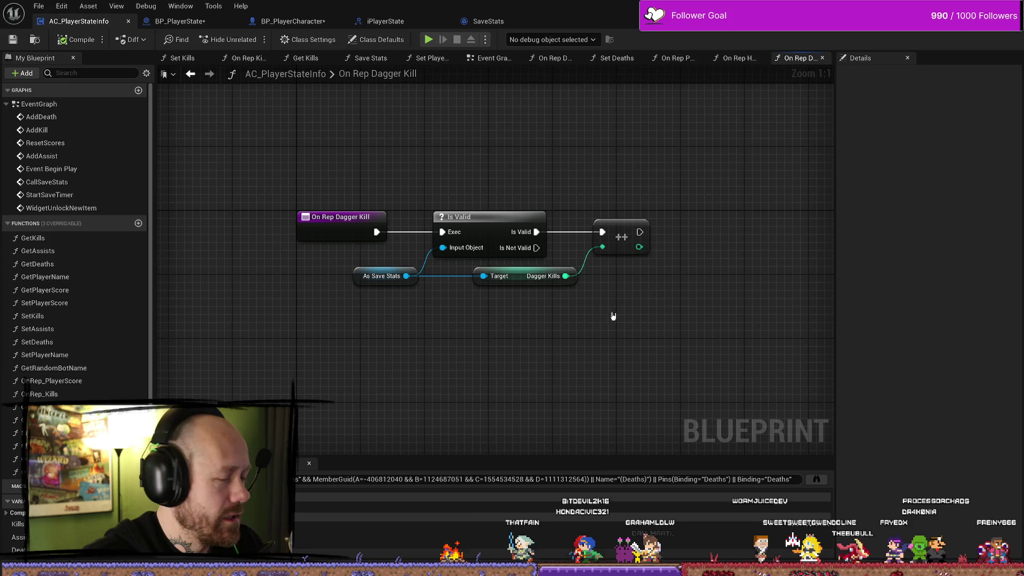
pyautogui.click(621, 220)
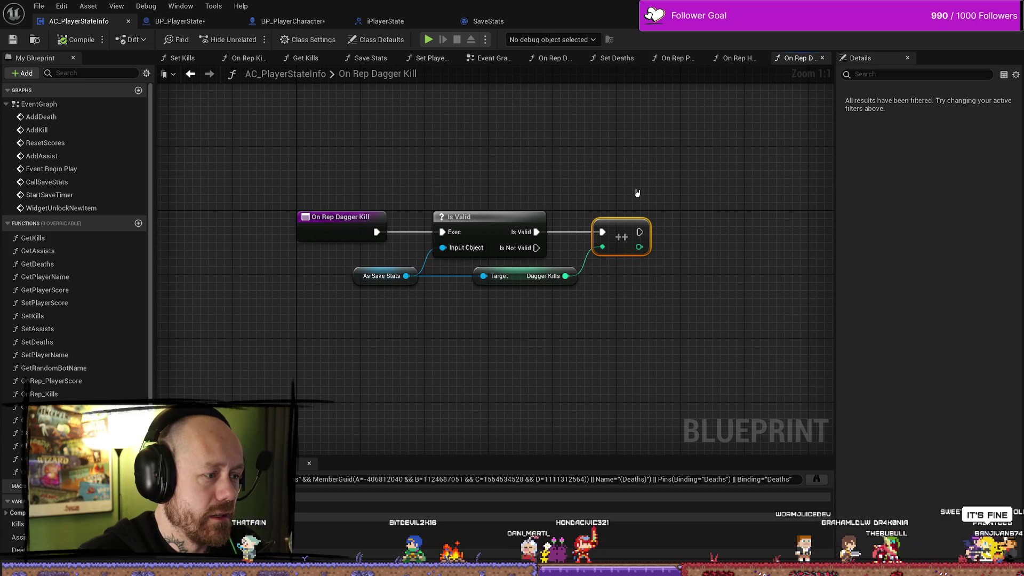
pyautogui.moveTo(624, 187)
pyautogui.mouseDown()
pyautogui.moveTo(489, 359)
pyautogui.moveTo(517, 154)
pyautogui.moveTo(517, 403)
pyautogui.moveTo(651, 179)
pyautogui.mouseUp()
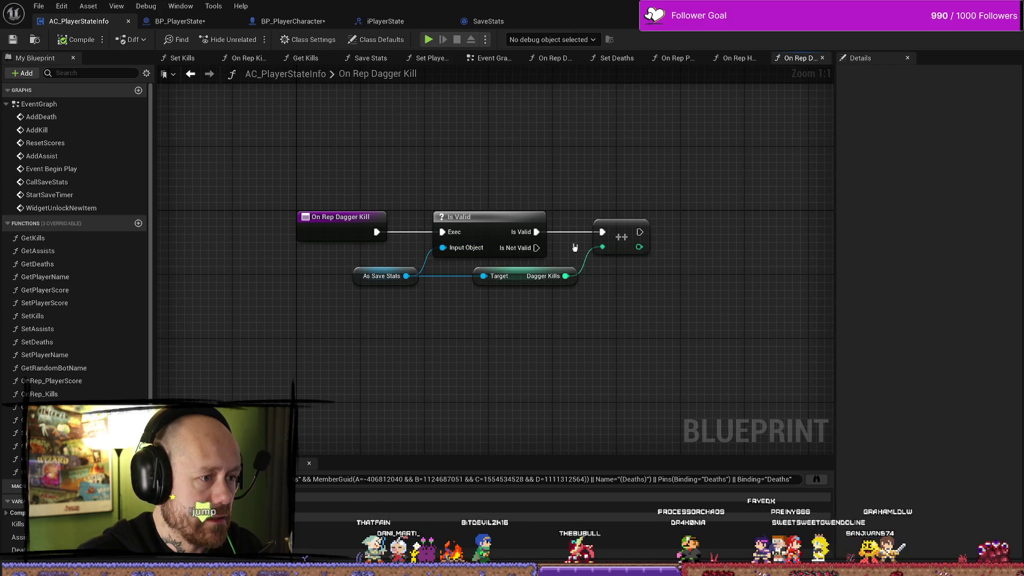
pyautogui.moveTo(591, 164); pyautogui.dragTo(560, 171)
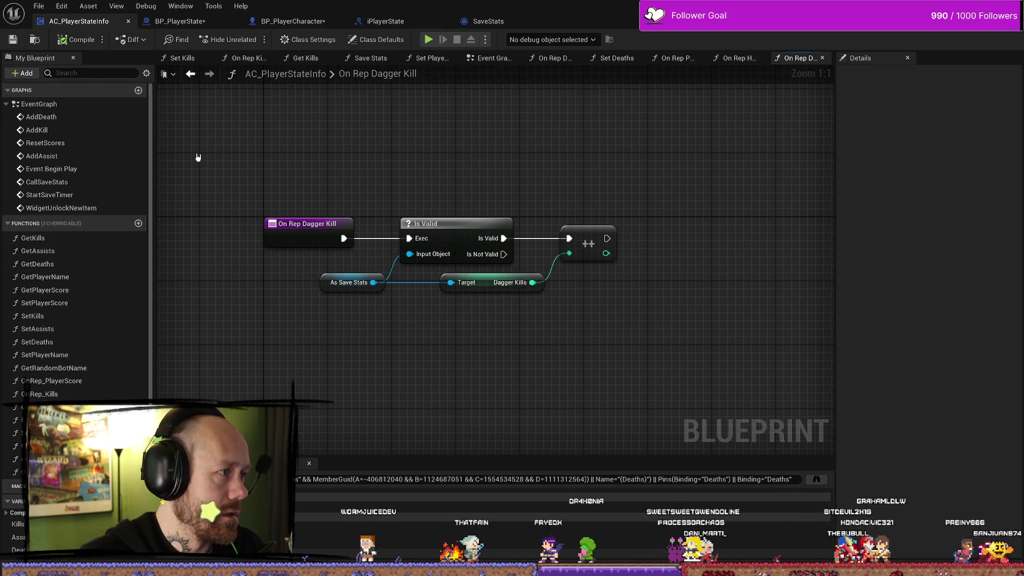
pyautogui.moveTo(431, 176); pyautogui.dragTo(421, 177)
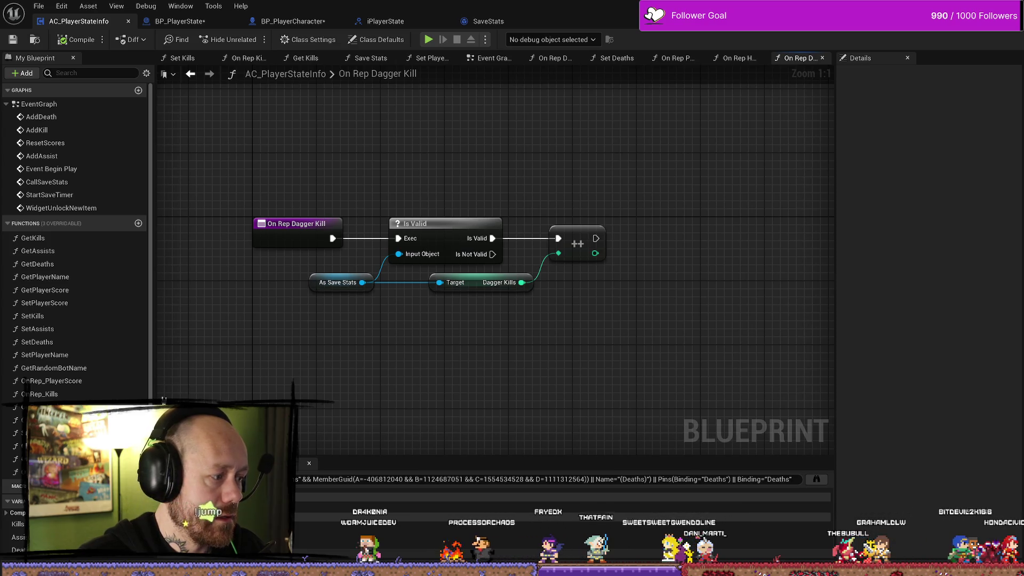
pyautogui.click(737, 58)
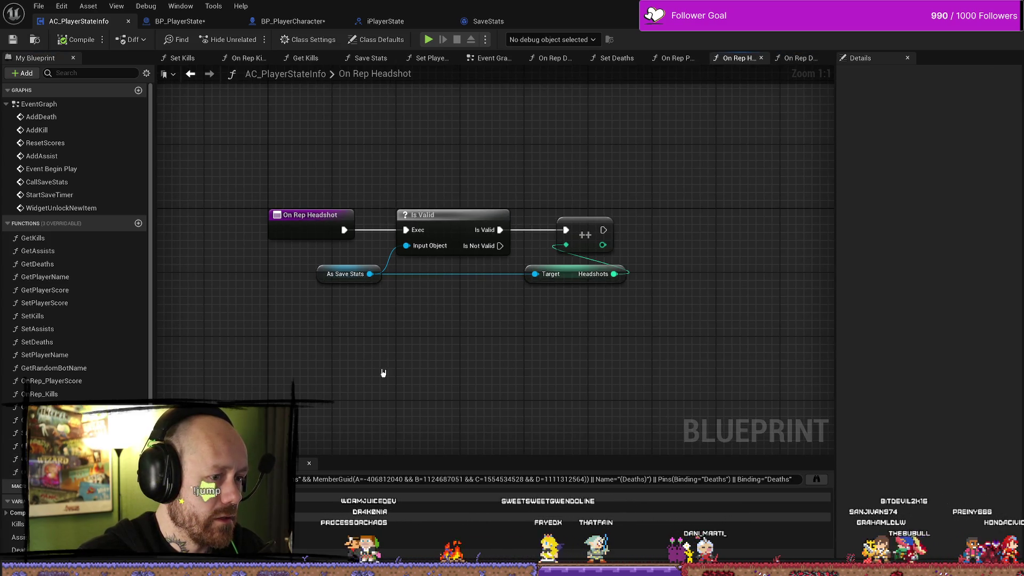
pyautogui.click(795, 57)
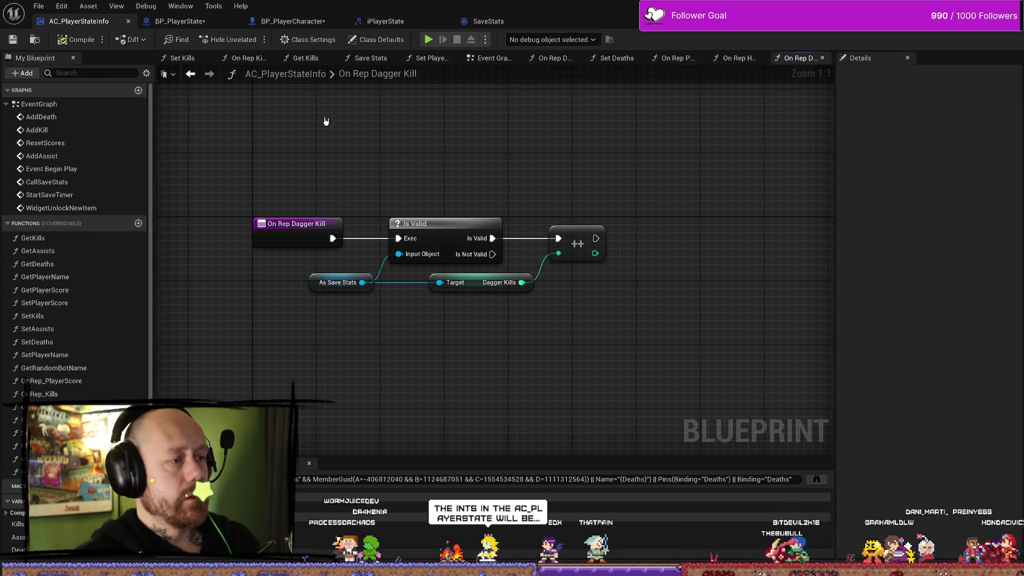
# - Save all assets and launch a two-player multiplayer test session with resized windows
pyautogui.click(46, 4)
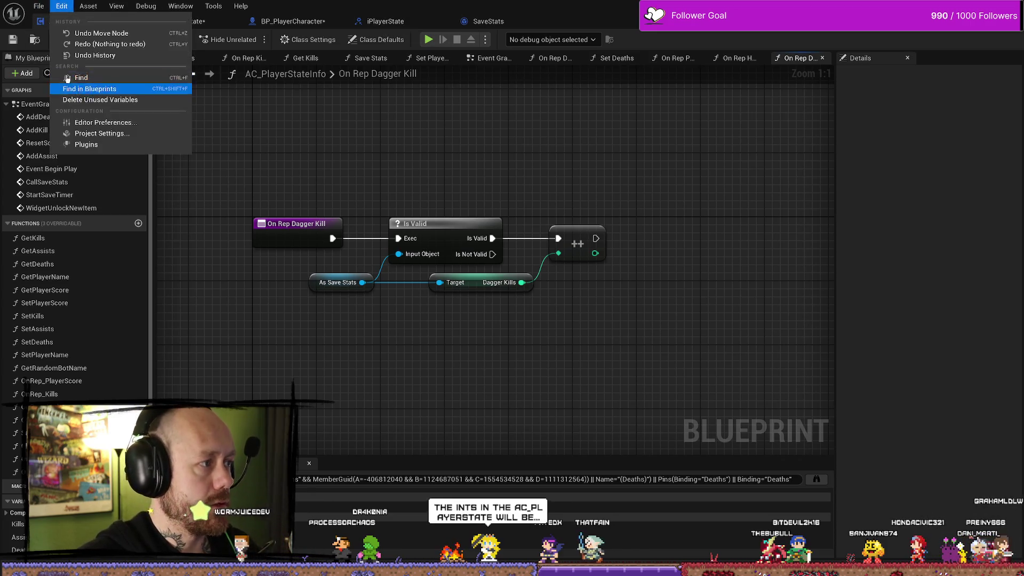
pyautogui.click(70, 64)
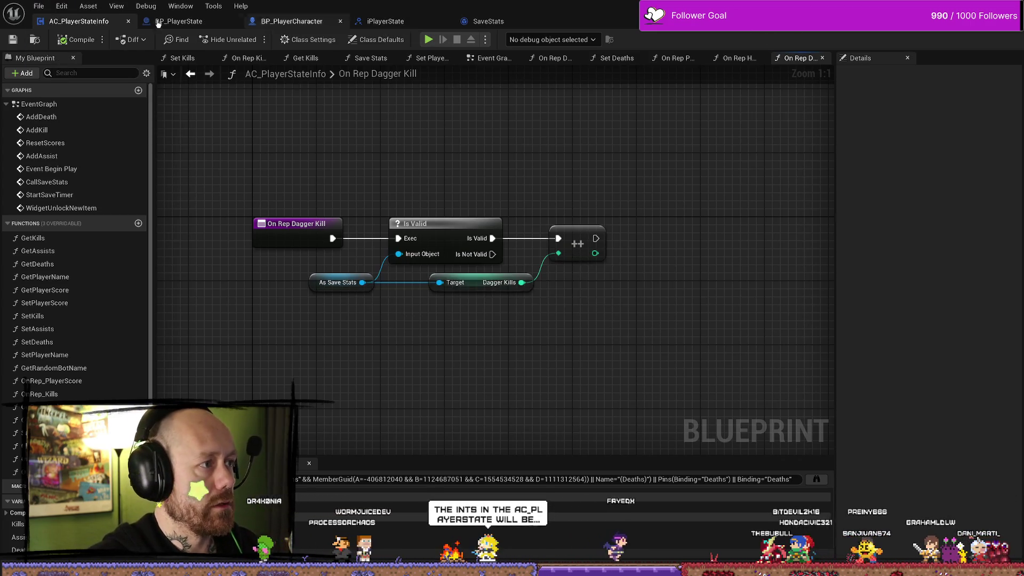
pyautogui.hotkey('alt', 'Tab')
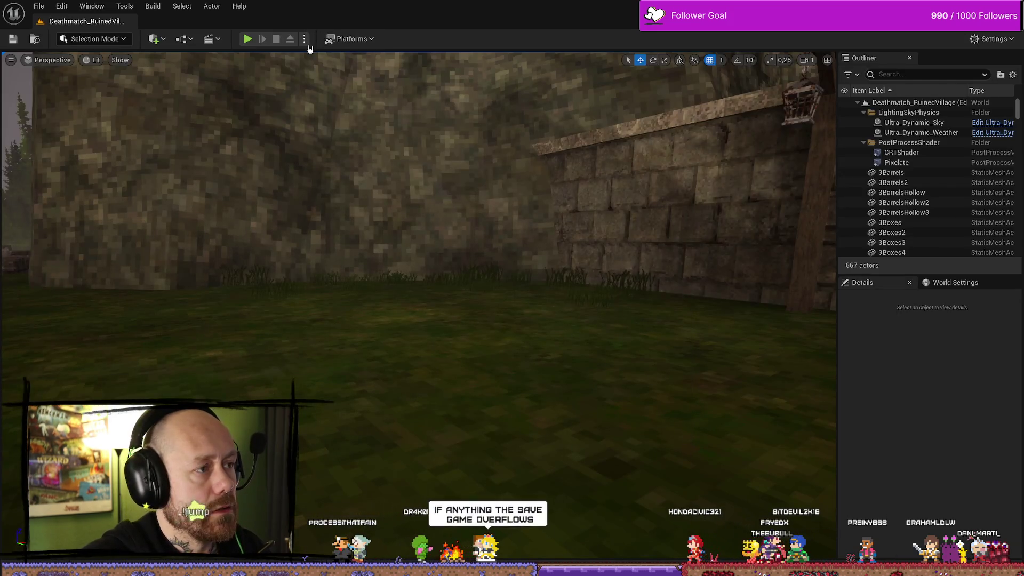
pyautogui.click(306, 39)
pyautogui.click(263, 58)
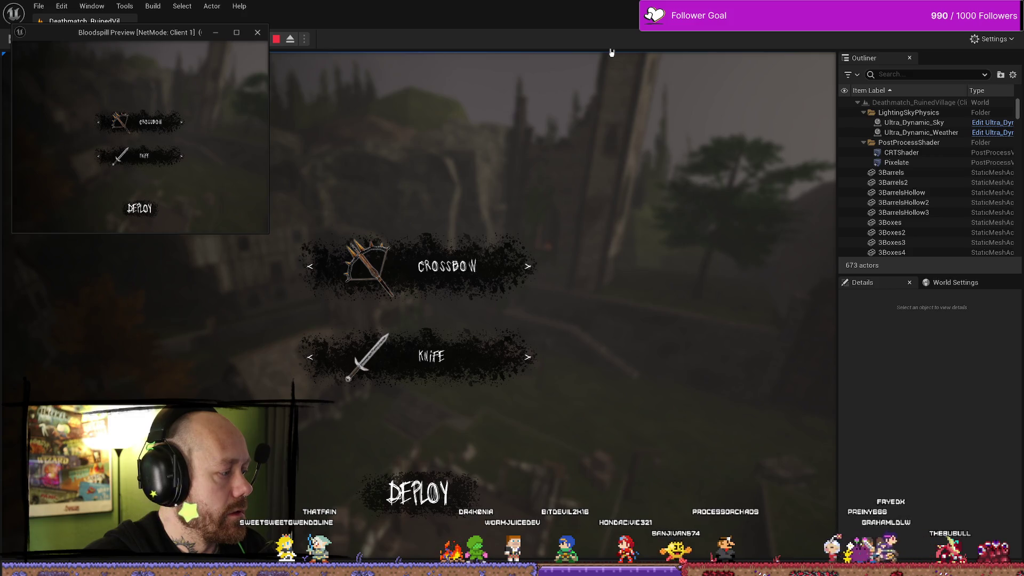
pyautogui.moveTo(560, 21)
pyautogui.mouseDown()
pyautogui.moveTo(433, 21)
pyautogui.moveTo(760, 21)
pyautogui.mouseUp()
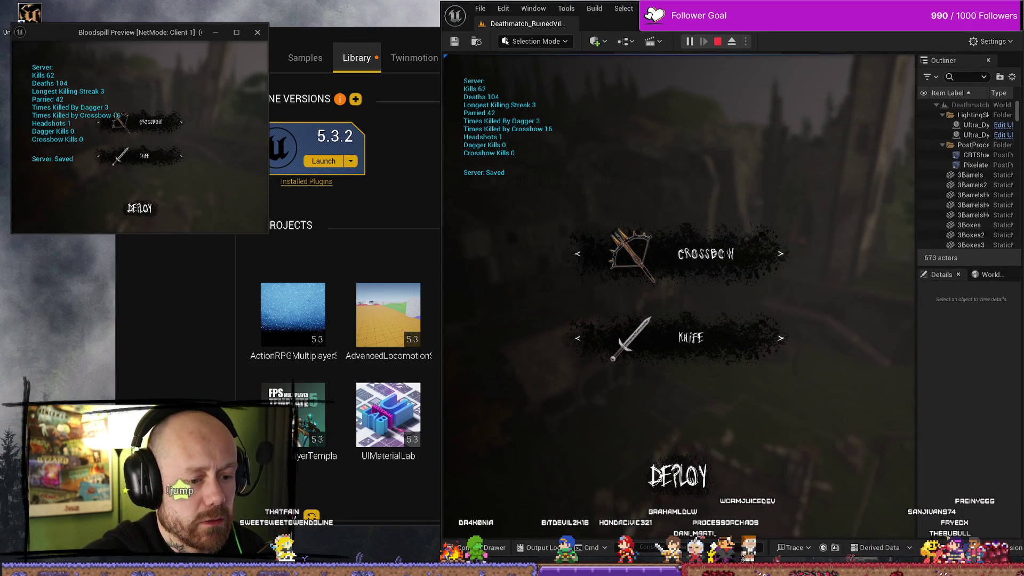
pyautogui.moveTo(266, 233); pyautogui.dragTo(505, 482)
# - Deploy both players and trade knife kills between server and client to test the counters
pyautogui.click(258, 425)
pyautogui.press('w')
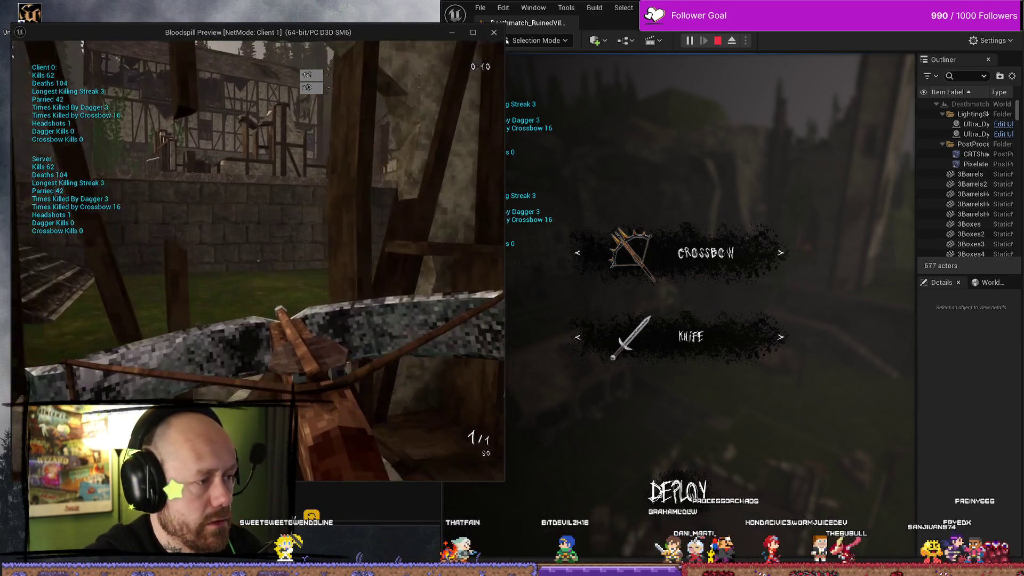
pyautogui.press('Tab')
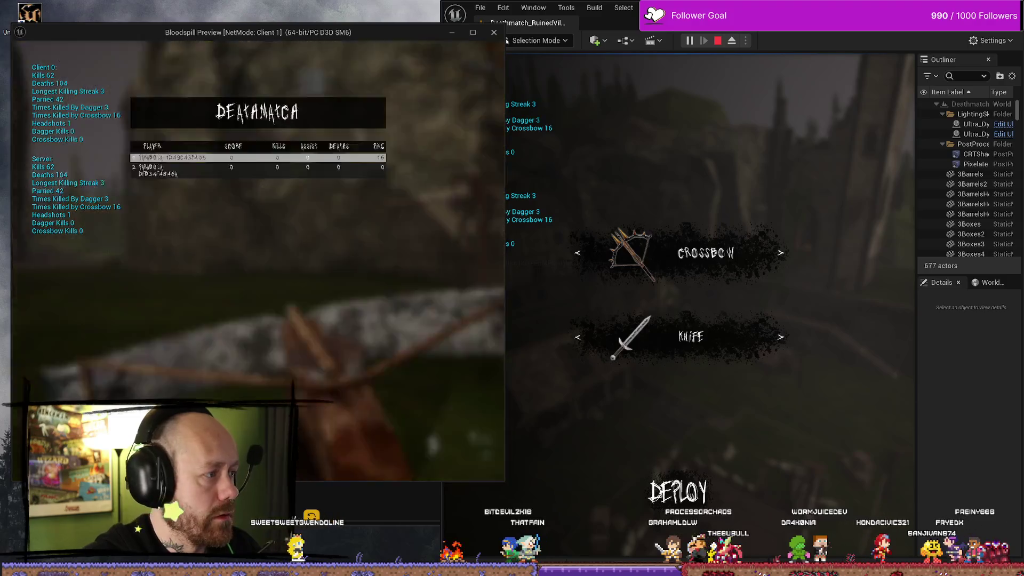
pyautogui.click(704, 494)
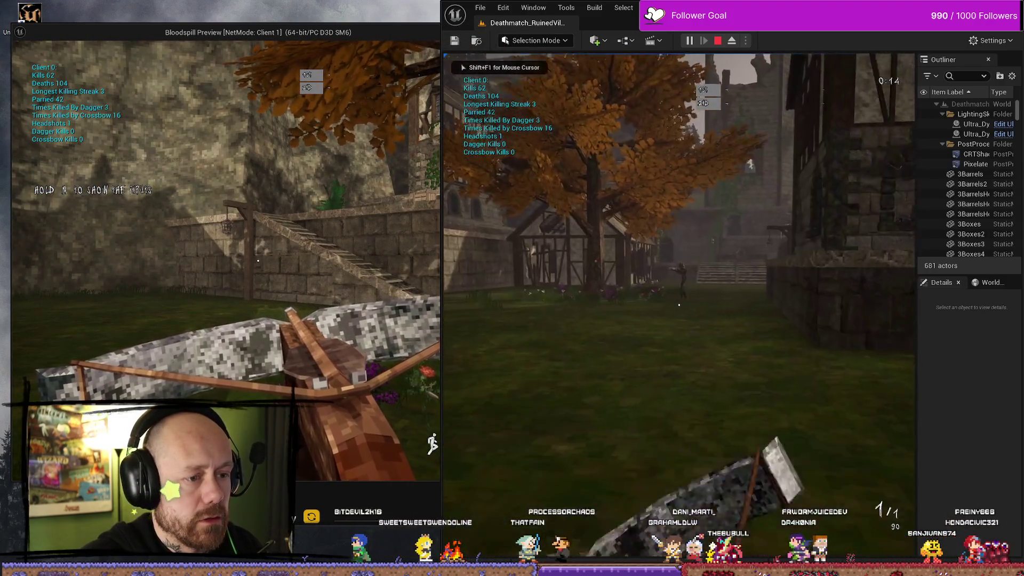
pyautogui.press('w')
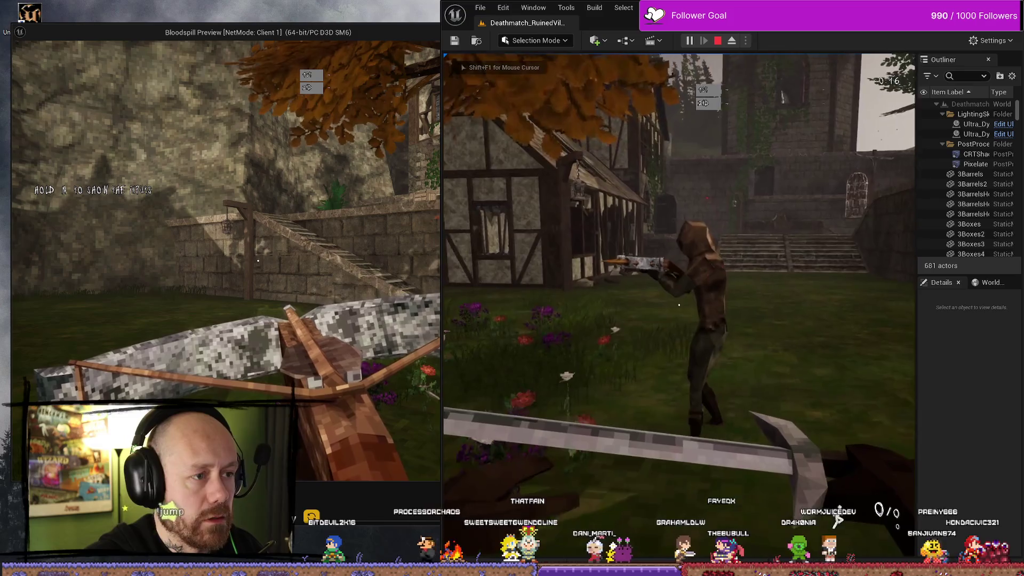
pyautogui.click(679, 306)
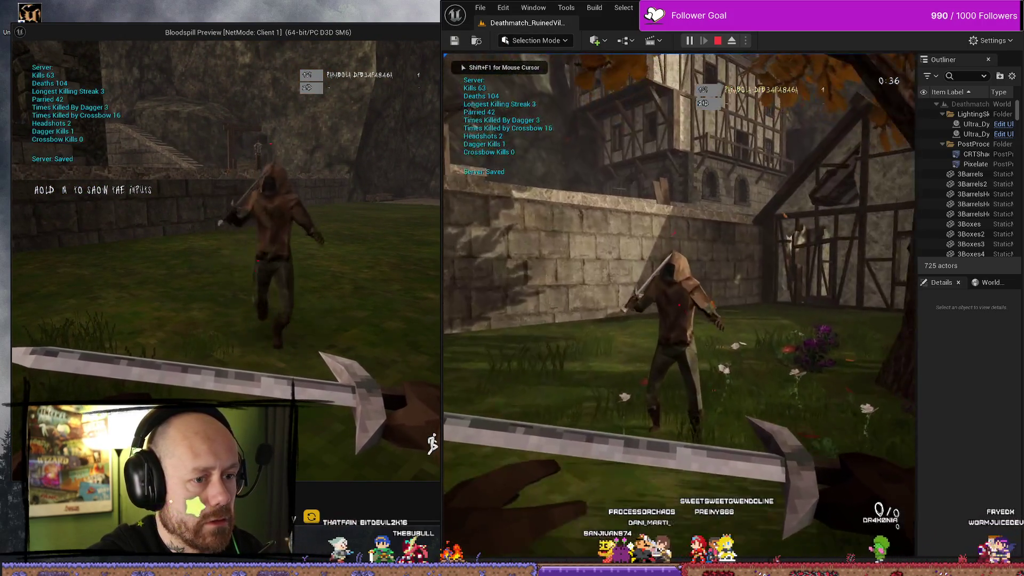
pyautogui.click(680, 305)
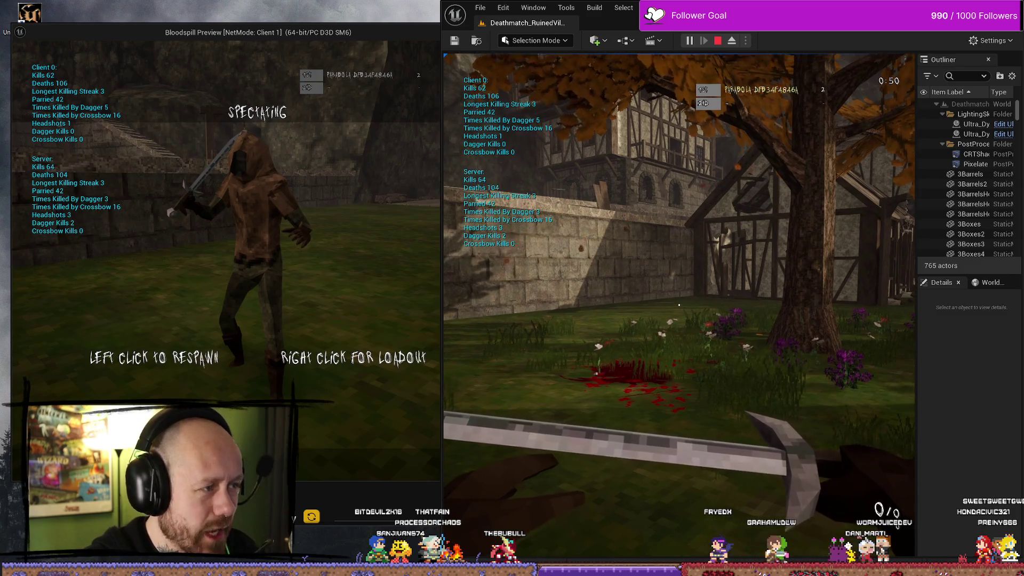
pyautogui.click(257, 260)
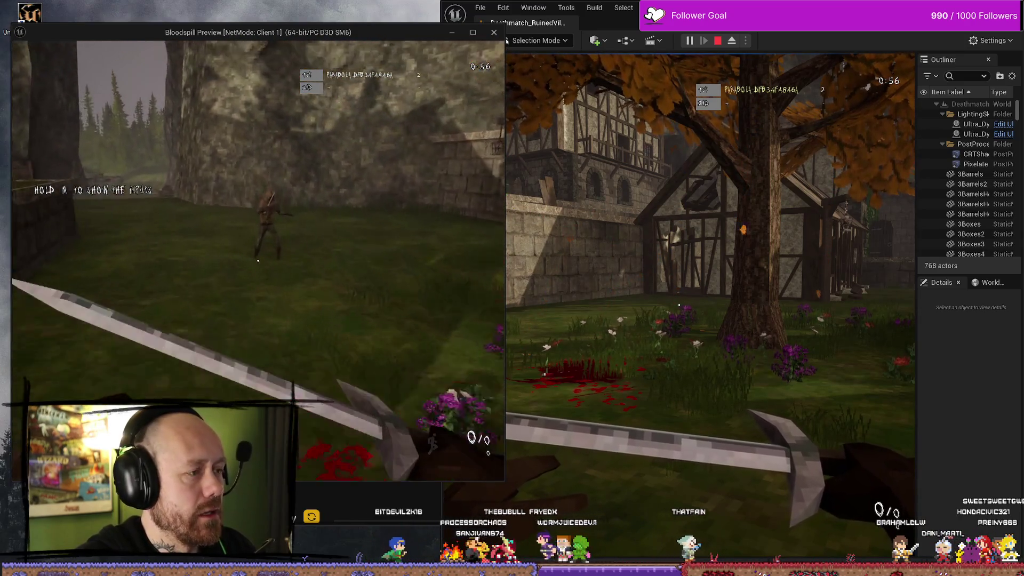
pyautogui.click(258, 260)
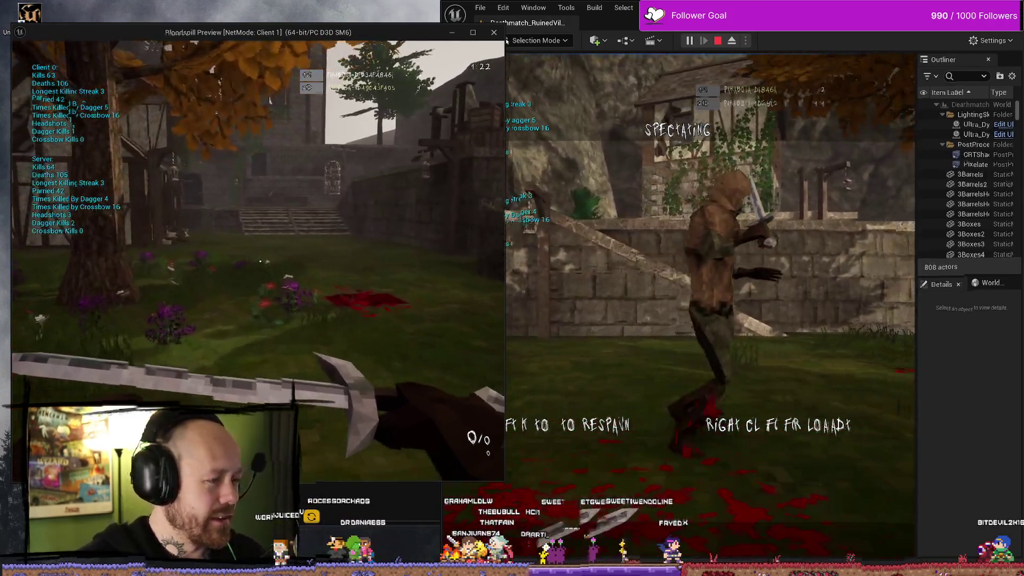
# - Respawn and trade more dagger kills between the client and server players
pyautogui.click(680, 304)
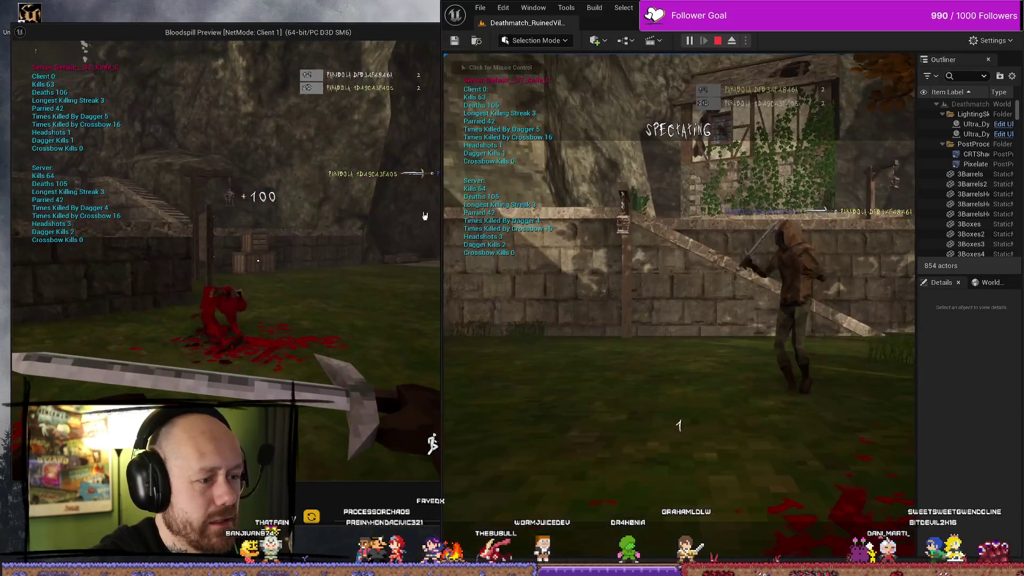
pyautogui.click(680, 305)
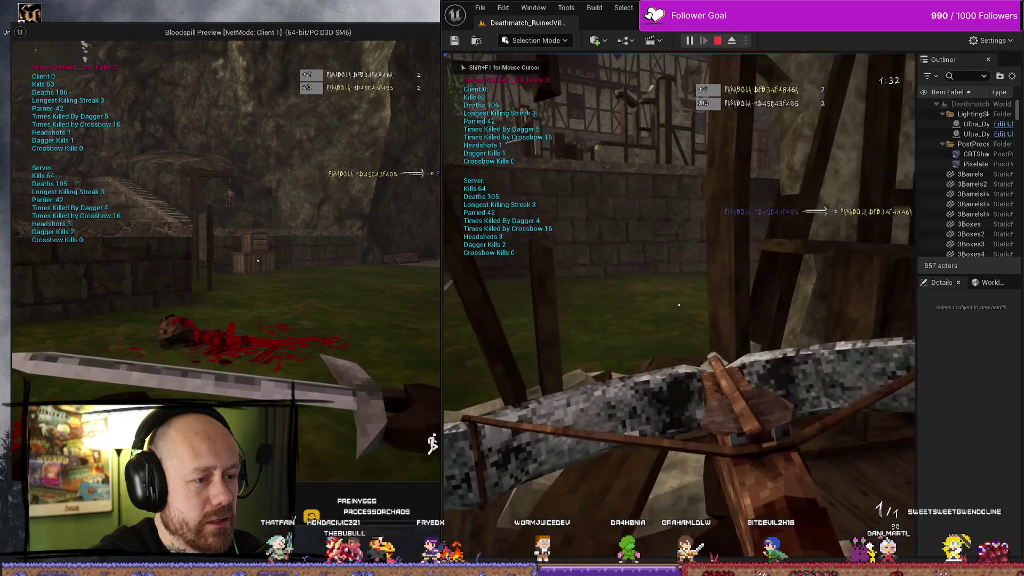
pyautogui.hotkey('alt', 'Tab')
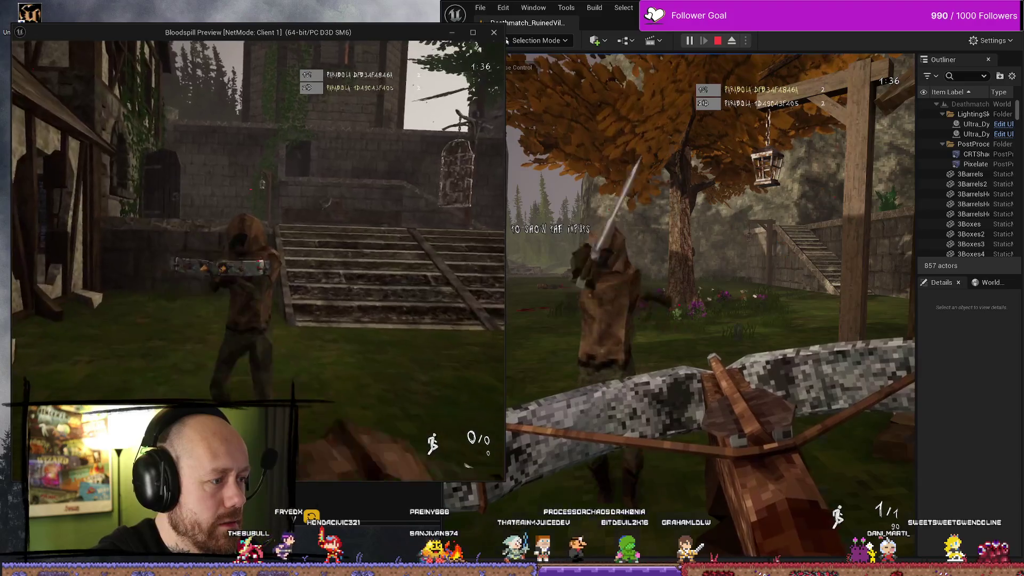
pyautogui.click(258, 261)
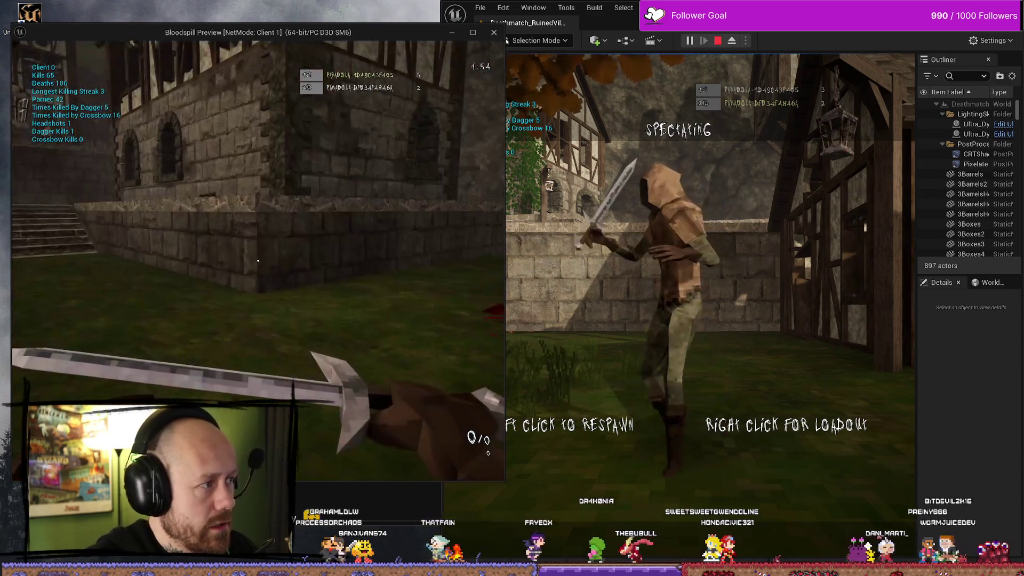
pyautogui.hotkey('alt', 'Tab')
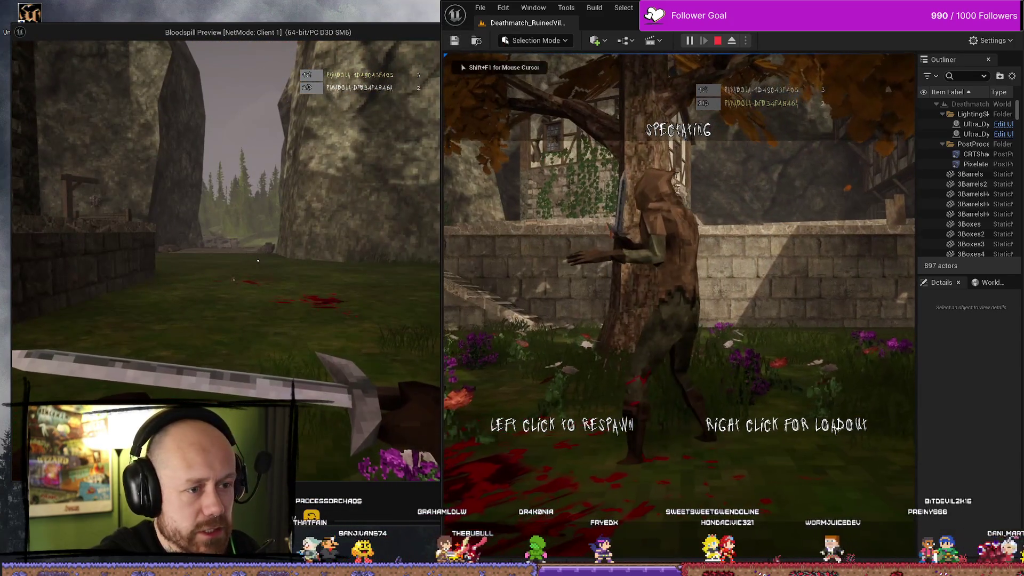
pyautogui.click(680, 305)
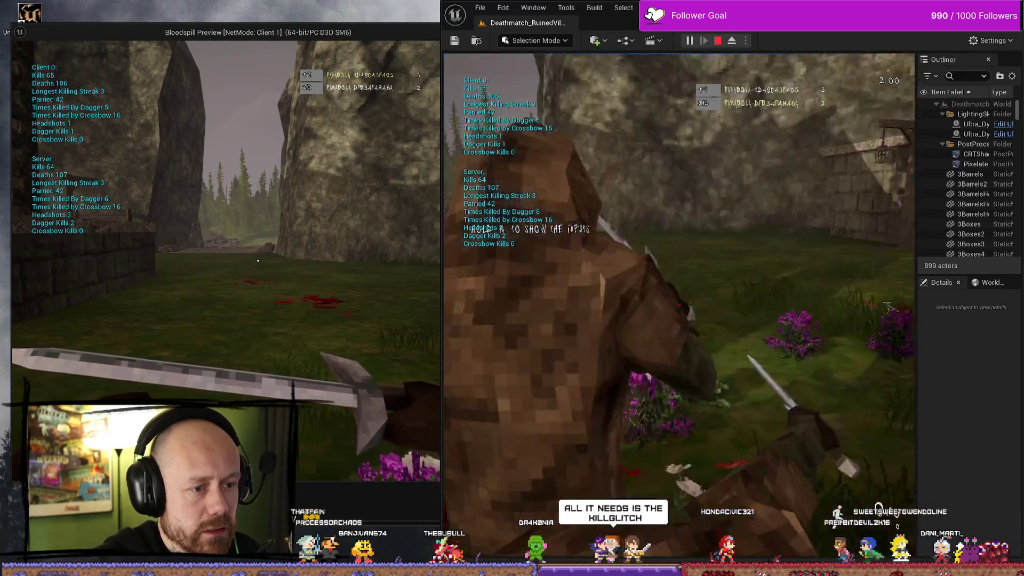
pyautogui.click(679, 305)
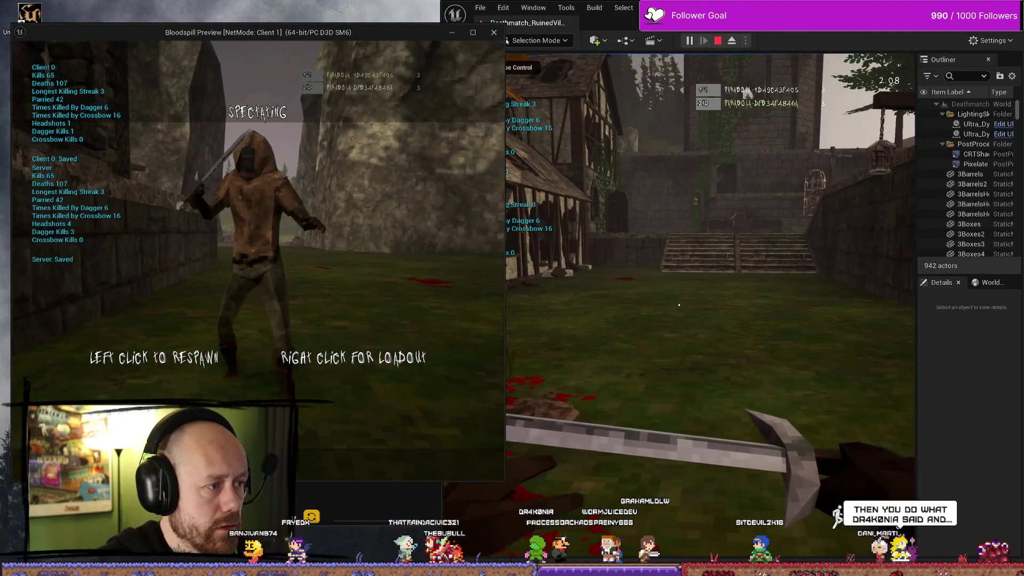
# - Respawn the client with a crossbow and score a headshot kill on the server player
pyautogui.click(259, 261)
pyautogui.click(642, 302)
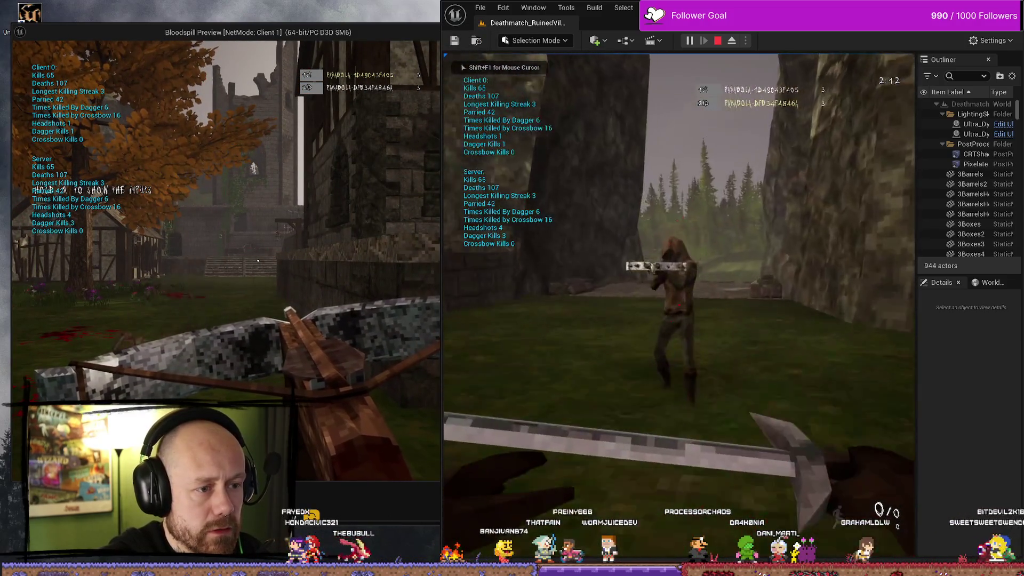
pyautogui.click(680, 305)
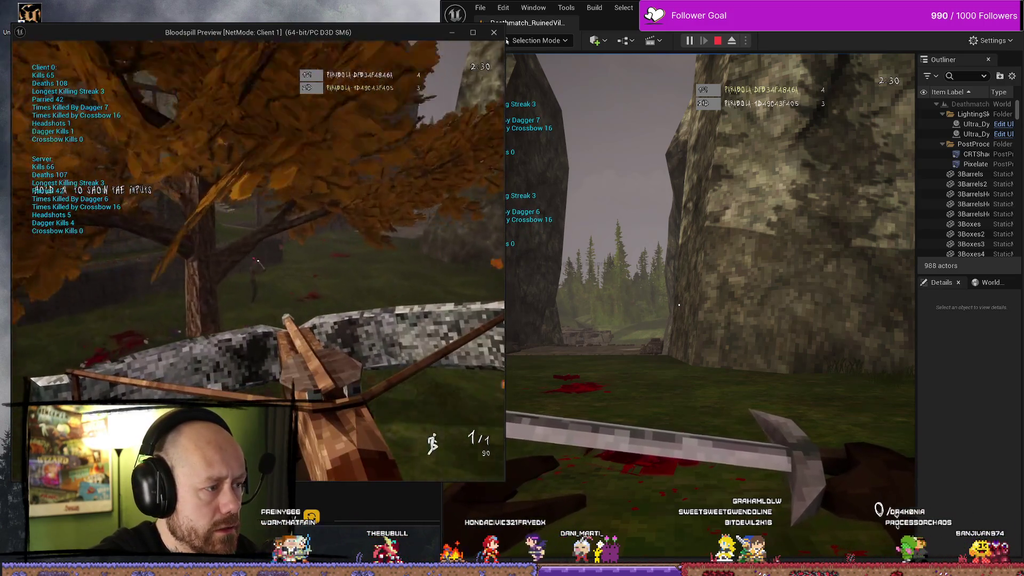
pyautogui.click(258, 260)
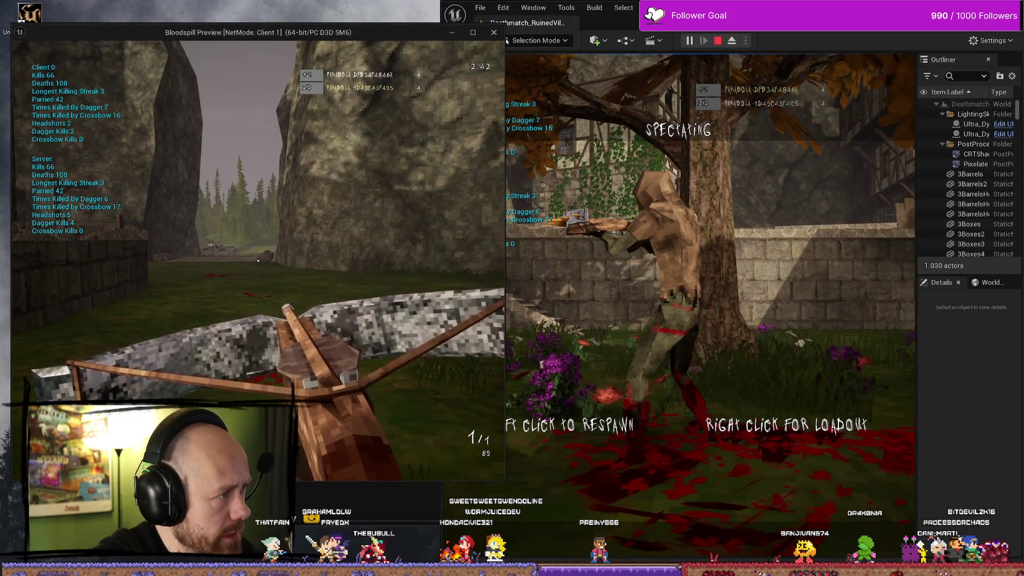
pyautogui.hotkey('alt', 'Tab')
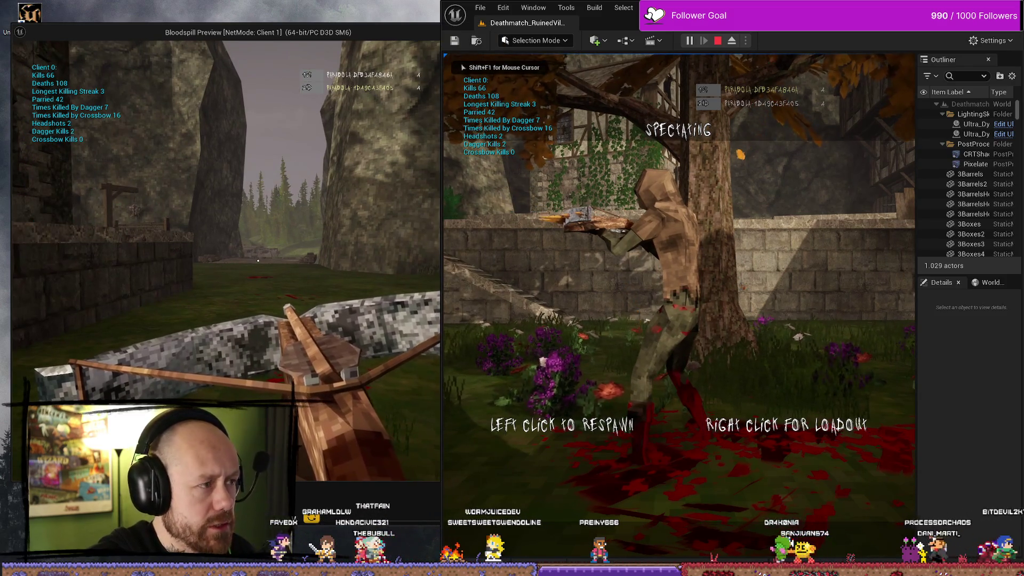
# - Land another crossbow headshot from the client, then stop the play session with Esc
pyautogui.click(679, 307)
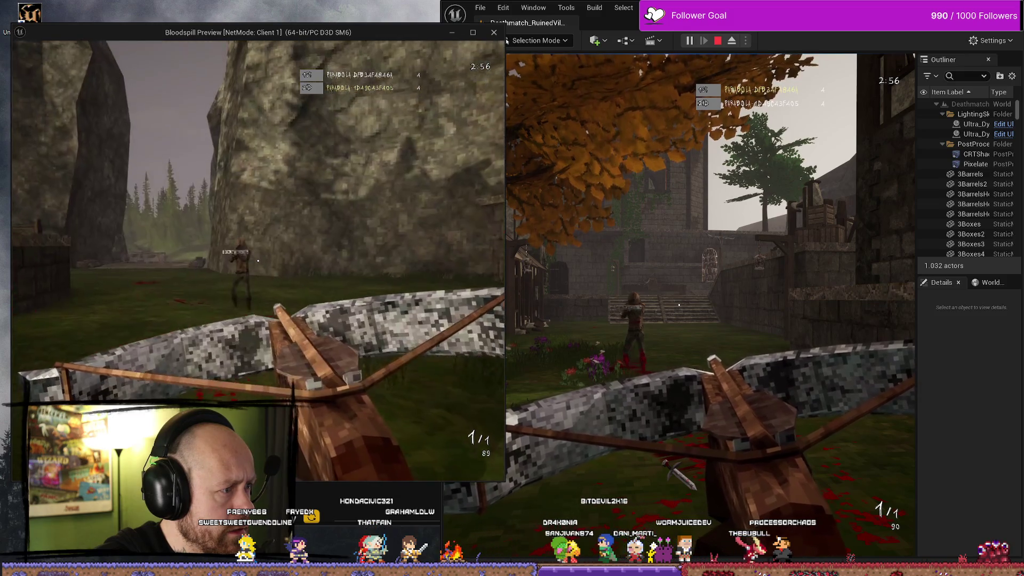
pyautogui.click(258, 261)
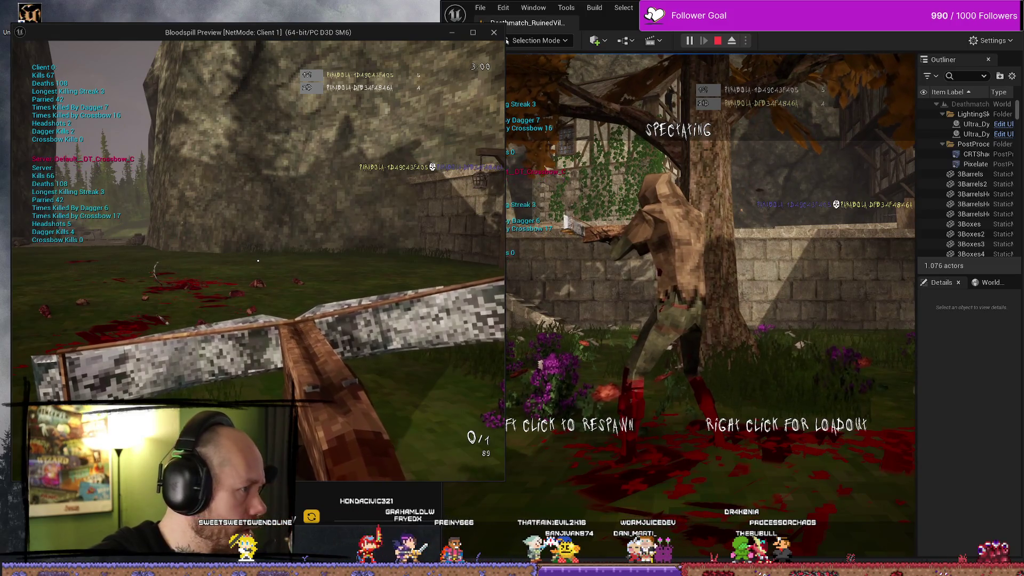
pyautogui.press('w')
pyautogui.press('w')
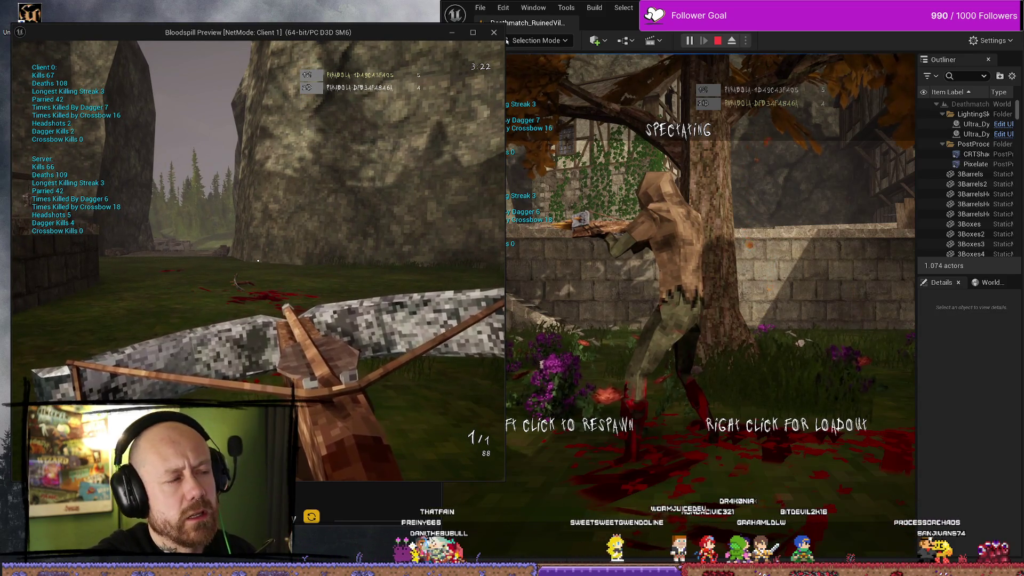
pyautogui.press('Escape')
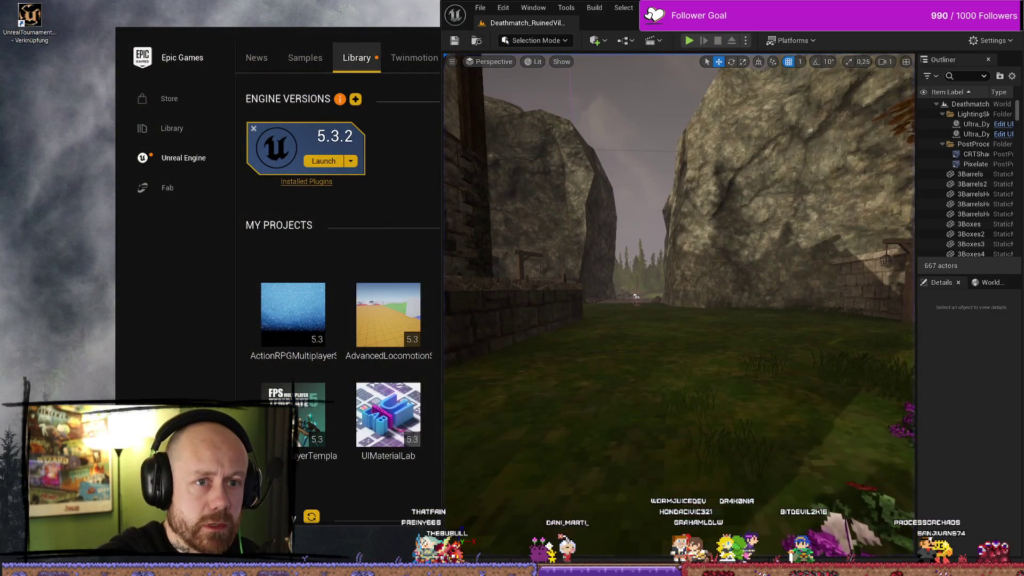
# - Maximize the Unreal Editor window to fill the whole screen
pyautogui.moveTo(894, 7); pyautogui.dragTo(893, 34)
pyautogui.click(894, 33)
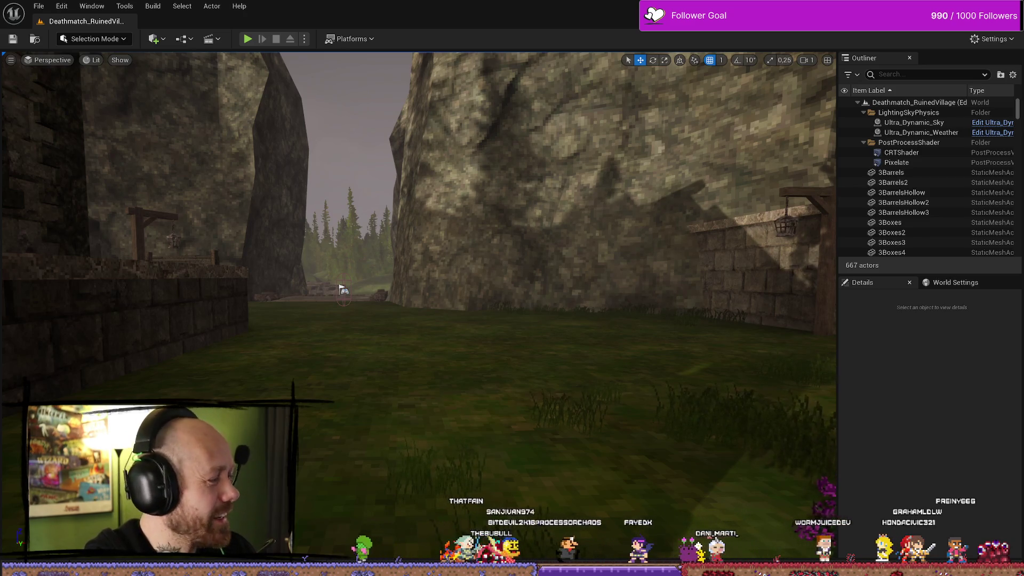
# - Check the Dagger Kills variable's properties in On Rep Dagger Kill, then view BP_PlayerCharacter's Damage Player graph
pyautogui.moveTo(131, 201); pyautogui.dragTo(176, 202)
pyautogui.hotkey('ctrl', 'space')
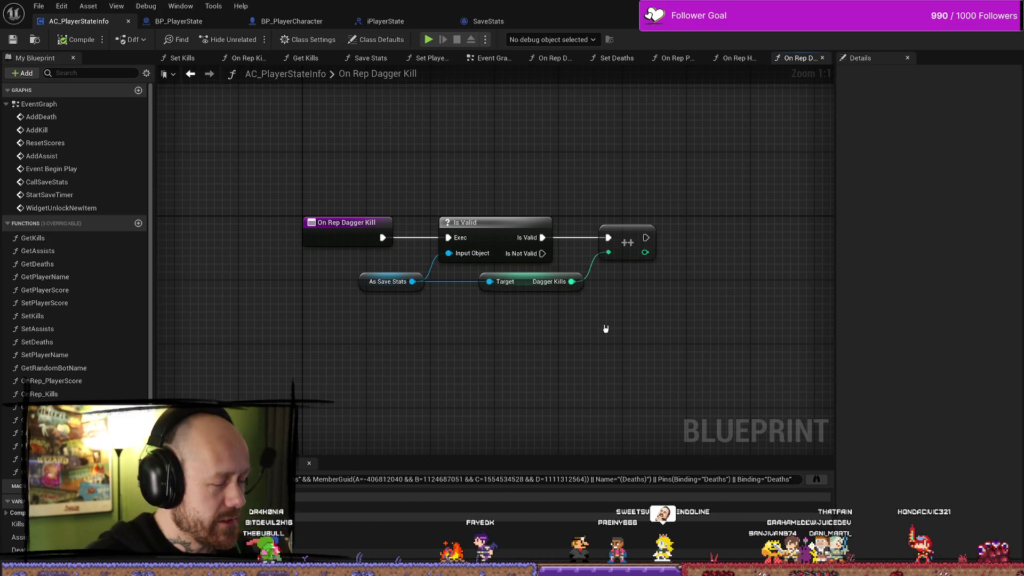
pyautogui.click(555, 283)
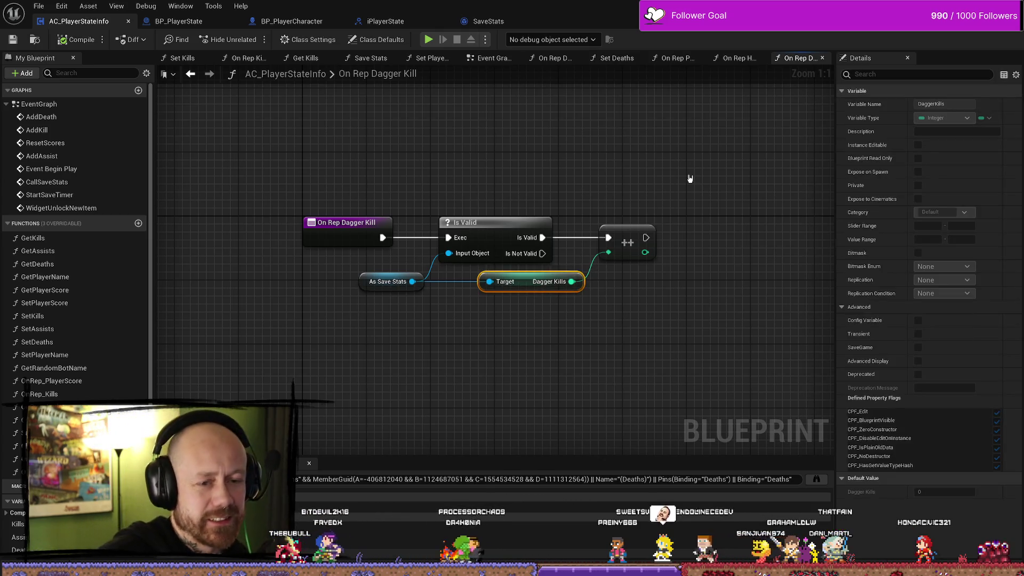
pyautogui.scroll(-6, 64, 283)
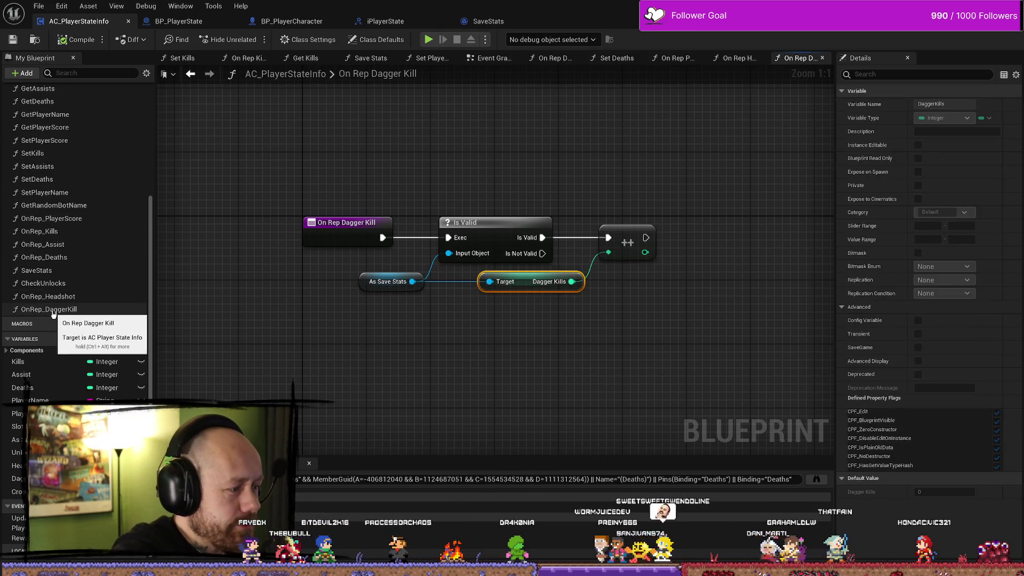
pyautogui.moveTo(541, 302); pyautogui.dragTo(504, 312)
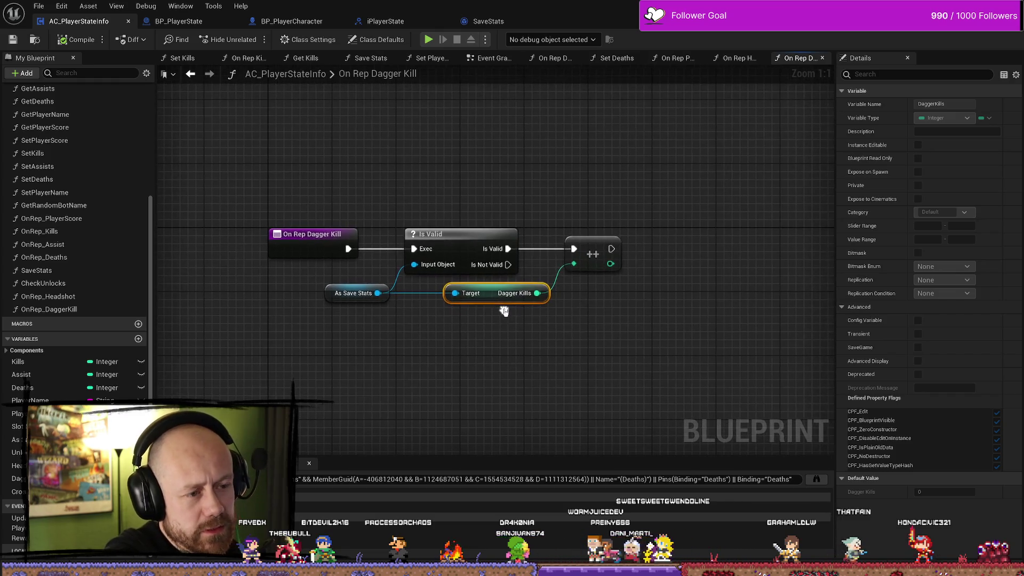
pyautogui.moveTo(470, 191); pyautogui.dragTo(543, 174)
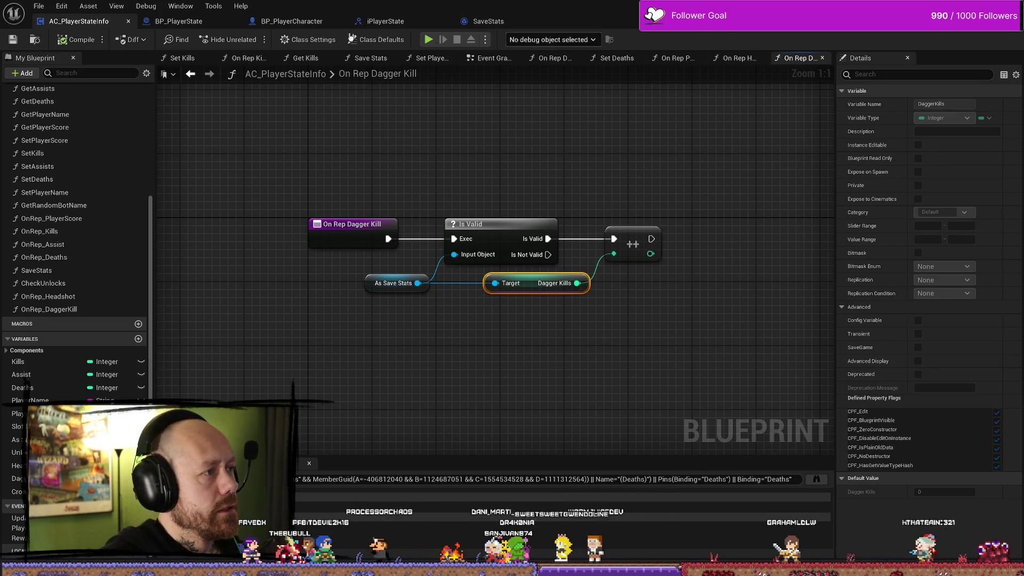
pyautogui.click(298, 20)
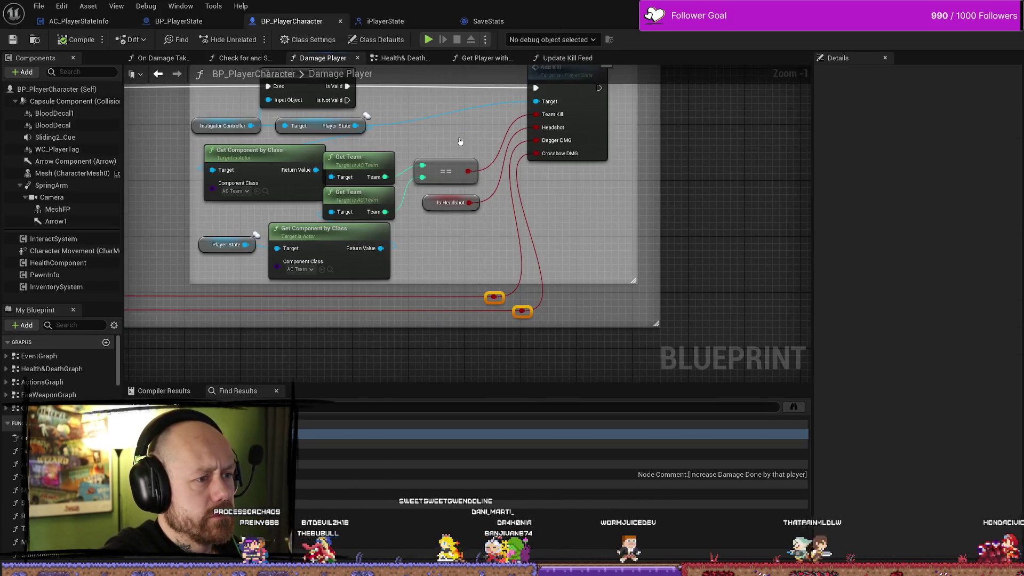
pyautogui.moveTo(568, 230)
pyautogui.mouseDown()
pyautogui.moveTo(635, 222)
pyautogui.moveTo(366, 224)
pyautogui.moveTo(412, 210)
pyautogui.moveTo(770, 190)
pyautogui.moveTo(675, 222)
pyautogui.moveTo(555, 222)
pyautogui.mouseUp()
pyautogui.scroll(-2, 366, 224)
pyautogui.scroll(-2, 675, 222)
pyautogui.scroll(4, 324, 208)
pyautogui.moveTo(395, 213)
pyautogui.mouseDown()
pyautogui.moveTo(354, 267)
pyautogui.moveTo(438, 276)
pyautogui.moveTo(689, 205)
pyautogui.moveTo(524, 231)
pyautogui.moveTo(578, 241)
pyautogui.moveTo(635, 304)
pyautogui.mouseUp()
pyautogui.scroll(-2, 439, 289)
pyautogui.scroll(2, 569, 245)
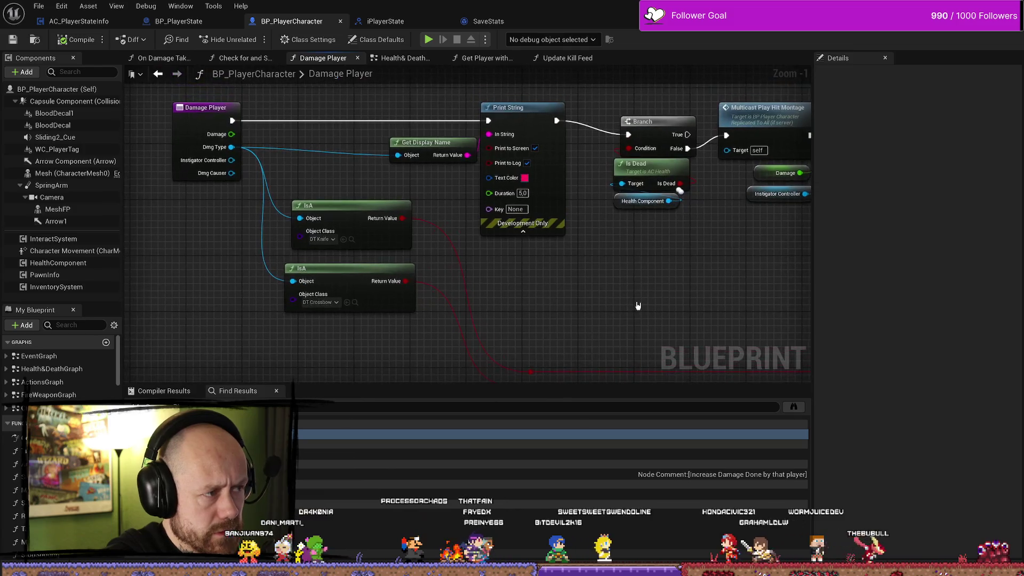
pyautogui.scroll(-6, 607, 307)
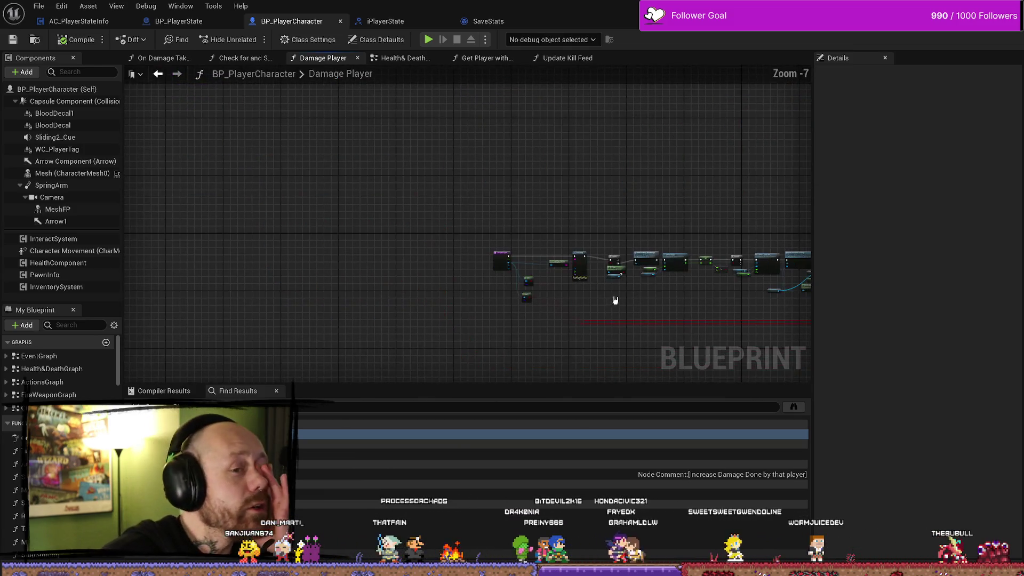
pyautogui.scroll(2, 494, 281)
pyautogui.moveTo(578, 238); pyautogui.dragTo(399, 230)
pyautogui.scroll(1, 399, 229)
pyautogui.scroll(1, 350, 215)
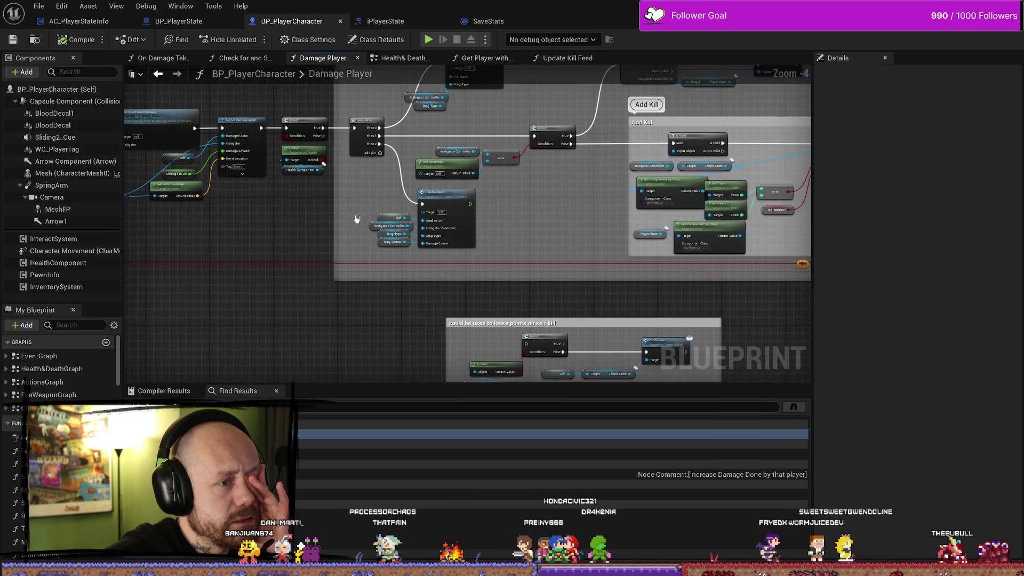
pyautogui.scroll(1, 418, 210)
pyautogui.moveTo(286, 237); pyautogui.dragTo(399, 266)
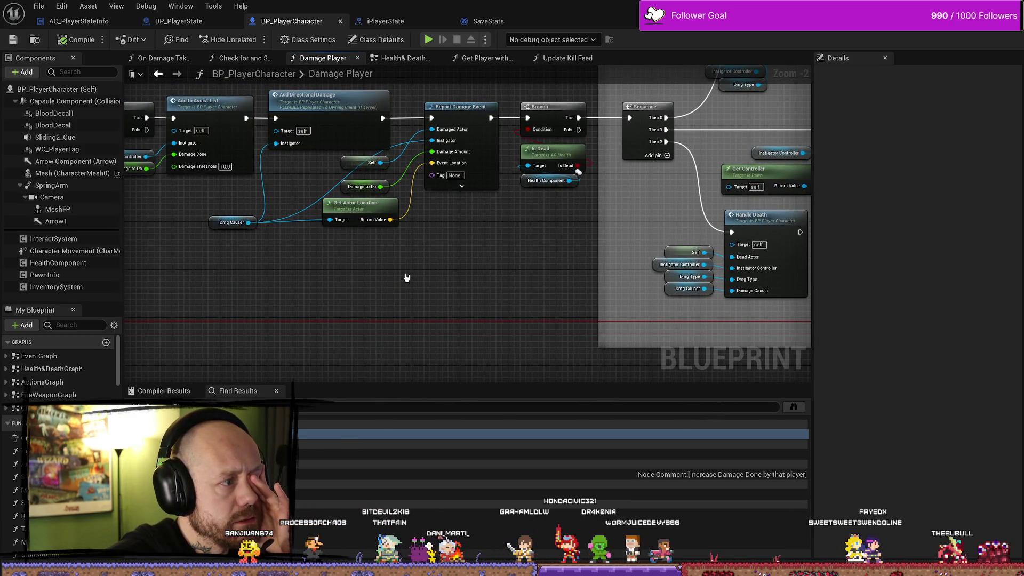
pyautogui.moveTo(367, 275)
pyautogui.mouseDown()
pyautogui.moveTo(703, 269)
pyautogui.moveTo(249, 260)
pyautogui.mouseUp()
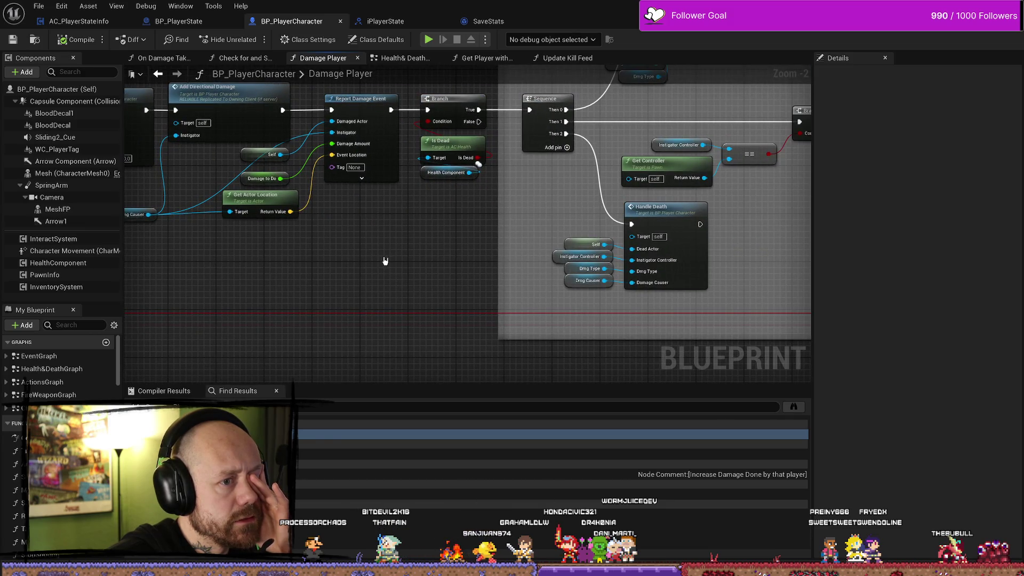
pyautogui.moveTo(389, 259)
pyautogui.mouseDown()
pyautogui.moveTo(623, 254)
pyautogui.moveTo(517, 265)
pyautogui.moveTo(655, 253)
pyautogui.moveTo(677, 283)
pyautogui.moveTo(673, 256)
pyautogui.moveTo(654, 251)
pyautogui.mouseUp()
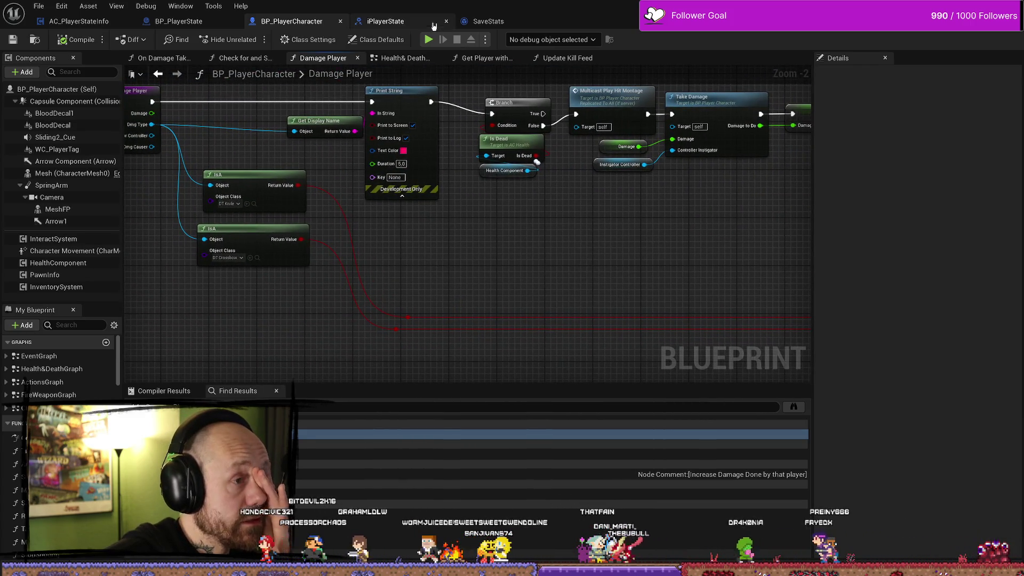
pyautogui.moveTo(676, 286)
pyautogui.mouseDown()
pyautogui.moveTo(544, 279)
pyautogui.moveTo(555, 346)
pyautogui.moveTo(736, 245)
pyautogui.moveTo(617, 203)
pyautogui.mouseUp()
pyautogui.scroll(1, 737, 243)
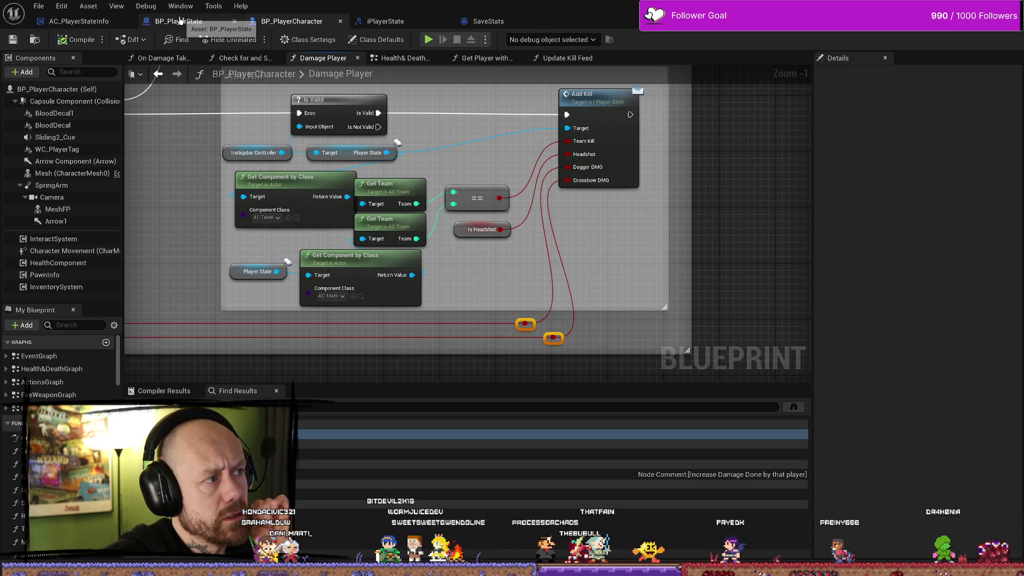
# - Open BP_PlayerState's Event Graph, nudge Set Kills right and review the kill and score nodes
pyautogui.click(227, 22)
pyautogui.scroll(-3, 347, 290)
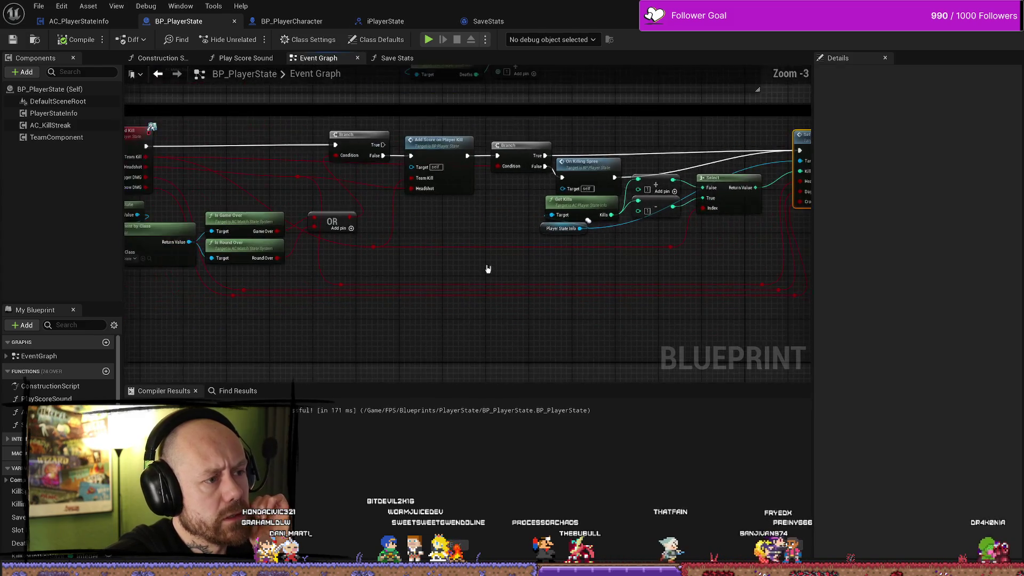
pyautogui.moveTo(547, 283)
pyautogui.mouseDown()
pyautogui.moveTo(346, 299)
pyautogui.moveTo(553, 290)
pyautogui.moveTo(619, 256)
pyautogui.moveTo(680, 244)
pyautogui.moveTo(657, 235)
pyautogui.mouseUp()
pyautogui.moveTo(614, 137)
pyautogui.mouseDown()
pyautogui.moveTo(666, 139)
pyautogui.moveTo(641, 137)
pyautogui.mouseUp()
pyautogui.moveTo(463, 283)
pyautogui.mouseDown()
pyautogui.moveTo(530, 279)
pyautogui.moveTo(549, 265)
pyautogui.mouseUp()
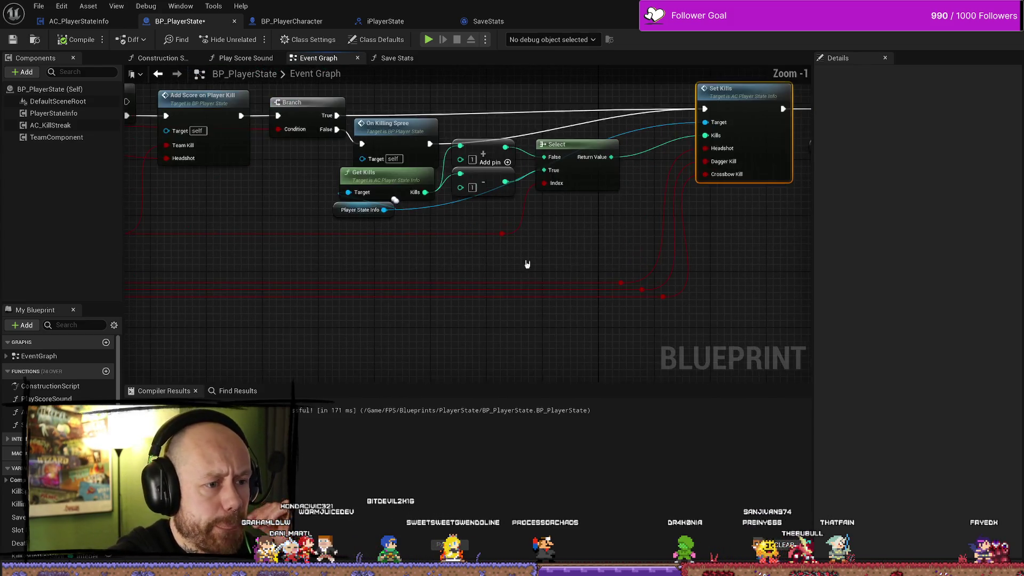
pyautogui.scroll(2, 549, 265)
pyautogui.moveTo(474, 251)
pyautogui.mouseDown()
pyautogui.moveTo(625, 251)
pyautogui.moveTo(579, 276)
pyautogui.moveTo(492, 270)
pyautogui.mouseUp()
pyautogui.moveTo(615, 267)
pyautogui.mouseDown()
pyautogui.moveTo(418, 252)
pyautogui.moveTo(531, 248)
pyautogui.moveTo(370, 244)
pyautogui.moveTo(475, 251)
pyautogui.mouseUp()
pyautogui.scroll(-2, 540, 268)
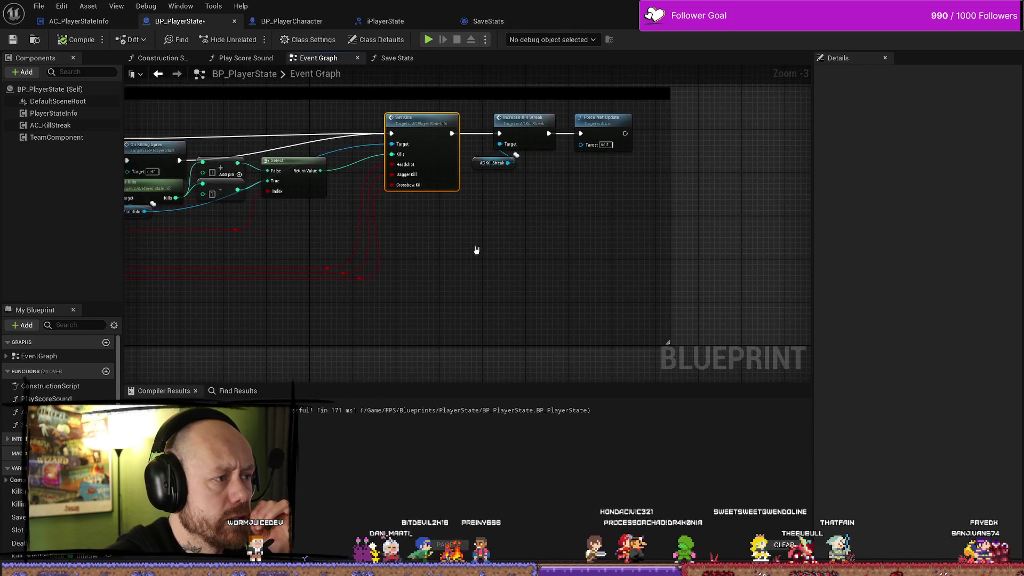
pyautogui.moveTo(343, 254)
pyautogui.mouseDown()
pyautogui.moveTo(586, 251)
pyautogui.moveTo(566, 244)
pyautogui.mouseUp()
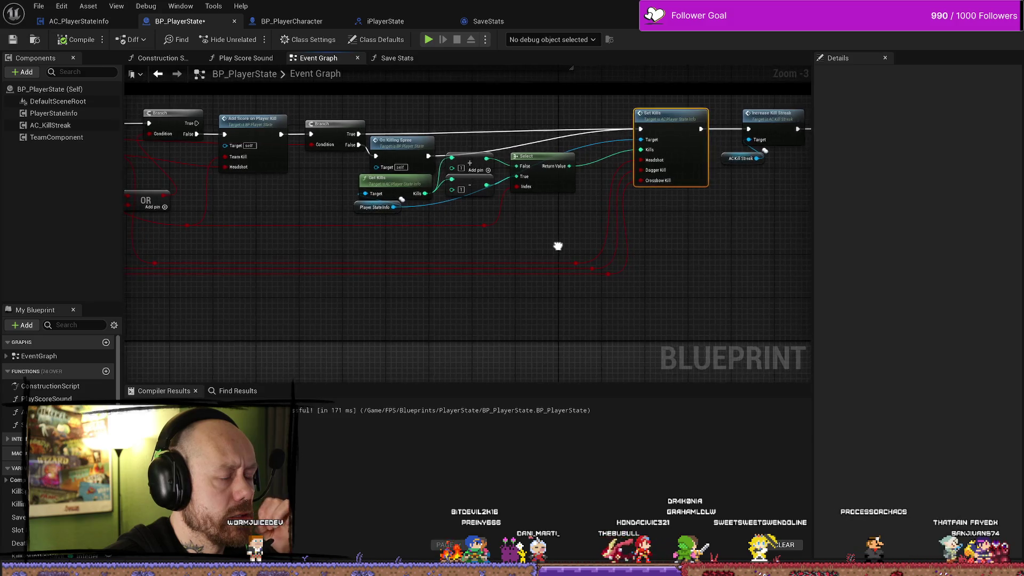
pyautogui.scroll(-2, 469, 258)
pyautogui.scroll(3, 568, 234)
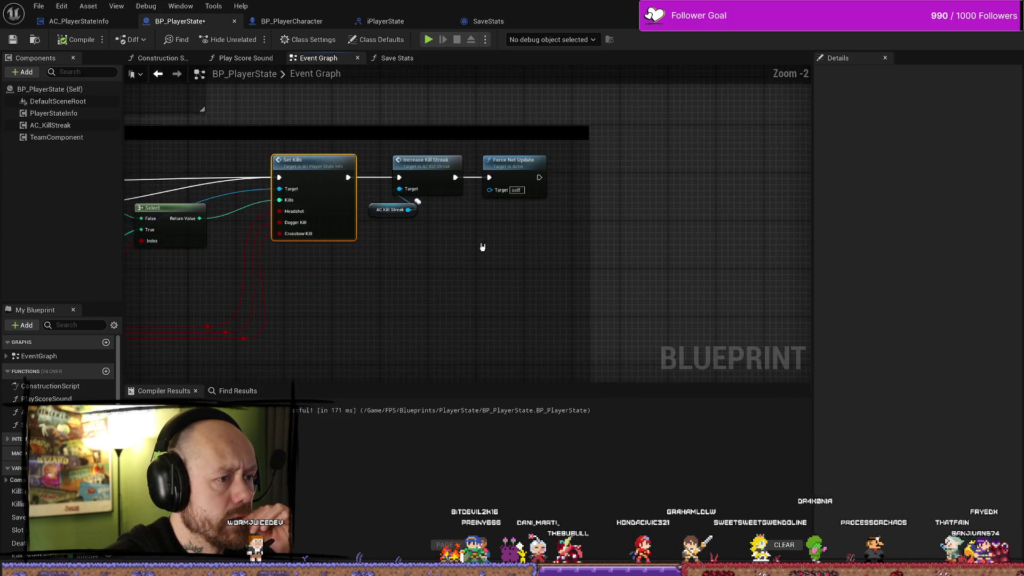
pyautogui.moveTo(494, 242); pyautogui.dragTo(544, 226)
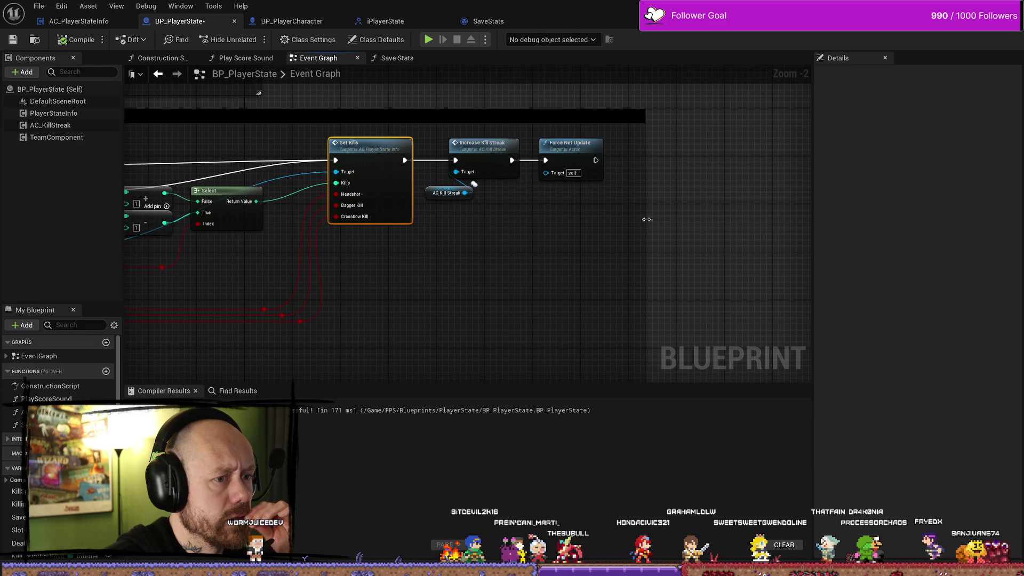
# - Widen the comment box to the graph edge and recentre on the Set Kills node group
pyautogui.moveTo(646, 219); pyautogui.dragTo(800, 224)
pyautogui.moveTo(619, 231); pyautogui.dragTo(626, 231)
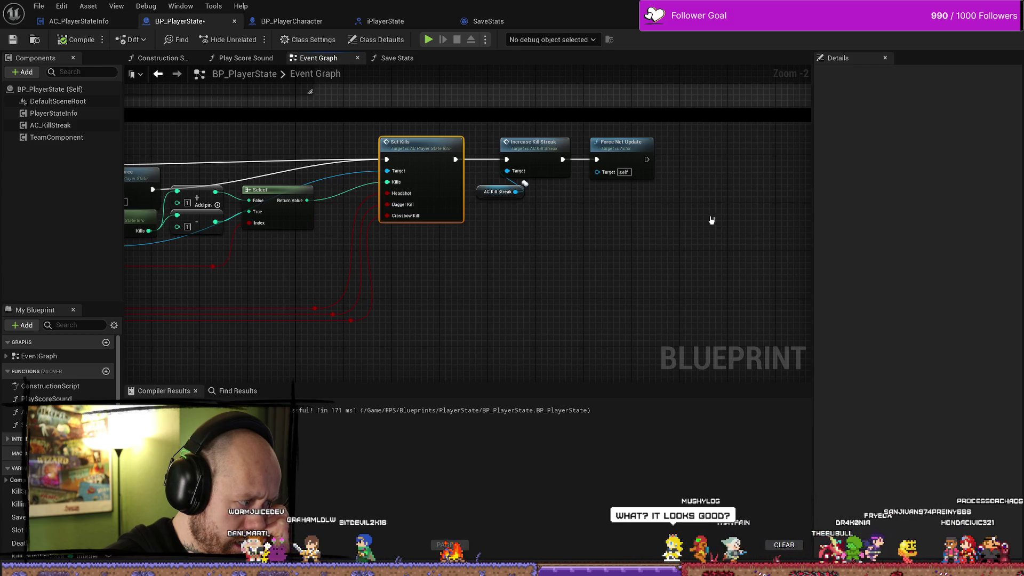
pyautogui.moveTo(713, 219)
pyautogui.mouseDown()
pyautogui.moveTo(787, 224)
pyautogui.moveTo(343, 228)
pyautogui.moveTo(516, 229)
pyautogui.moveTo(271, 143)
pyautogui.moveTo(428, 150)
pyautogui.mouseUp()
pyautogui.moveTo(292, 194)
pyautogui.mouseDown()
pyautogui.moveTo(533, 187)
pyautogui.moveTo(526, 247)
pyautogui.moveTo(265, 245)
pyautogui.moveTo(727, 231)
pyautogui.moveTo(801, 261)
pyautogui.moveTo(530, 241)
pyautogui.mouseUp()
pyautogui.scroll(-2, 482, 242)
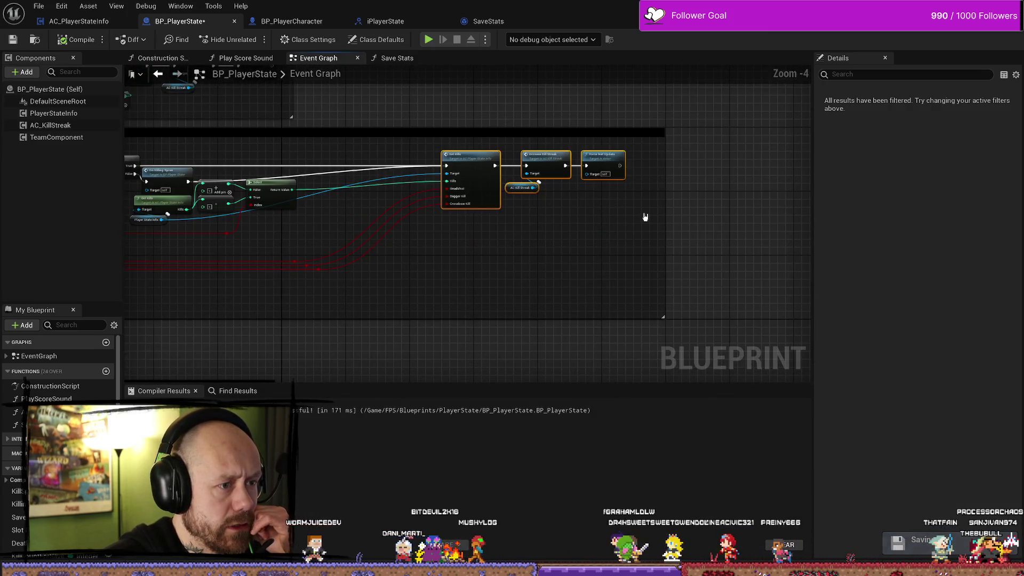
pyautogui.scroll(4, 412, 206)
pyautogui.moveTo(414, 233); pyautogui.dragTo(723, 239)
pyautogui.moveTo(454, 279); pyautogui.dragTo(352, 272)
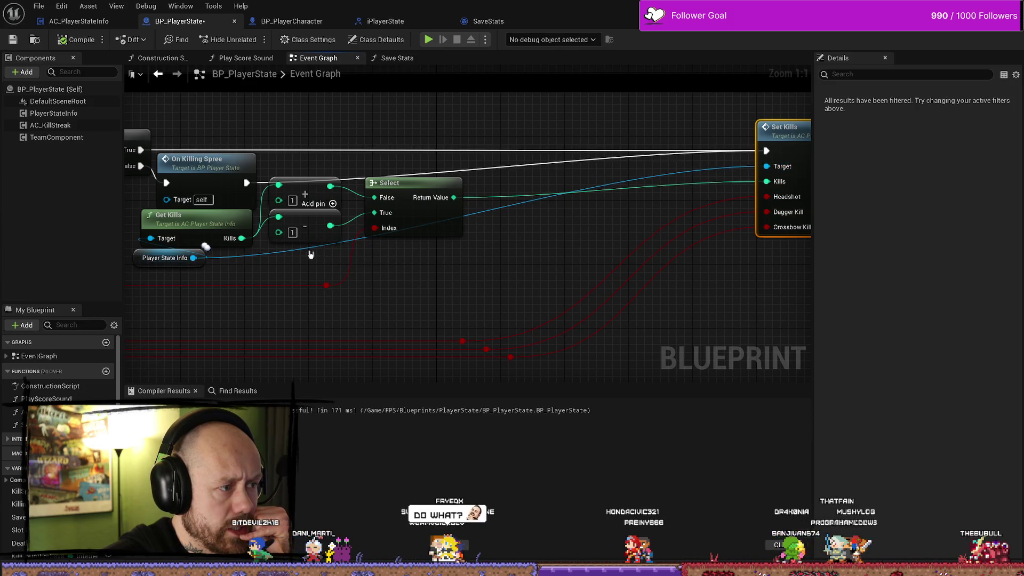
pyautogui.moveTo(297, 267)
pyautogui.mouseDown()
pyautogui.moveTo(435, 263)
pyautogui.moveTo(130, 256)
pyautogui.moveTo(503, 247)
pyautogui.moveTo(498, 256)
pyautogui.mouseUp()
# - Search the graph's action menu for 'state info' to find the Player State Info variable
pyautogui.rightClick(494, 244)
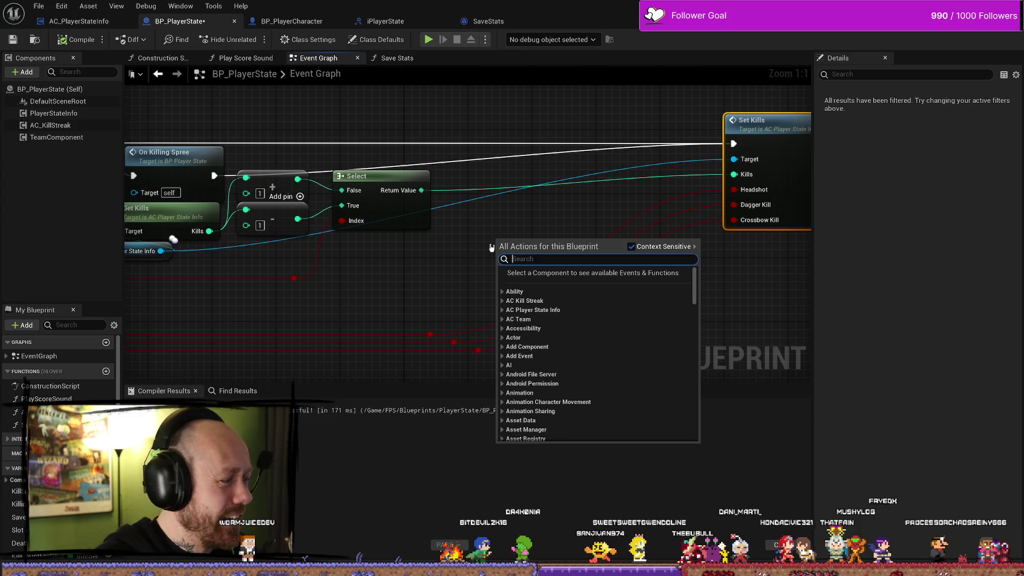
pyautogui.write('statein')
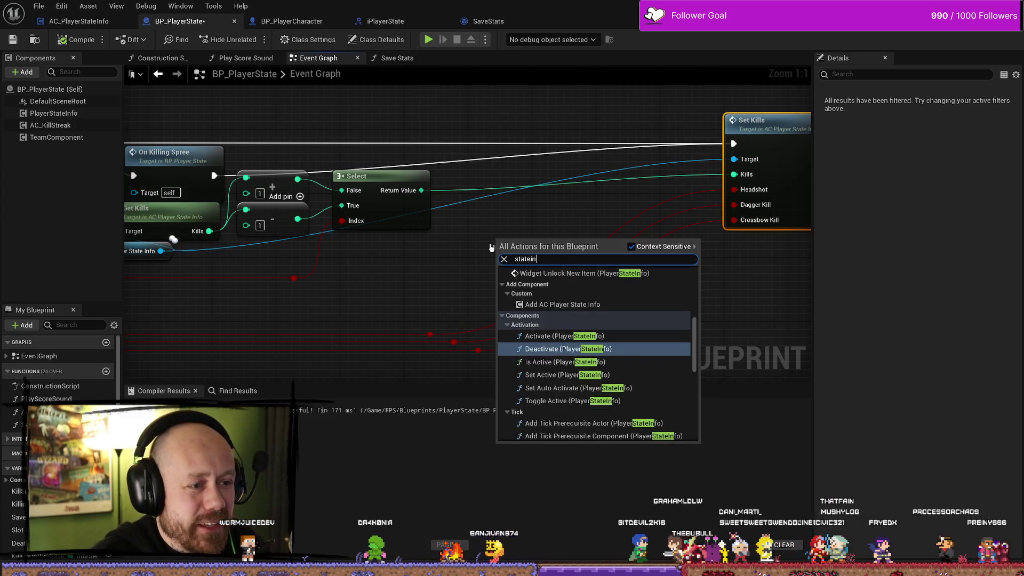
pyautogui.press('BackSpace')
pyautogui.press('BackSpace')
pyautogui.write('ingo')
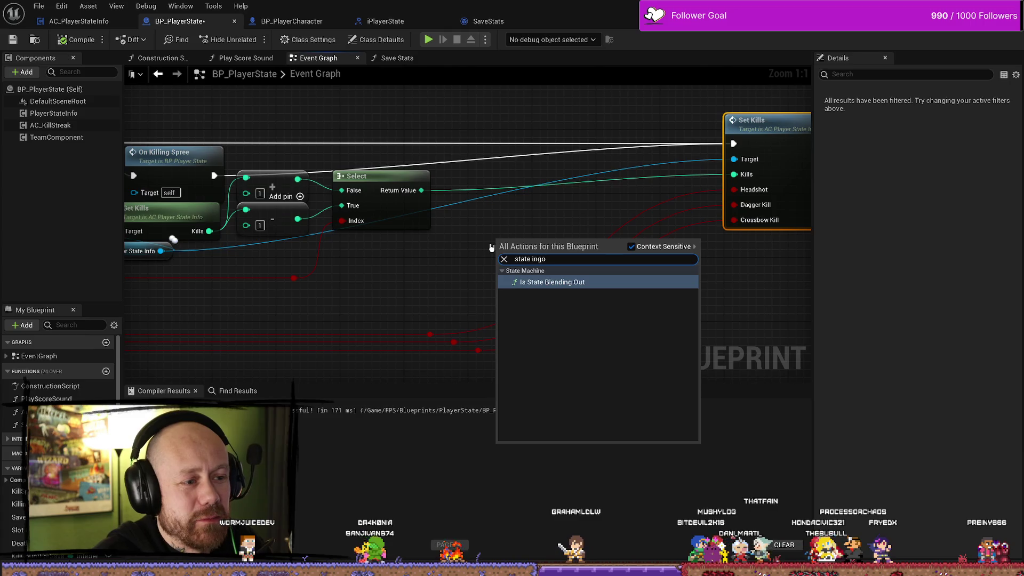
pyautogui.press('BackSpace')
pyautogui.press('BackSpace')
pyautogui.write('fo')
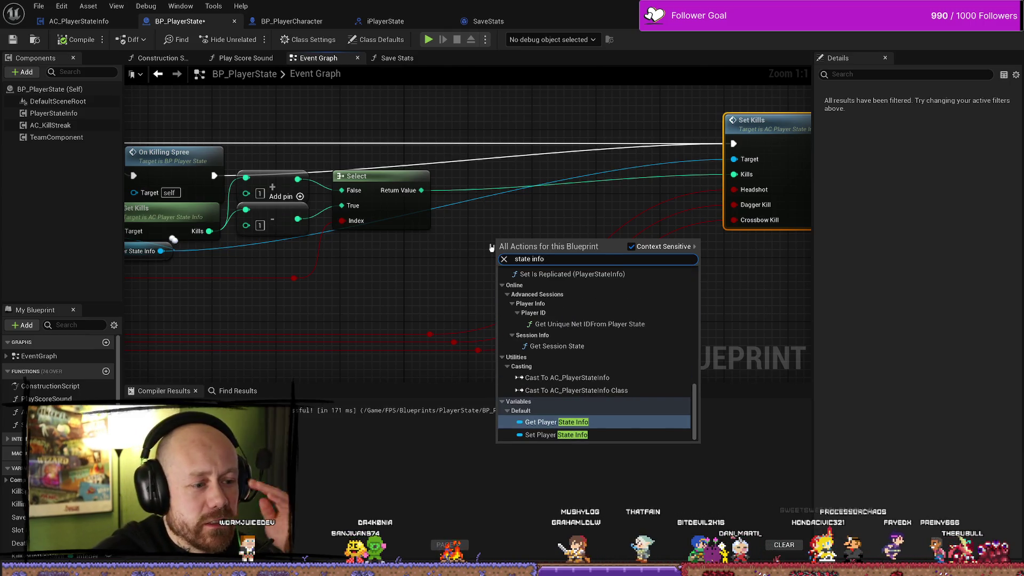
# - Add a Player State Info getter, wire it into Set Kills' Target and place it beside the node
pyautogui.press('Return')
pyautogui.moveTo(553, 244)
pyautogui.mouseDown()
pyautogui.moveTo(613, 256)
pyautogui.moveTo(742, 165)
pyautogui.moveTo(734, 159)
pyautogui.mouseUp()
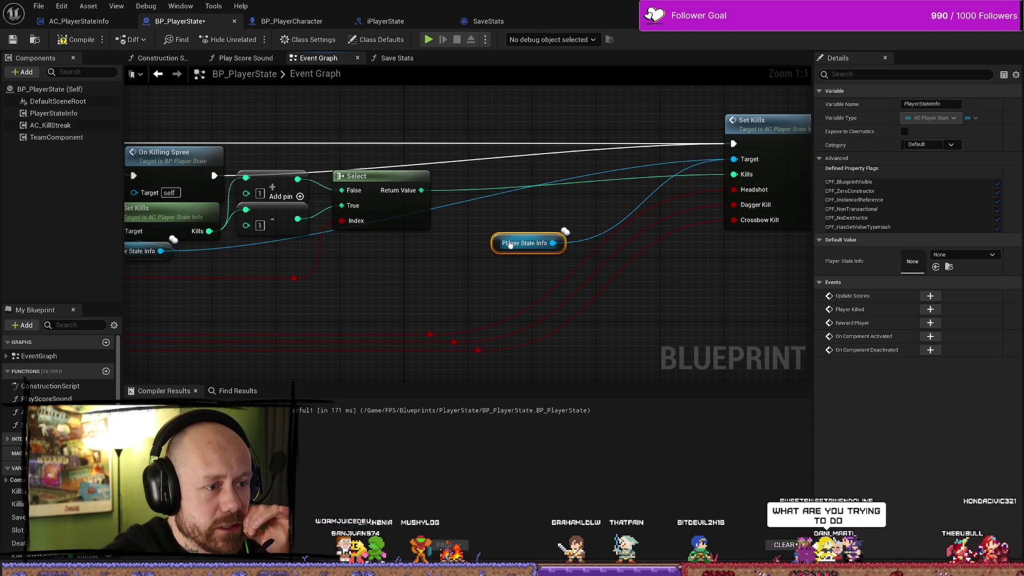
pyautogui.moveTo(199, 271); pyautogui.dragTo(307, 268)
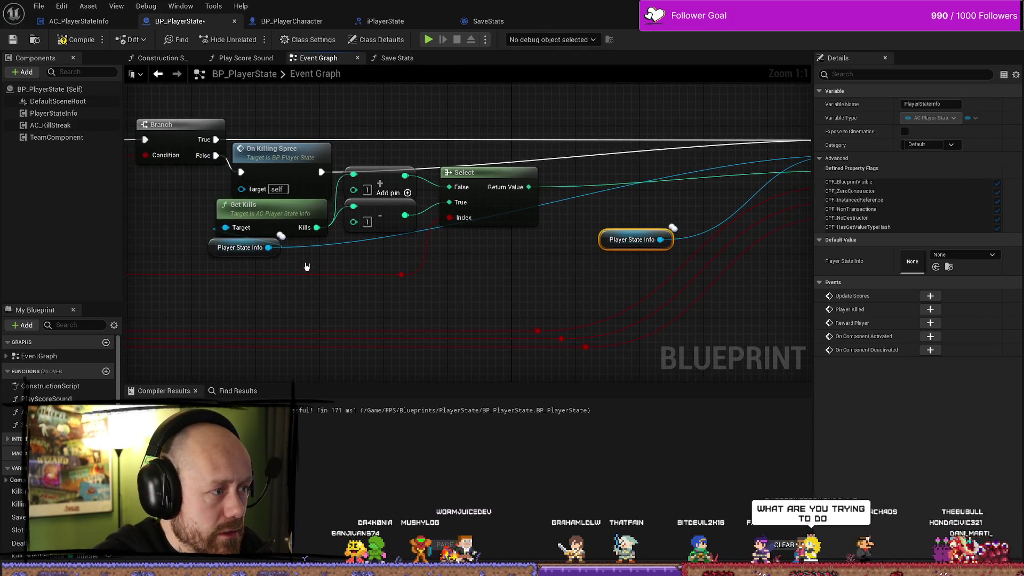
pyautogui.moveTo(632, 239)
pyautogui.mouseDown()
pyautogui.moveTo(682, 175)
pyautogui.moveTo(418, 208)
pyautogui.moveTo(428, 177)
pyautogui.moveTo(473, 183)
pyautogui.mouseUp()
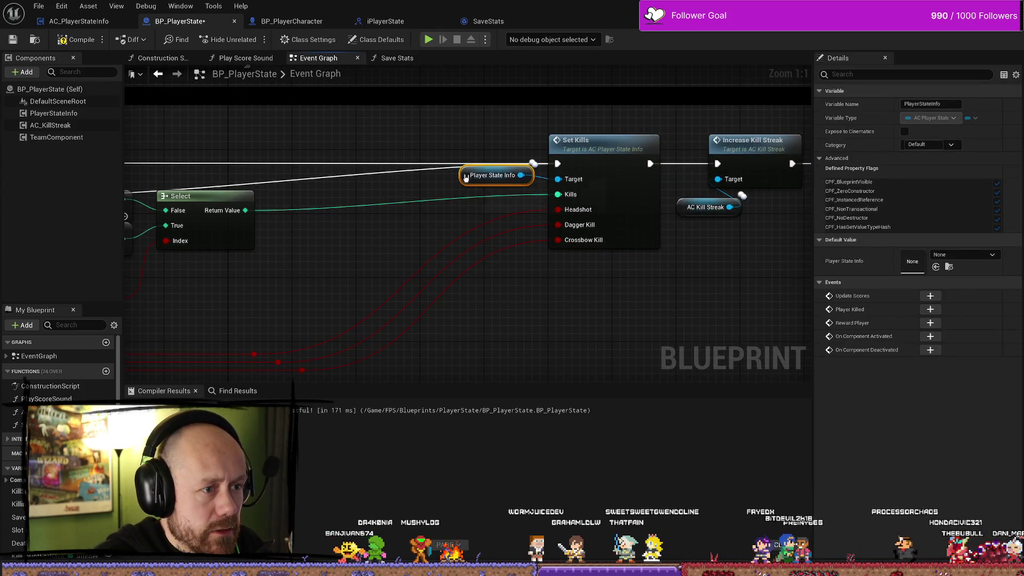
pyautogui.moveTo(528, 270); pyautogui.dragTo(626, 274)
pyautogui.scroll(-2, 626, 274)
pyautogui.moveTo(292, 327)
pyautogui.mouseDown()
pyautogui.moveTo(451, 268)
pyautogui.moveTo(495, 311)
pyautogui.mouseUp()
# - Trace Event Add Kill's wires through the chain, then open AC_PlayerStateInfo's Get Kills function
pyautogui.moveTo(213, 235); pyautogui.dragTo(519, 221)
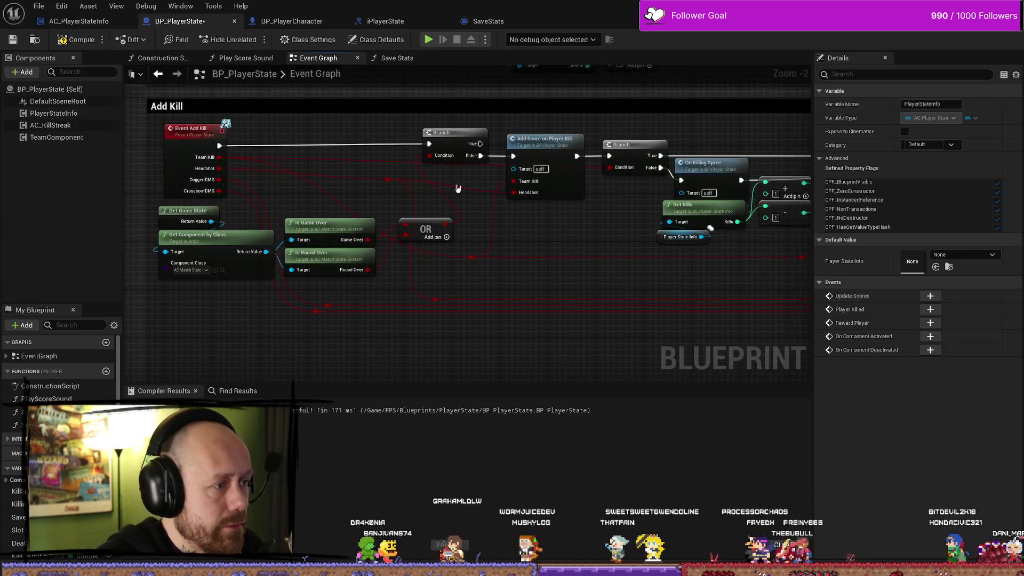
pyautogui.click(224, 179)
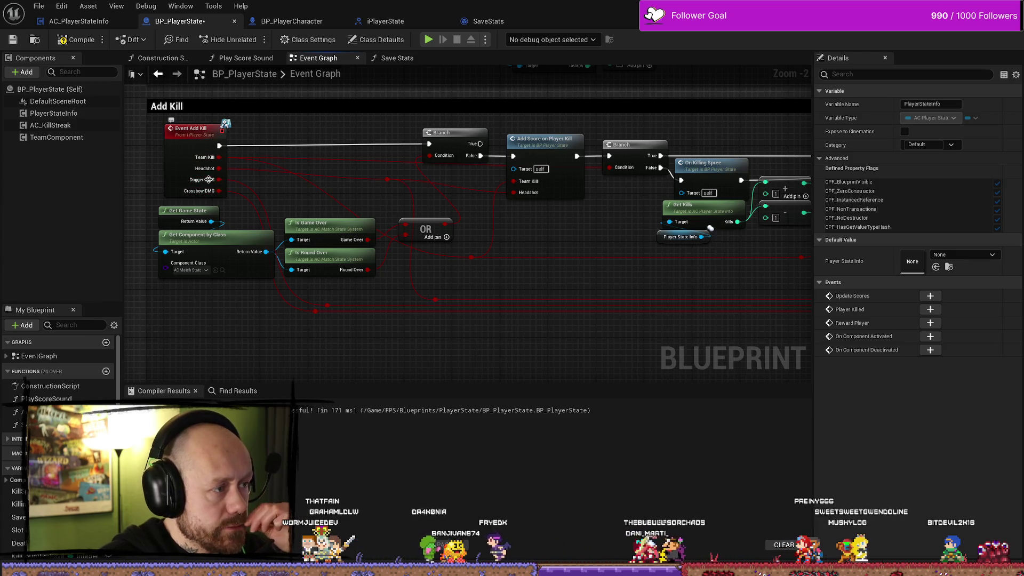
pyautogui.scroll(2, 231, 193)
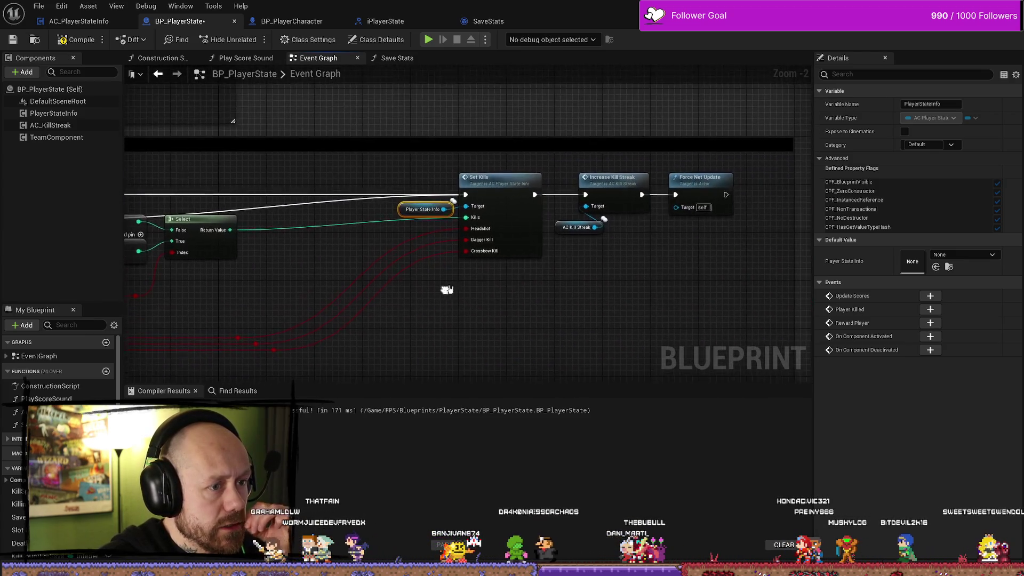
pyautogui.moveTo(415, 249)
pyautogui.mouseDown()
pyautogui.moveTo(539, 234)
pyautogui.moveTo(505, 214)
pyautogui.mouseUp()
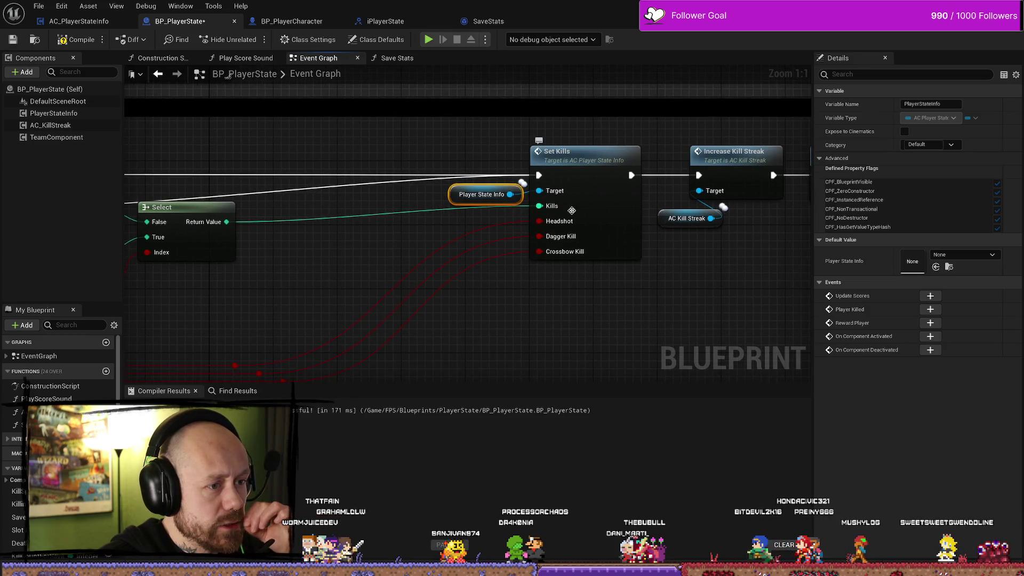
pyautogui.moveTo(580, 283)
pyautogui.mouseDown()
pyautogui.moveTo(487, 256)
pyautogui.moveTo(713, 231)
pyautogui.moveTo(444, 264)
pyautogui.moveTo(504, 141)
pyautogui.mouseUp()
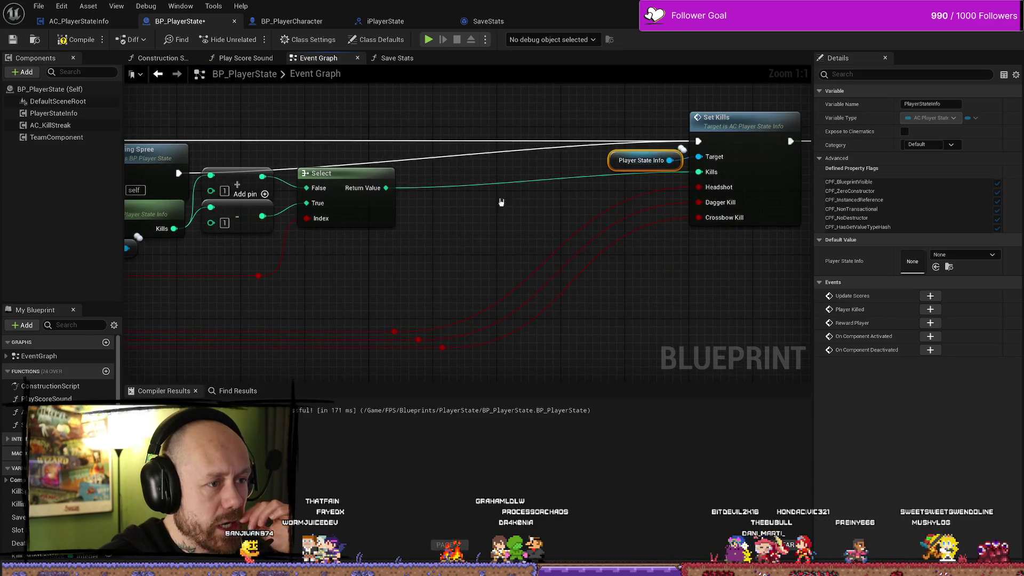
pyautogui.moveTo(511, 199); pyautogui.dragTo(465, 262)
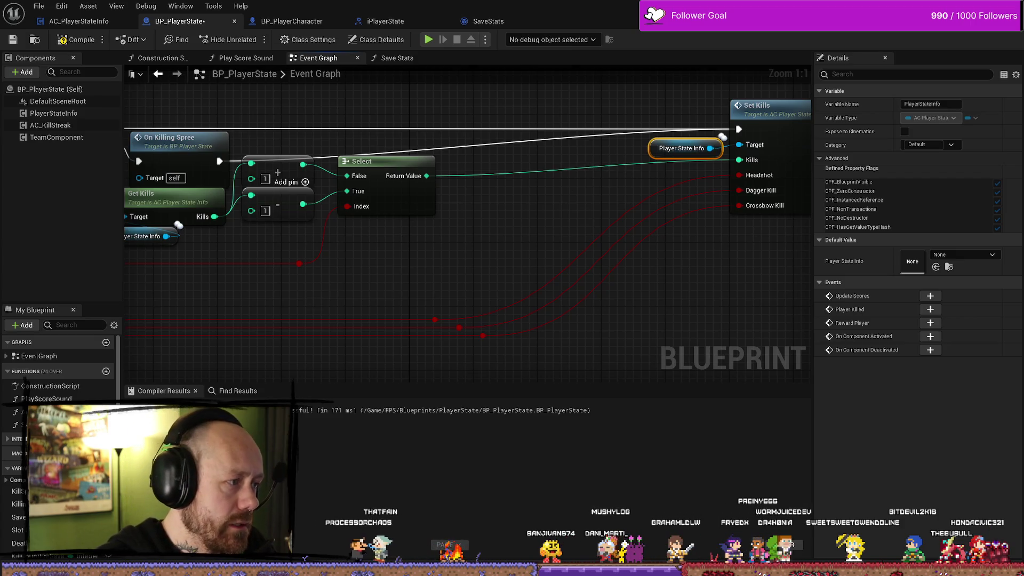
pyautogui.moveTo(386, 292); pyautogui.dragTo(568, 283)
pyautogui.moveTo(621, 258)
pyautogui.mouseDown()
pyautogui.moveTo(487, 254)
pyautogui.moveTo(544, 235)
pyautogui.moveTo(391, 254)
pyautogui.moveTo(591, 247)
pyautogui.mouseUp()
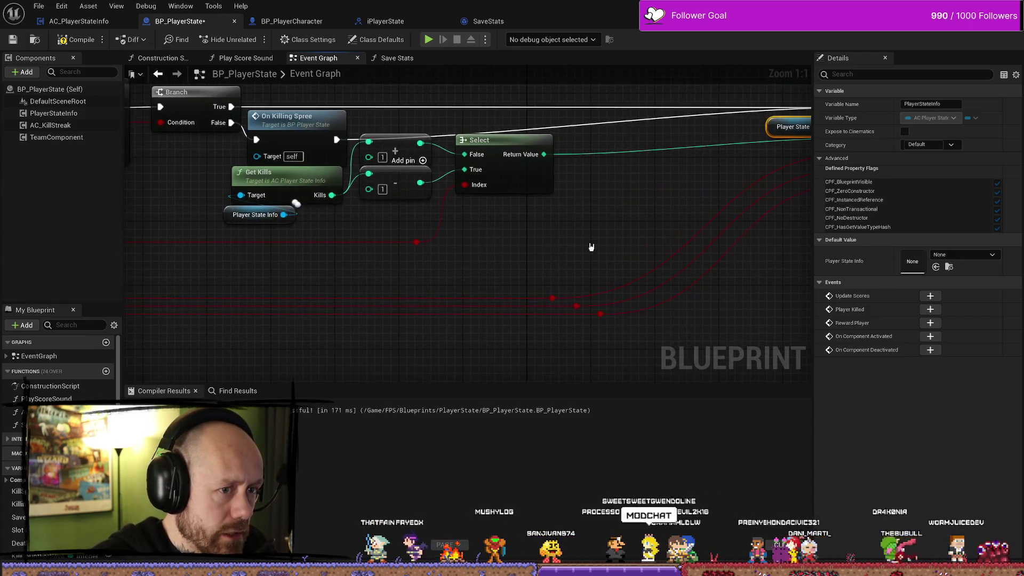
pyautogui.doubleClick(302, 172)
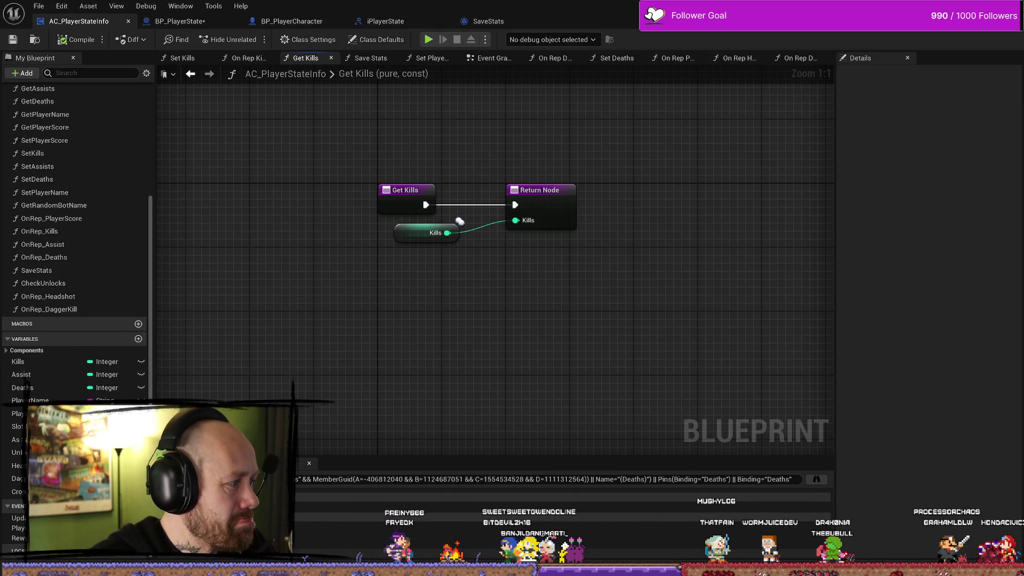
pyautogui.hotkey('alt', 'Tab')
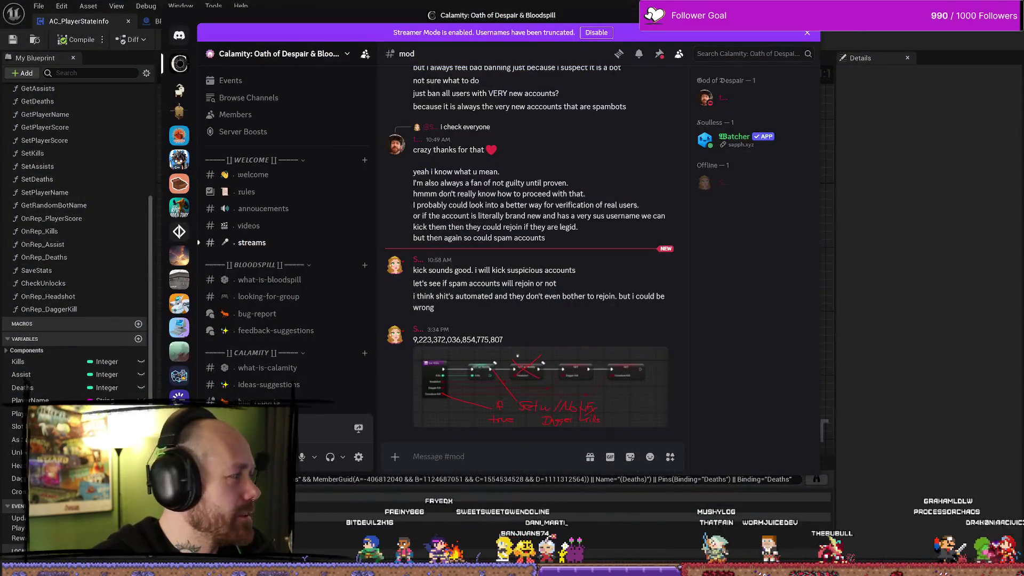
pyautogui.hotkey('alt', 'Tab')
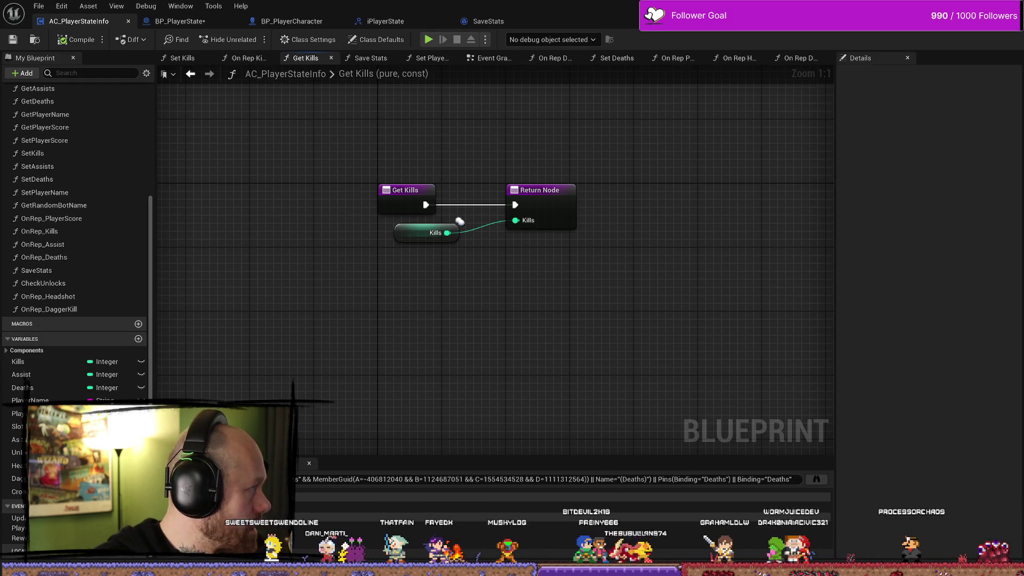
pyautogui.hotkey('alt', 'Tab')
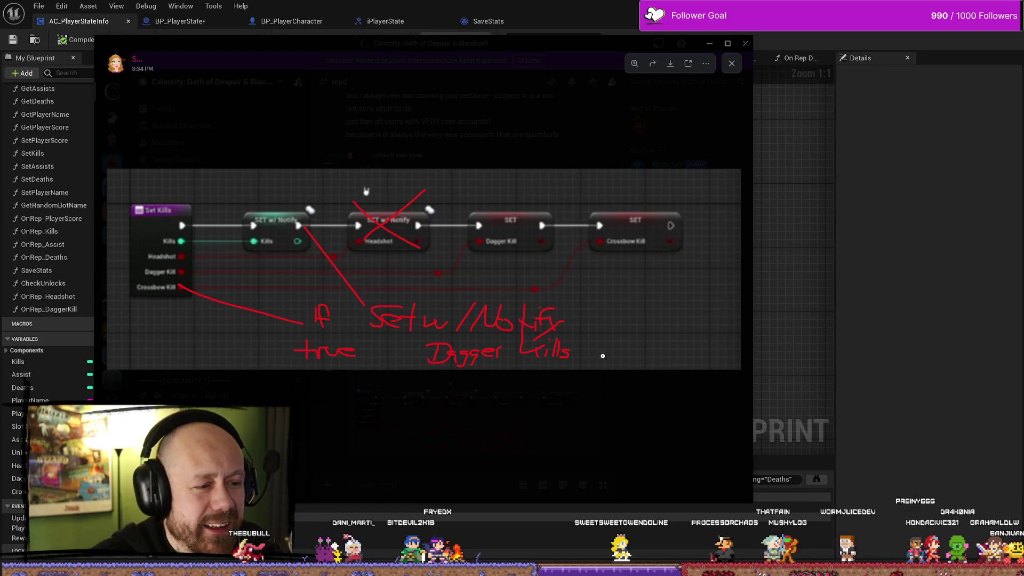
pyautogui.click(745, 44)
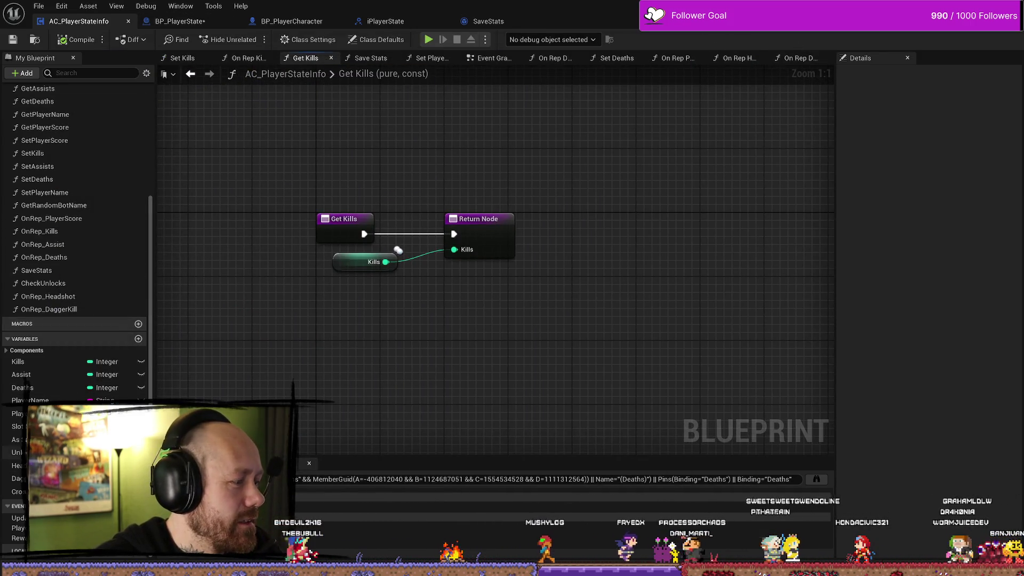
# - View the Kills variable's properties and compare the Get Kills and Save Stats graphs
pyautogui.click(53, 362)
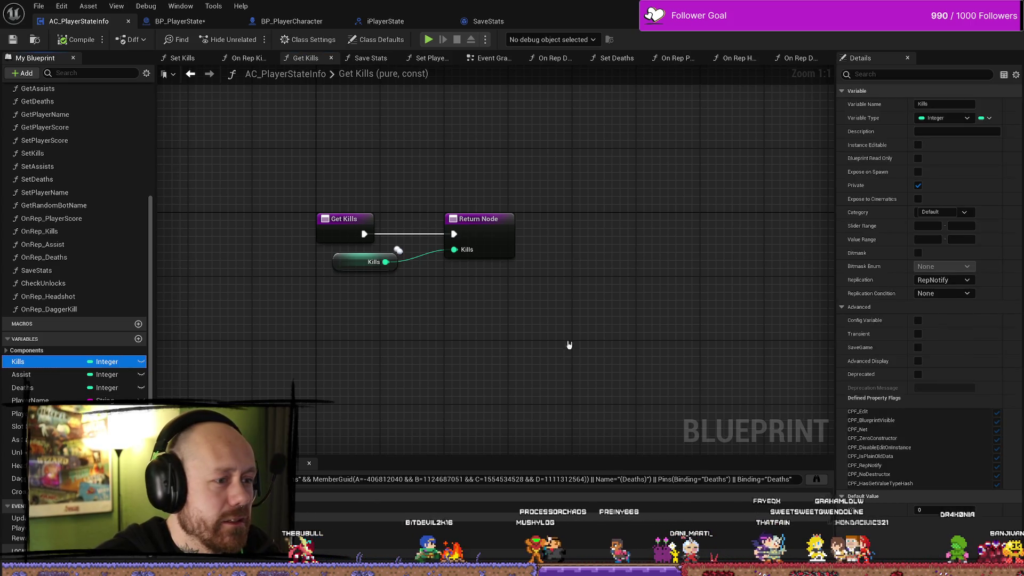
pyautogui.press('Home')
pyautogui.click(391, 60)
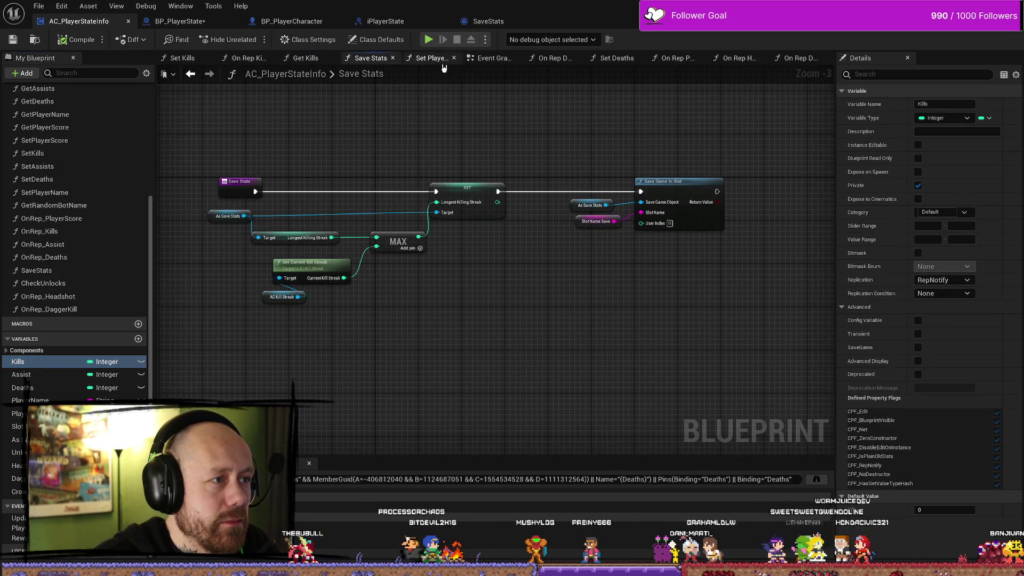
pyautogui.click(305, 63)
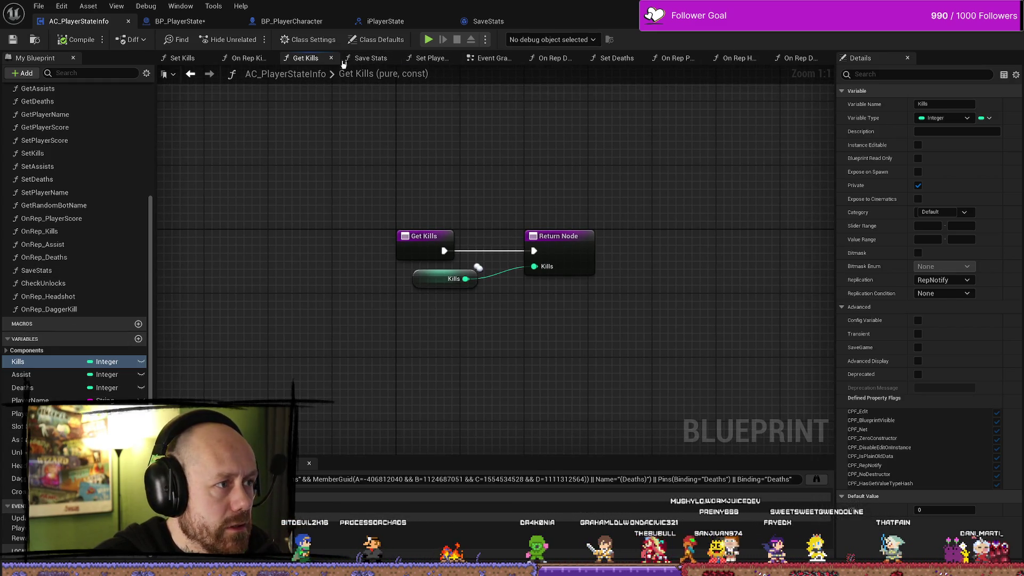
pyautogui.click(363, 60)
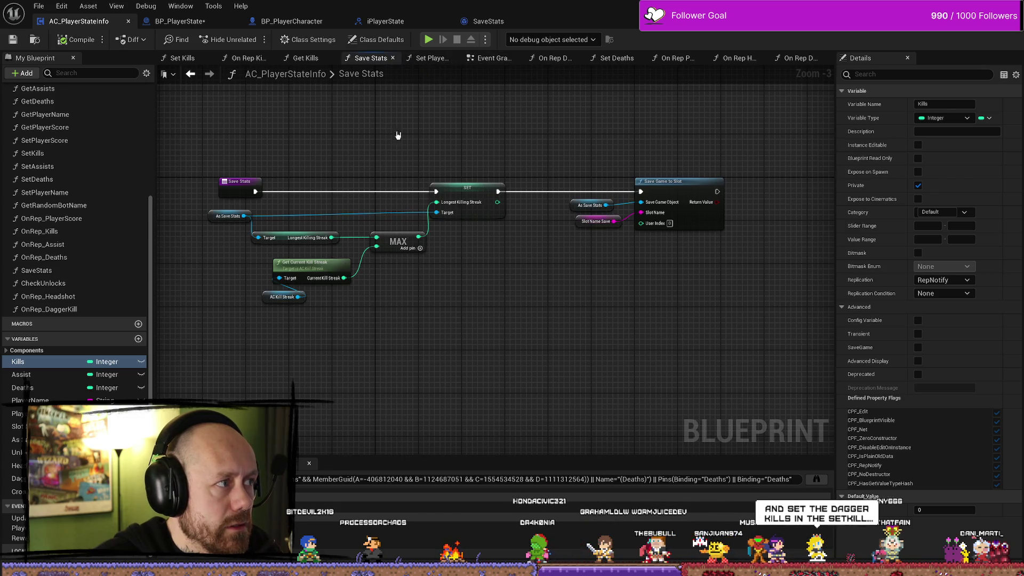
# - Close the On Rep, Set Deaths, Set Player Score, Save Stats and Get Kills graph tabs
pyautogui.click(823, 59)
pyautogui.click(824, 60)
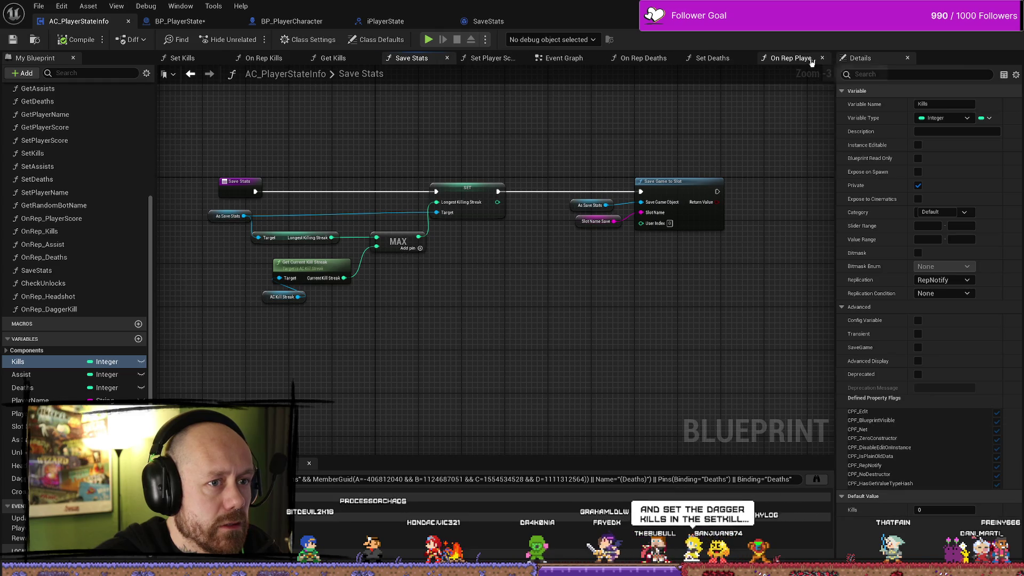
pyautogui.click(823, 59)
pyautogui.click(795, 59)
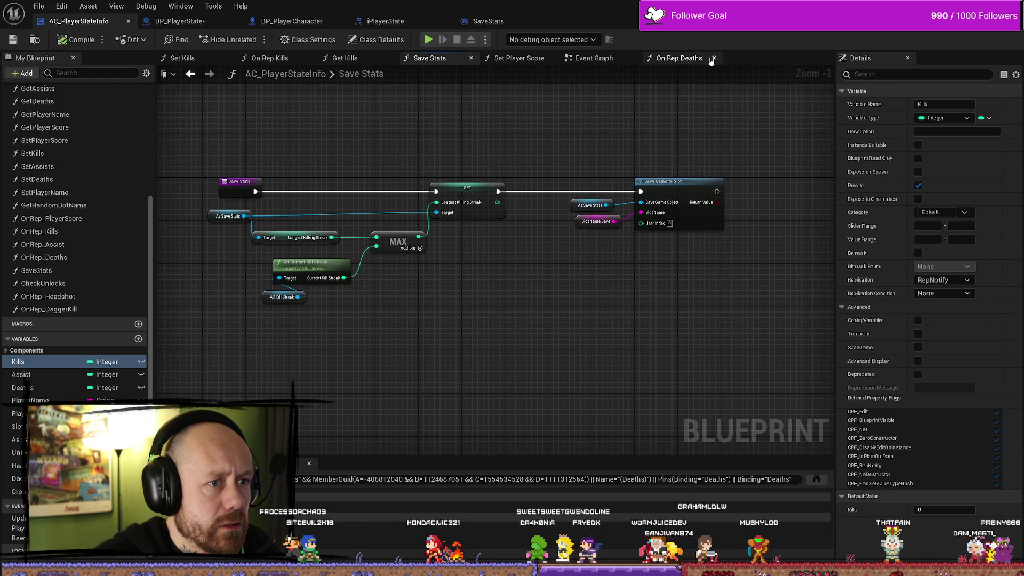
pyautogui.click(713, 59)
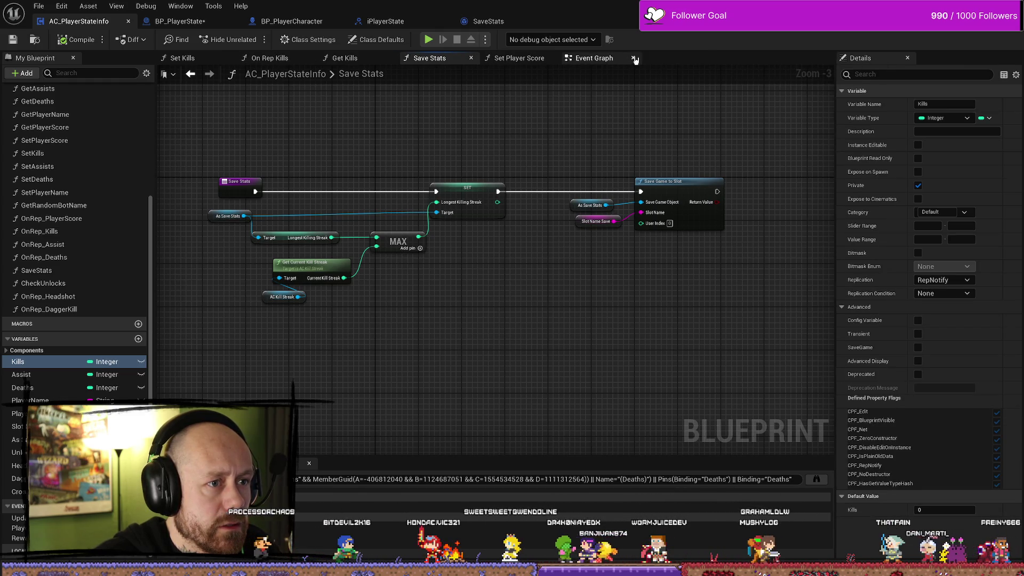
pyautogui.click(552, 58)
pyautogui.click(471, 59)
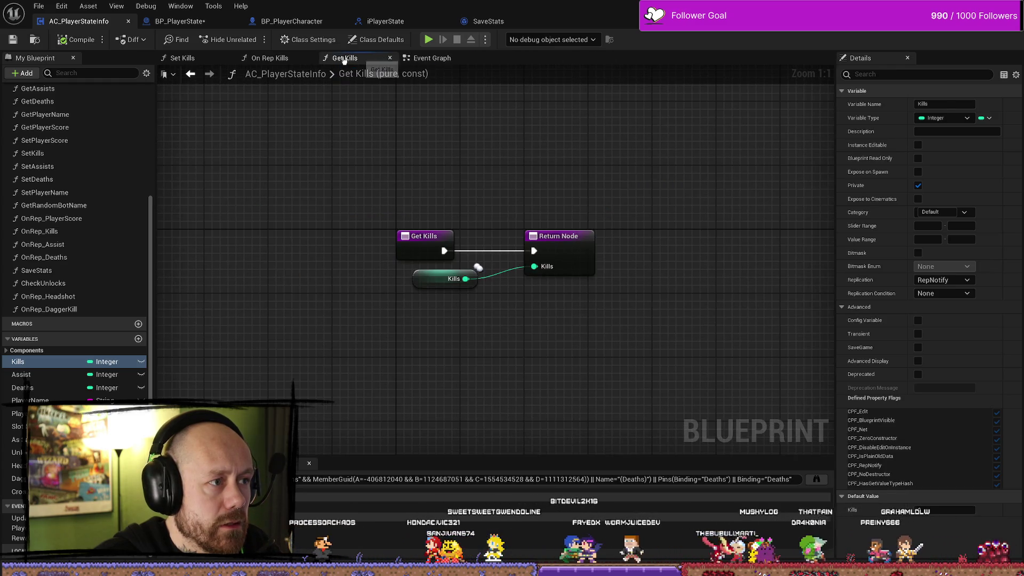
pyautogui.click(390, 59)
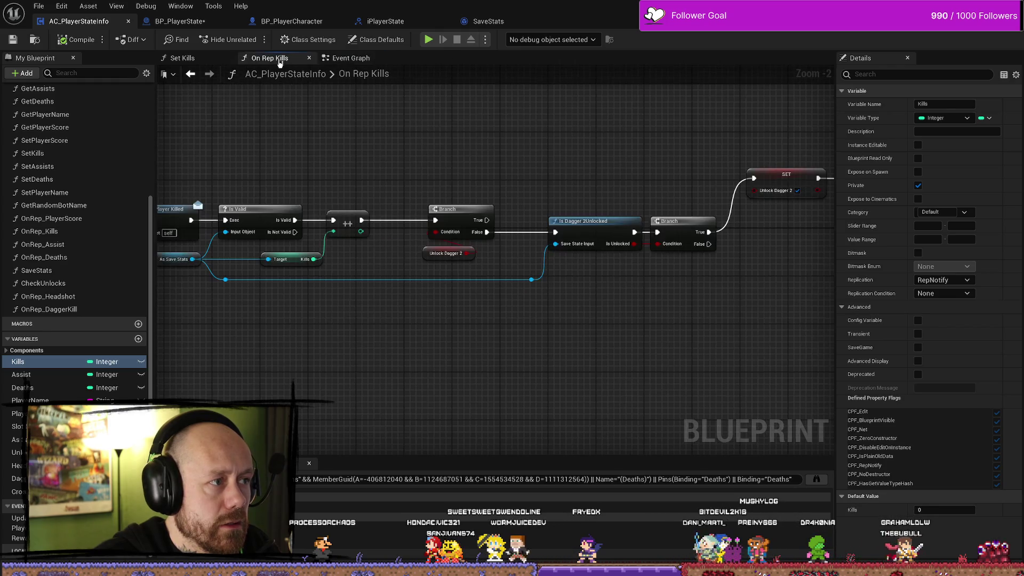
# - Look over the On Rep Kills event, deselect Kills, and open the Set Kills function graph
pyautogui.moveTo(379, 128)
pyautogui.mouseDown()
pyautogui.moveTo(485, 164)
pyautogui.moveTo(622, 156)
pyautogui.moveTo(590, 212)
pyautogui.mouseUp()
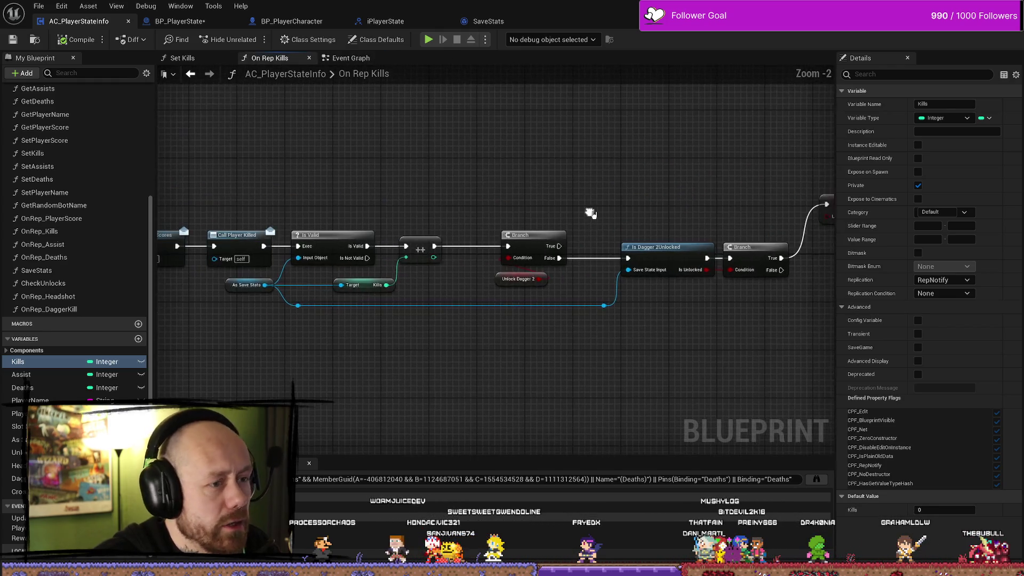
pyautogui.moveTo(604, 179)
pyautogui.mouseDown()
pyautogui.moveTo(512, 176)
pyautogui.moveTo(718, 177)
pyautogui.mouseUp()
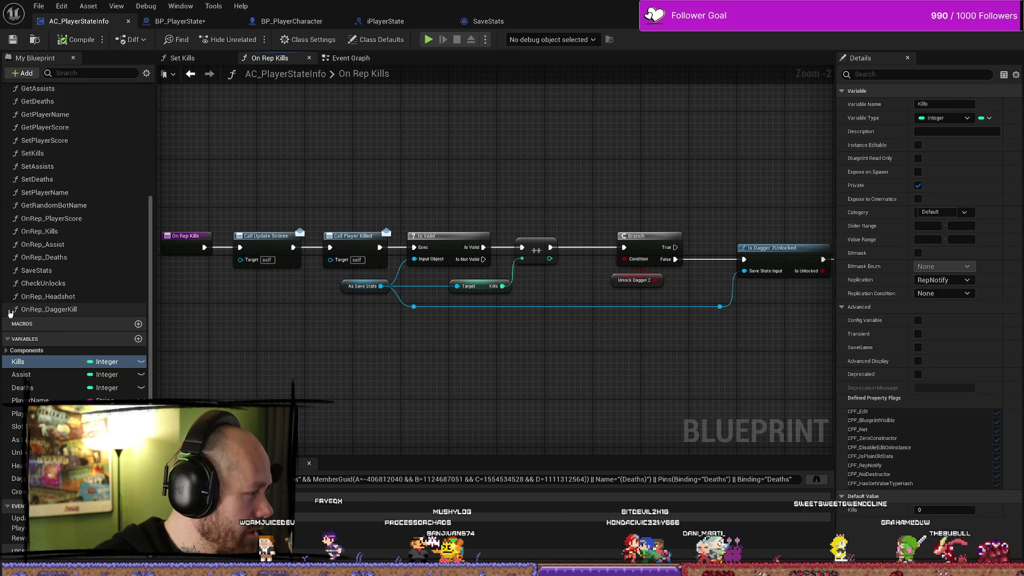
pyautogui.moveTo(284, 295)
pyautogui.mouseDown()
pyautogui.moveTo(362, 286)
pyautogui.moveTo(336, 298)
pyautogui.mouseUp()
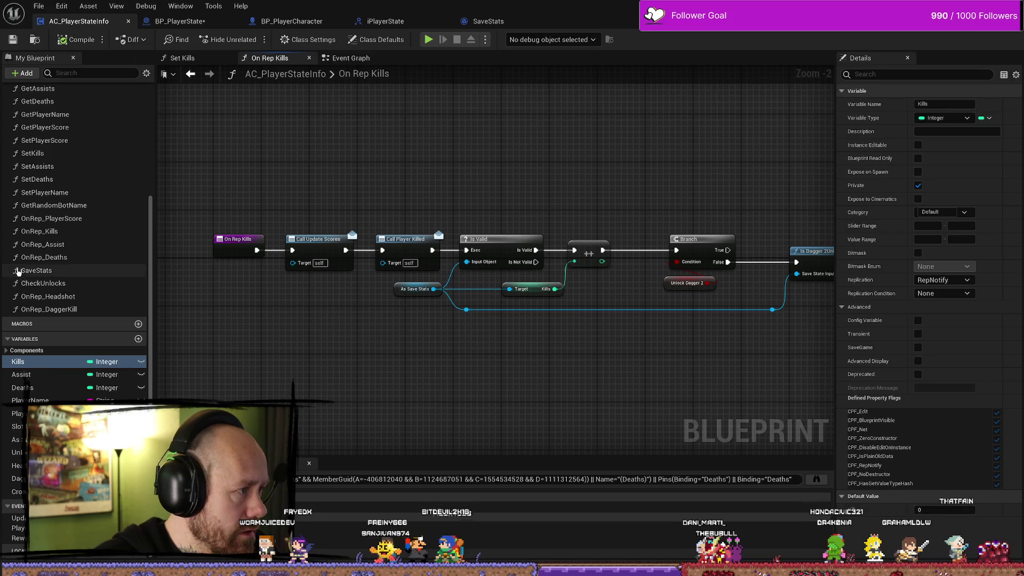
pyautogui.scroll(1, 73, 270)
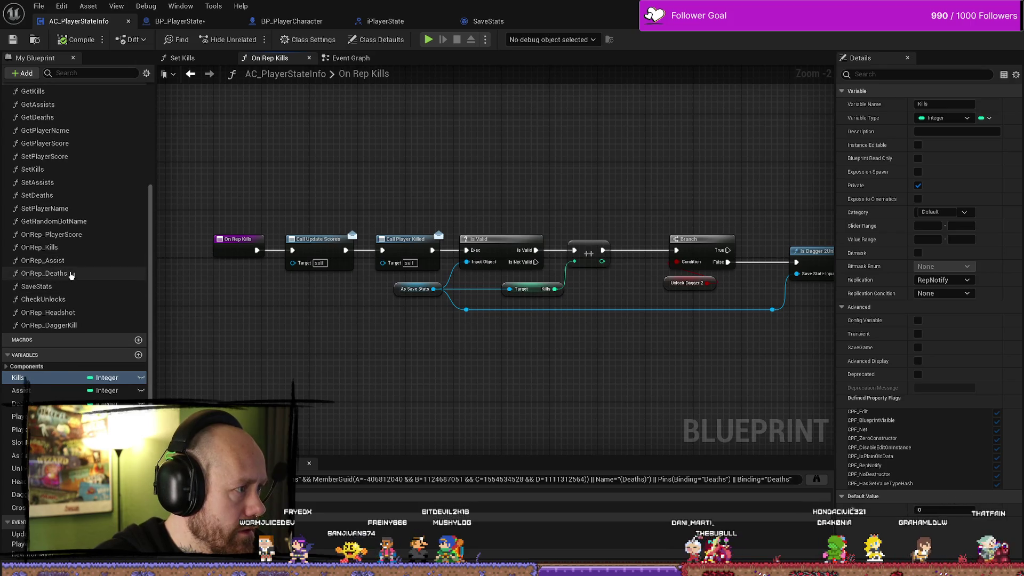
pyautogui.click(64, 248)
pyautogui.scroll(2, 68, 248)
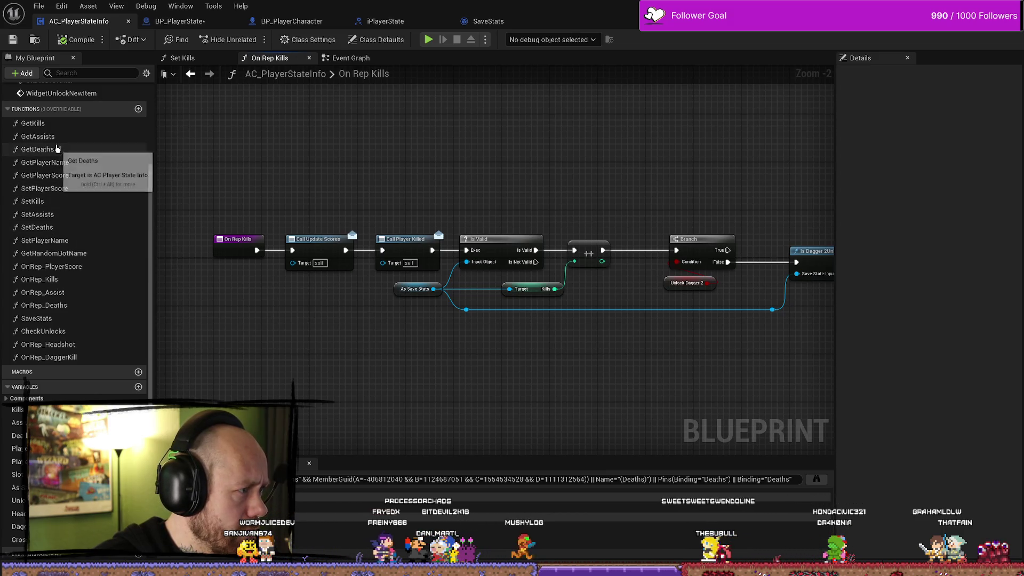
pyautogui.doubleClick(53, 203)
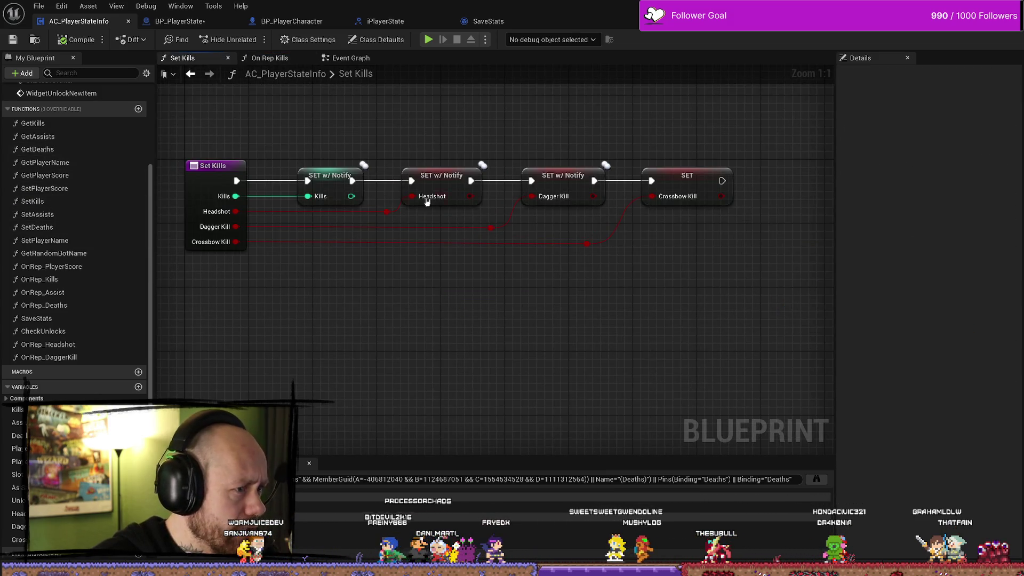
# - Box-select the Headshot, Dagger Kill and Crossbow Kill setters and delete them
pyautogui.moveTo(320, 349); pyautogui.dragTo(409, 354)
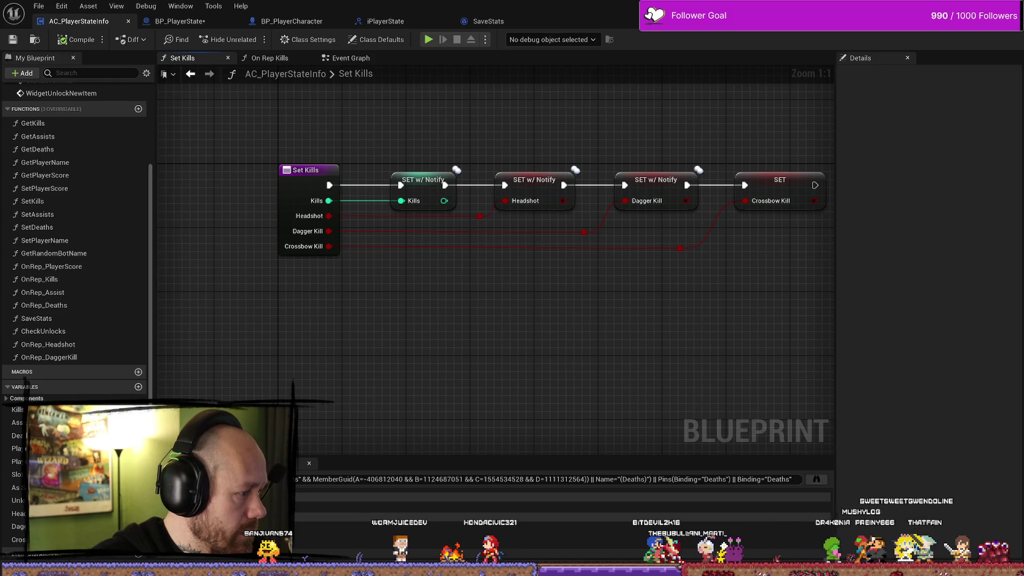
pyautogui.scroll(-2, 26, 388)
pyautogui.moveTo(451, 402); pyautogui.dragTo(510, 371)
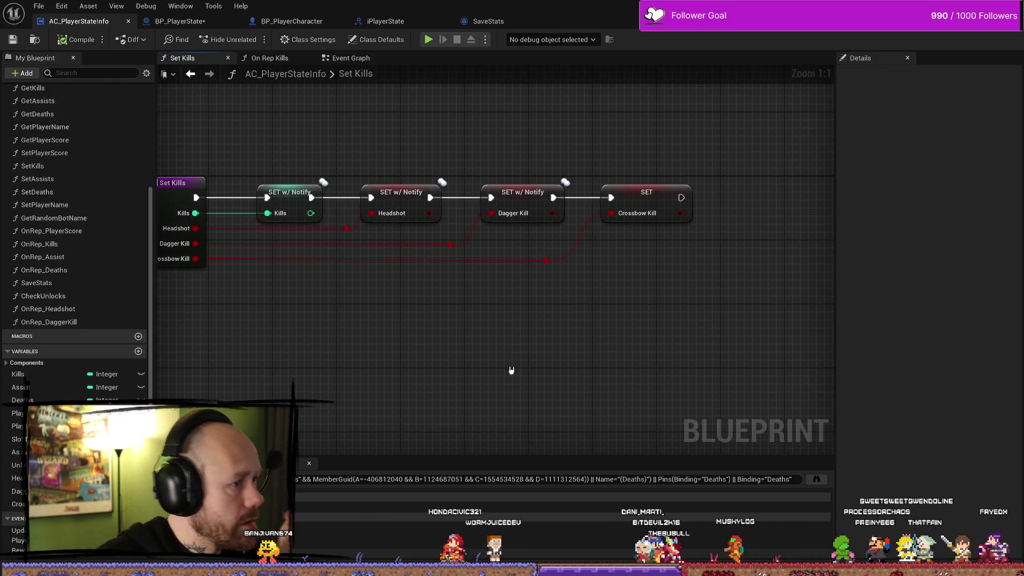
pyautogui.moveTo(404, 130); pyautogui.dragTo(677, 324)
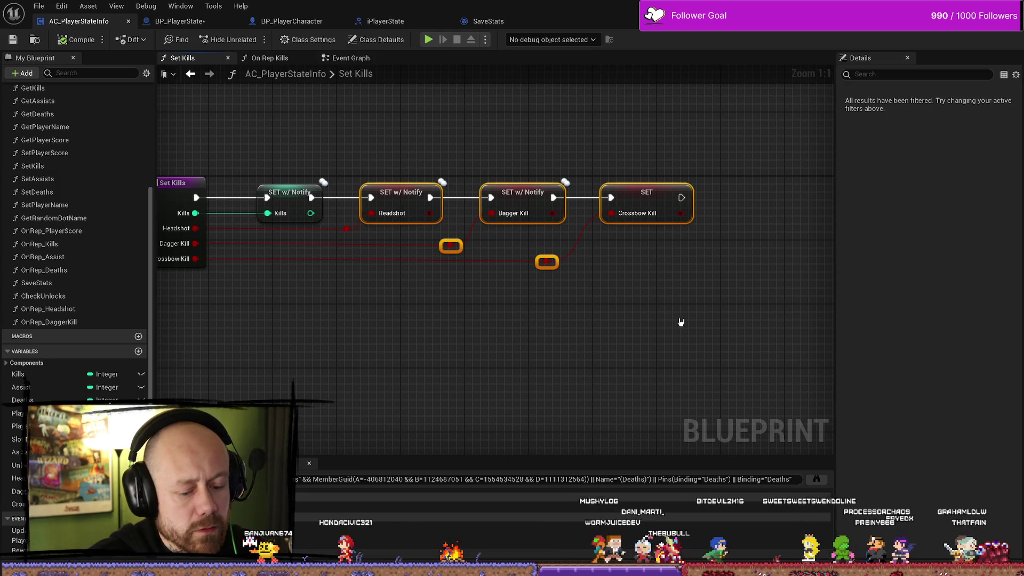
pyautogui.click(506, 348)
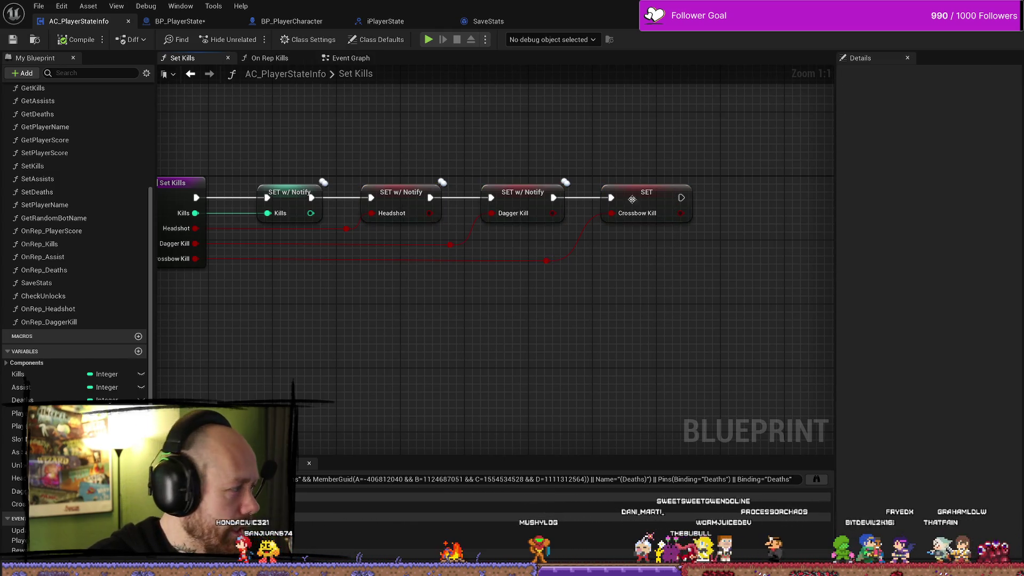
pyautogui.press('Delete')
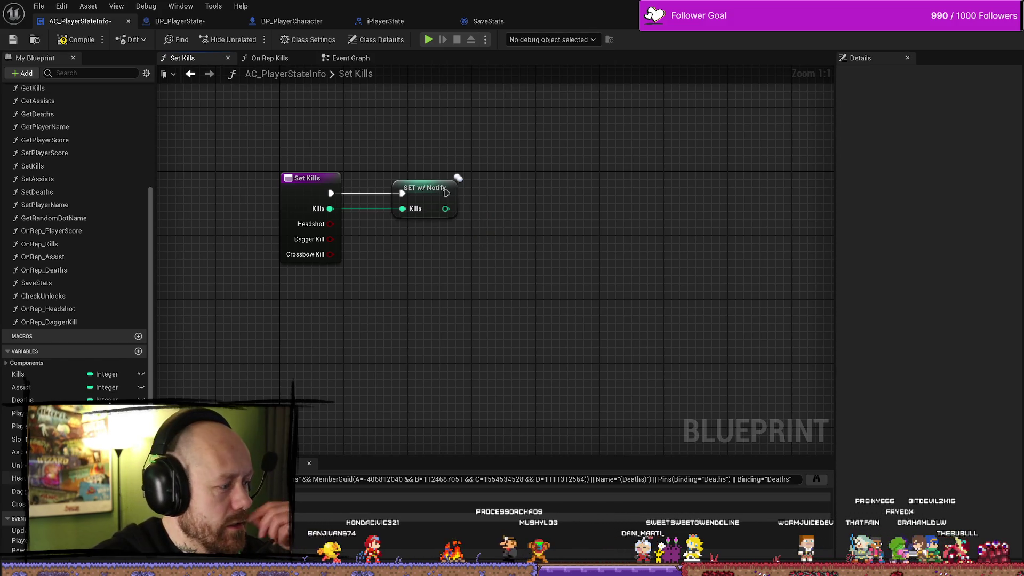
# - Make Headshot an Integer64 and chain a SET w/ Notify Headshot node after the Kills setter
pyautogui.click(21, 478)
pyautogui.click(107, 478)
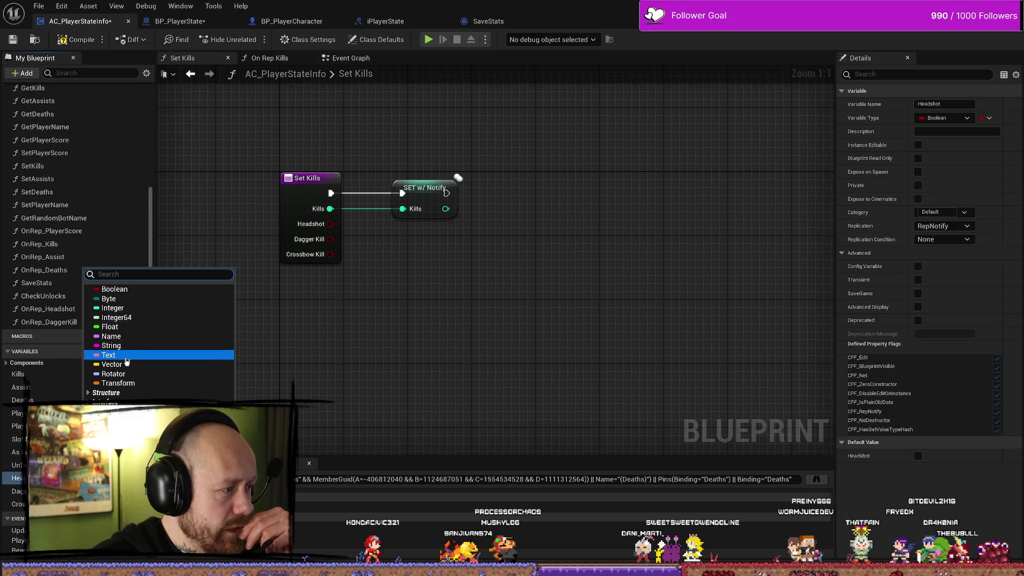
pyautogui.click(134, 322)
pyautogui.moveTo(21, 478)
pyautogui.mouseDown()
pyautogui.moveTo(405, 354)
pyautogui.moveTo(543, 195)
pyautogui.mouseUp()
pyautogui.click(437, 380)
pyautogui.moveTo(446, 194)
pyautogui.mouseDown()
pyautogui.moveTo(523, 201)
pyautogui.moveTo(540, 188)
pyautogui.mouseUp()
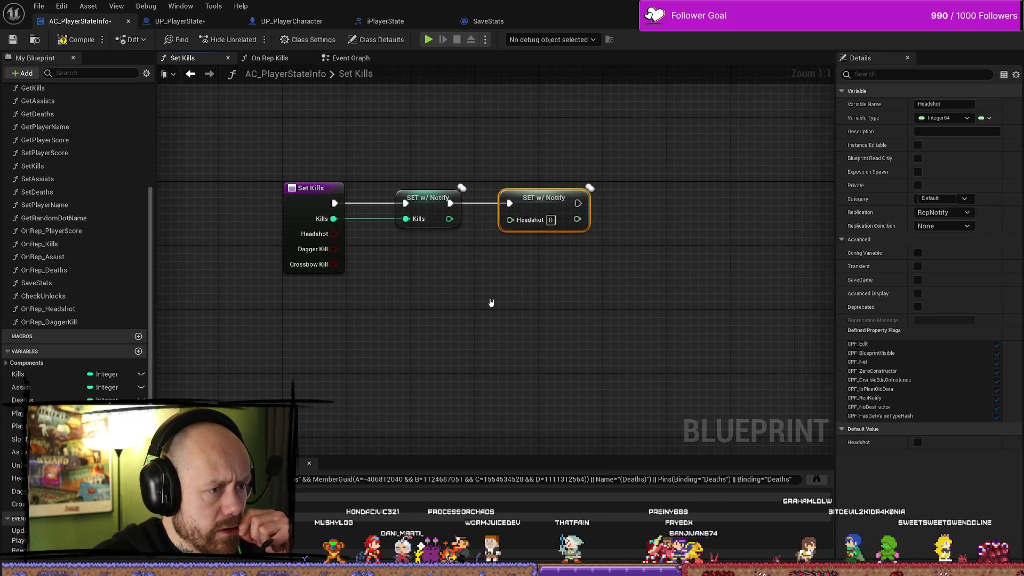
pyautogui.moveTo(451, 274); pyautogui.dragTo(352, 313)
pyautogui.moveTo(426, 241)
pyautogui.mouseDown()
pyautogui.moveTo(556, 242)
pyautogui.moveTo(499, 242)
pyautogui.mouseUp()
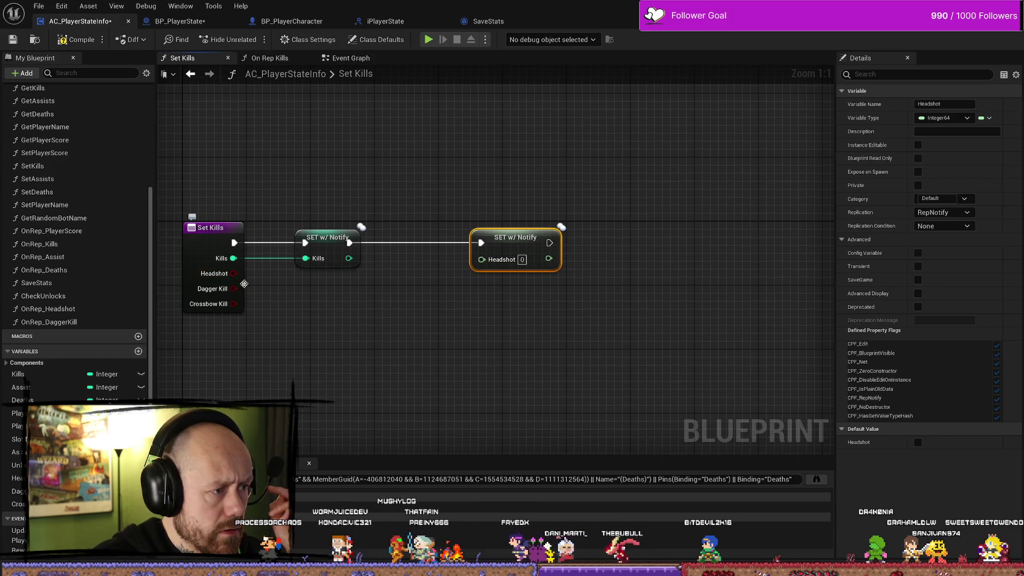
# - Add a Branch on the Headshot input between the Kills setter and the Headshot setter's True path
pyautogui.moveTo(231, 274); pyautogui.dragTo(315, 313)
pyautogui.write('branch')
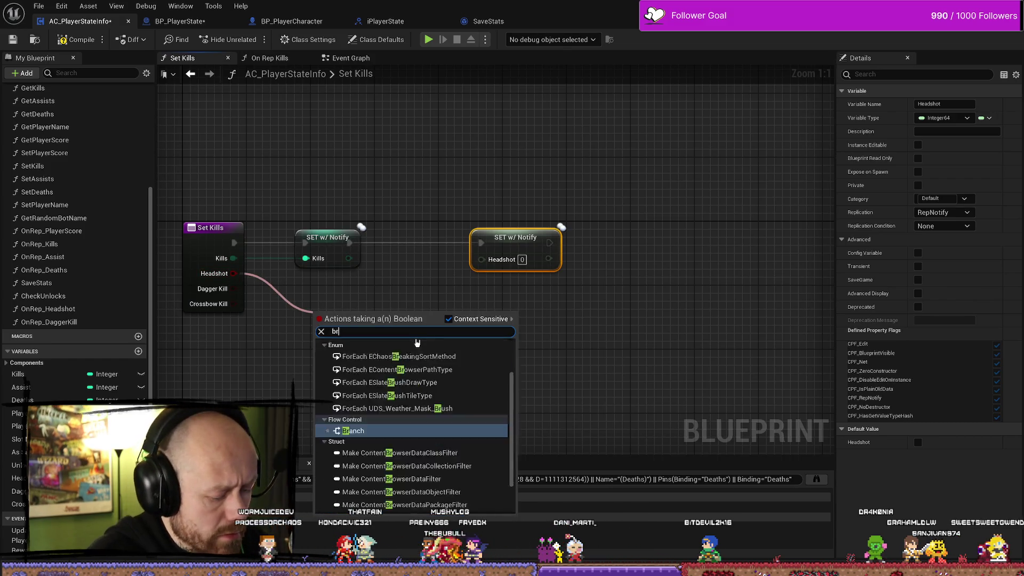
pyautogui.press('Return')
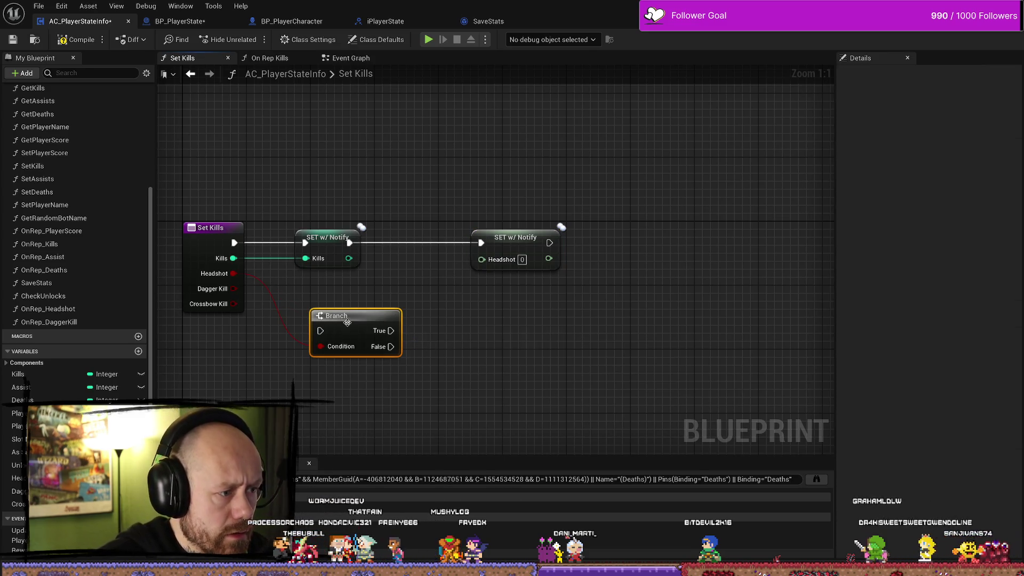
pyautogui.moveTo(341, 314); pyautogui.dragTo(458, 252)
pyautogui.moveTo(349, 243)
pyautogui.mouseDown()
pyautogui.moveTo(441, 267)
pyautogui.moveTo(400, 236)
pyautogui.mouseUp()
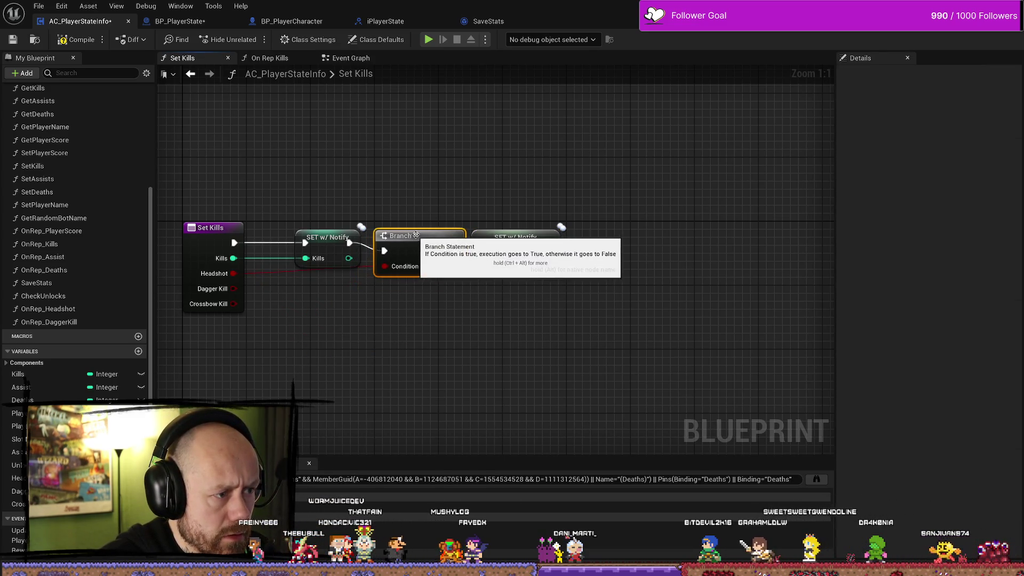
pyautogui.moveTo(491, 237); pyautogui.dragTo(548, 239)
pyautogui.moveTo(411, 236)
pyautogui.mouseDown()
pyautogui.moveTo(426, 228)
pyautogui.moveTo(537, 243)
pyautogui.mouseUp()
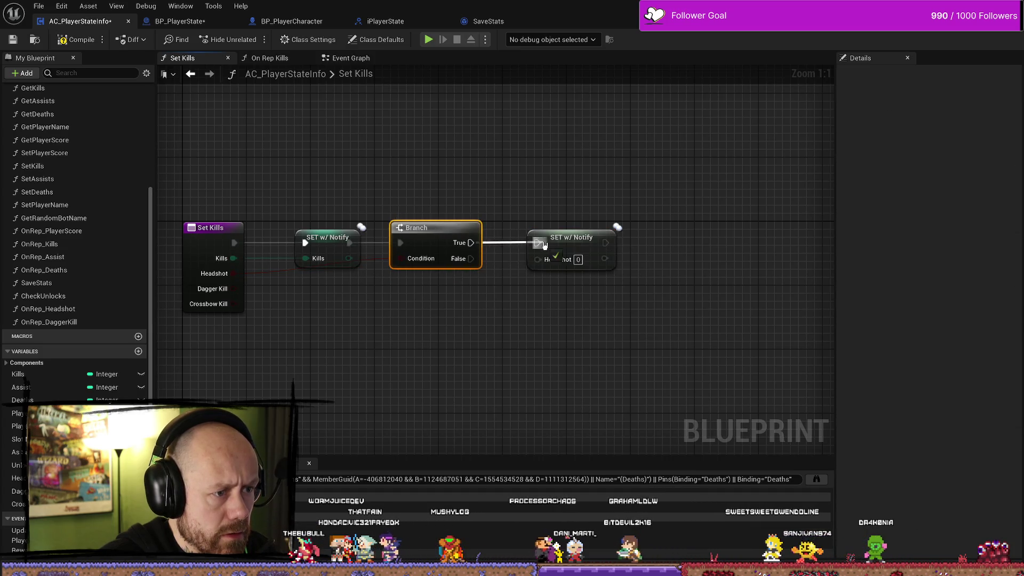
pyautogui.doubleClick(375, 260)
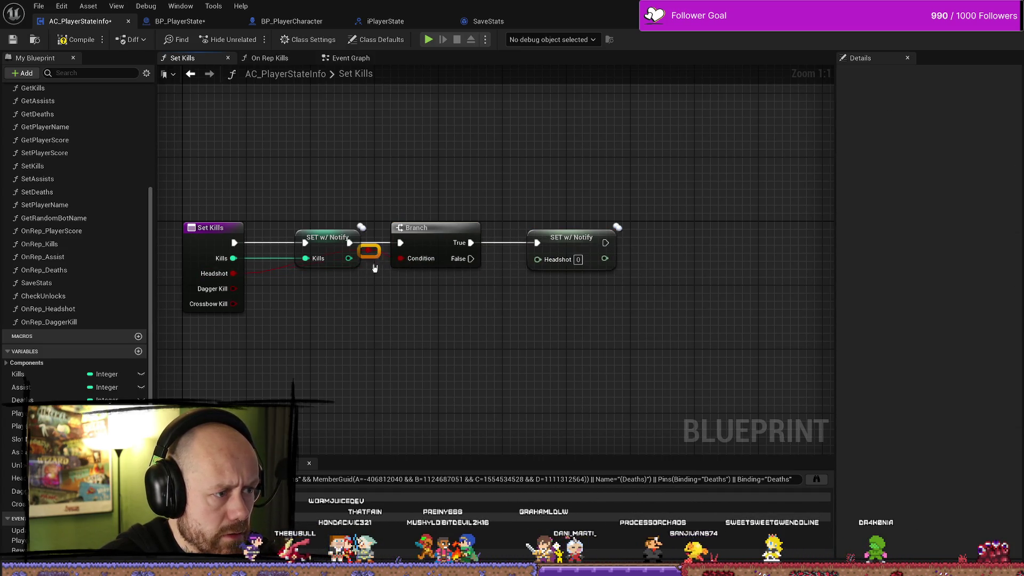
pyautogui.moveTo(367, 286); pyautogui.dragTo(301, 286)
pyautogui.click(504, 235)
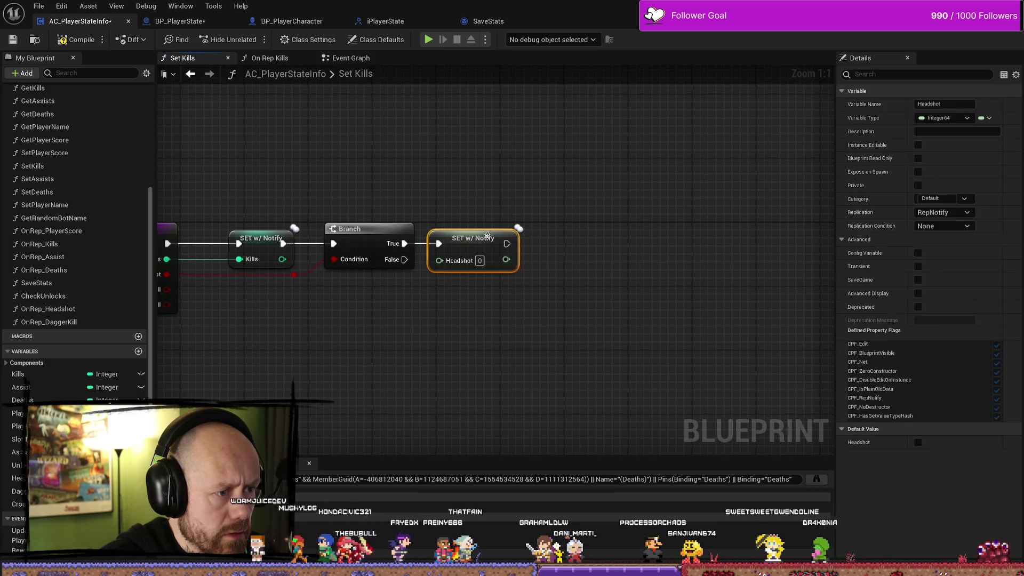
pyautogui.moveTo(504, 235)
pyautogui.mouseDown()
pyautogui.moveTo(567, 242)
pyautogui.moveTo(495, 281)
pyautogui.mouseUp()
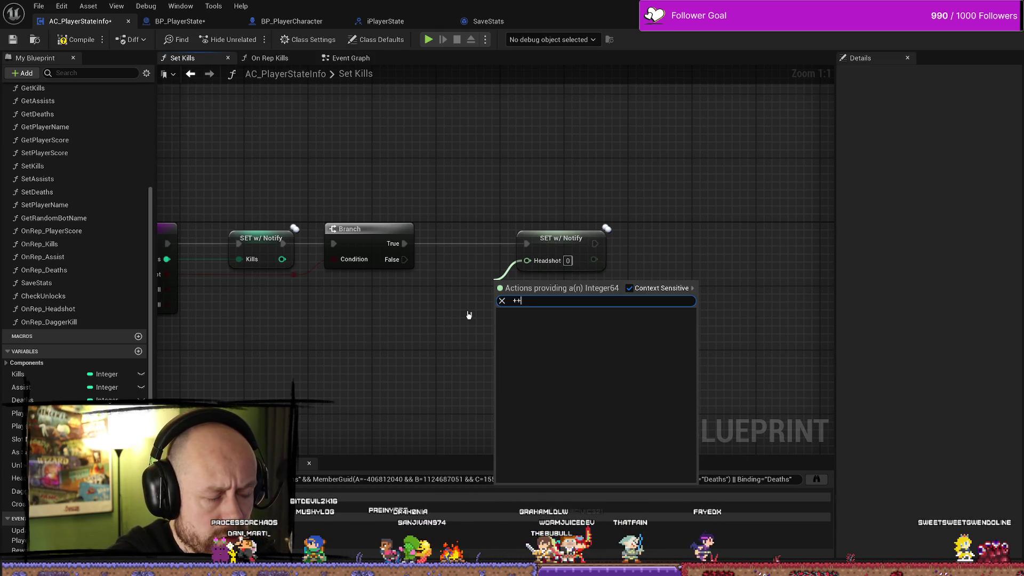
pyautogui.click(469, 315)
pyautogui.rightClick(461, 320)
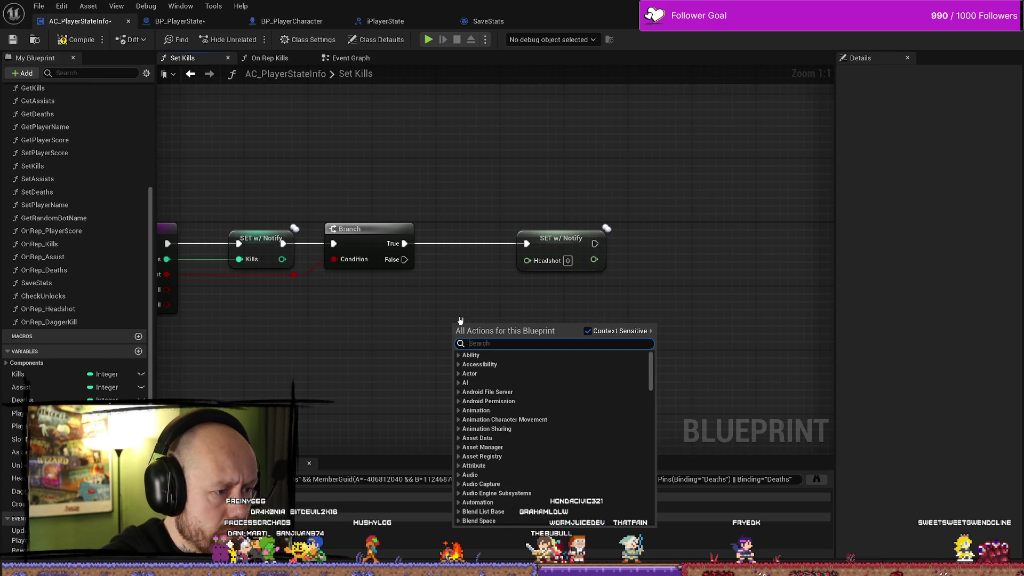
# - Place a Headshot getter via a 'get head' search, trying an '++' search off it
pyautogui.write('get head')
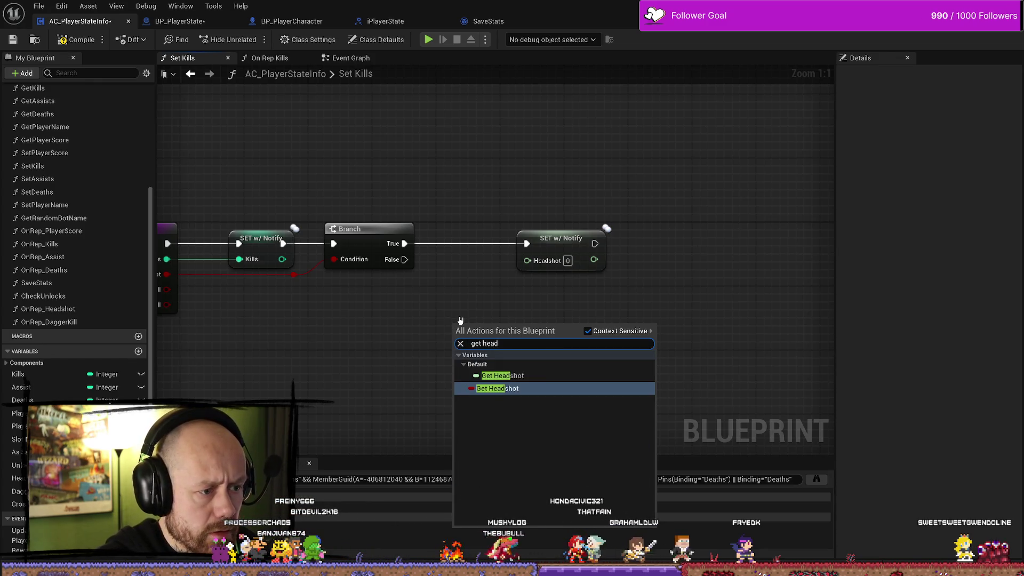
pyautogui.press('Return')
pyautogui.moveTo(505, 328)
pyautogui.mouseDown()
pyautogui.moveTo(526, 331)
pyautogui.moveTo(443, 295)
pyautogui.mouseUp()
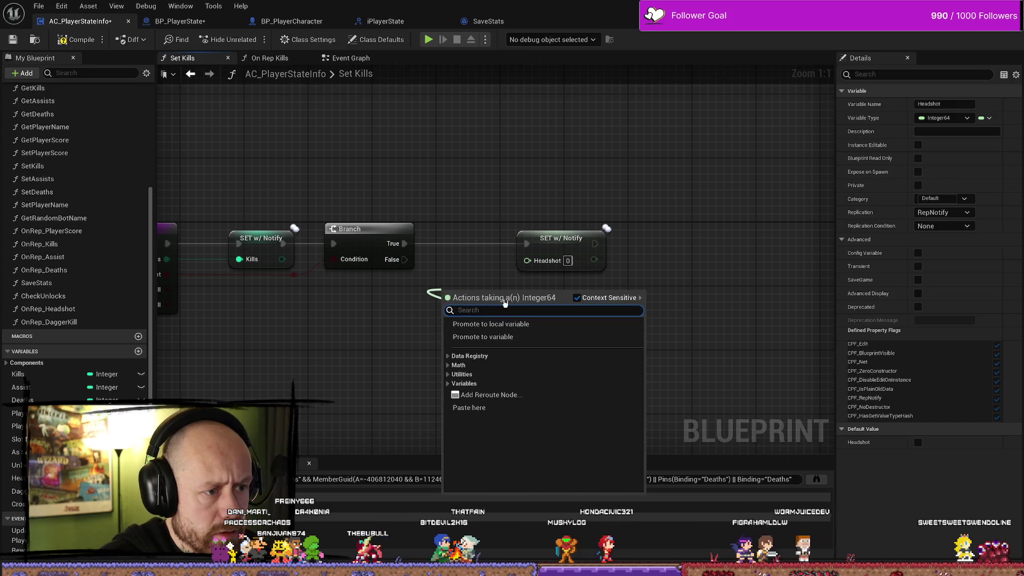
pyautogui.write('++')
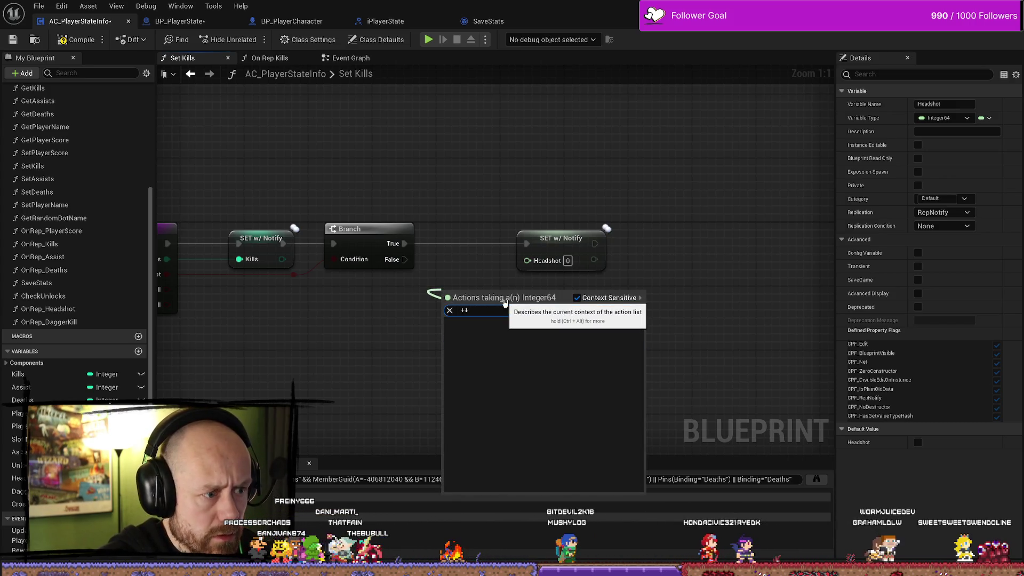
pyautogui.click(494, 277)
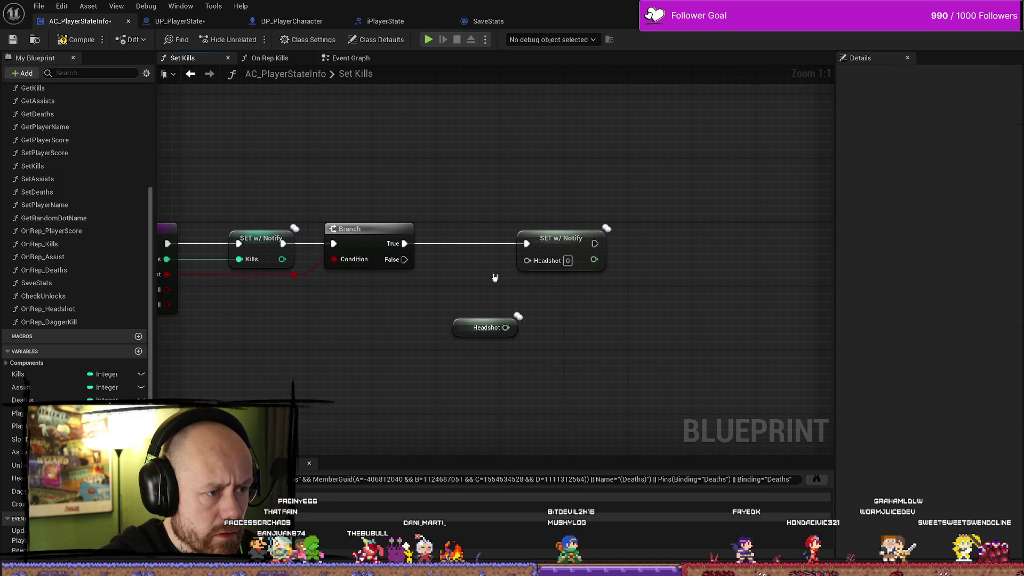
# - Reposition the Headshot getter, then view Discord's annotated Set Kills screenshot full-size
pyautogui.moveTo(469, 320)
pyautogui.mouseDown()
pyautogui.moveTo(419, 288)
pyautogui.moveTo(424, 267)
pyautogui.mouseUp()
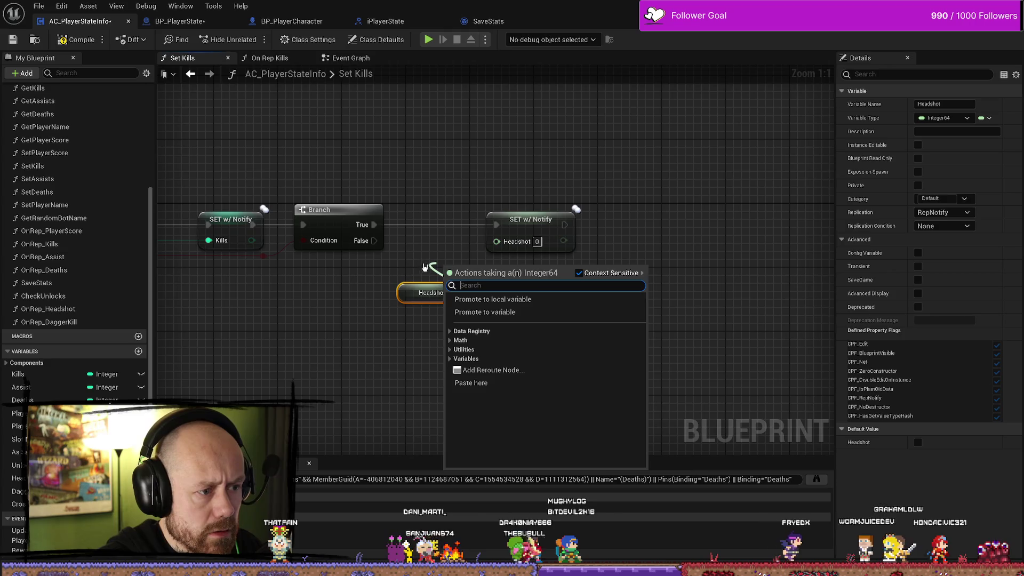
pyautogui.write('+')
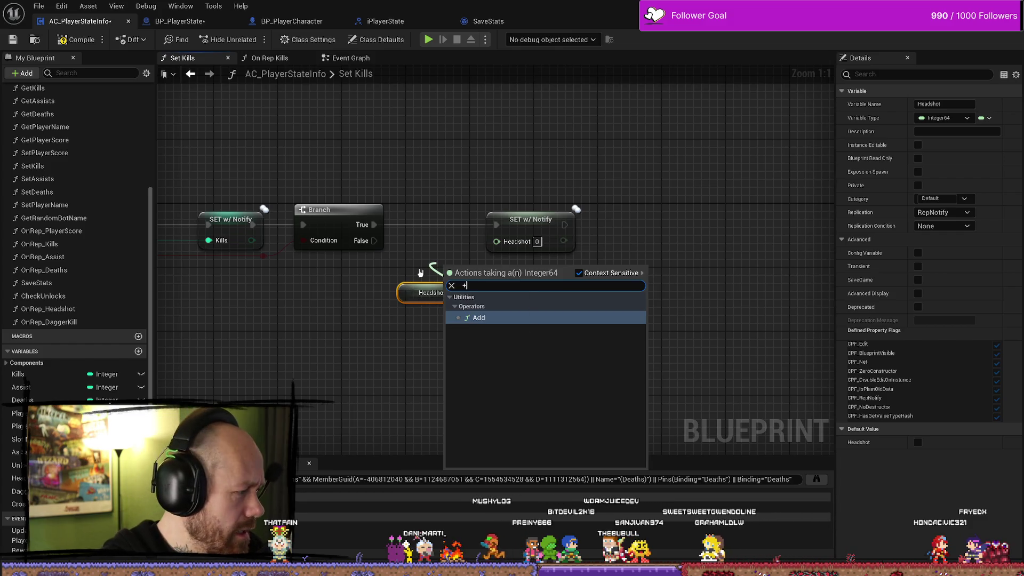
pyautogui.click(386, 399)
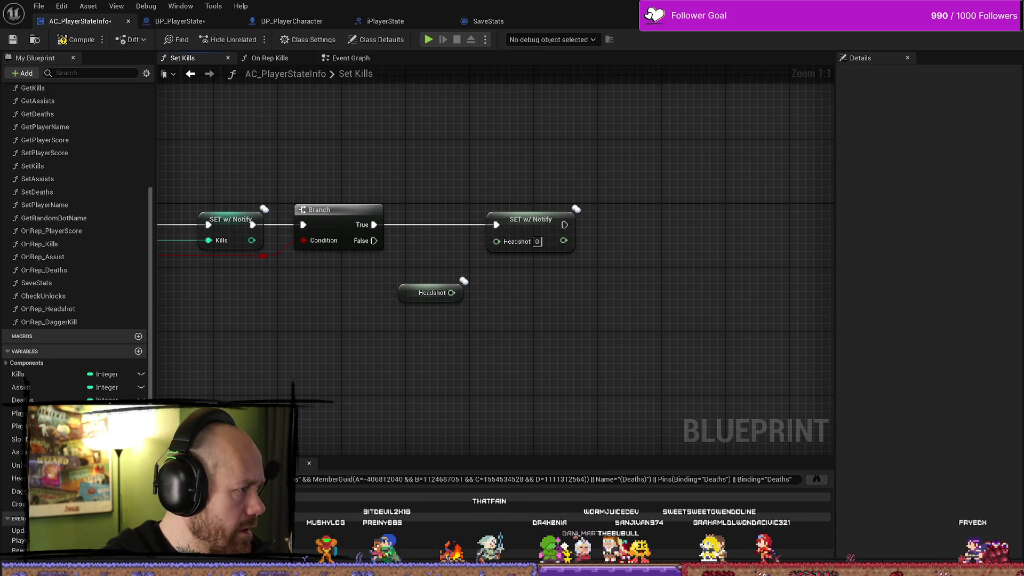
pyautogui.hotkey('alt', 'Tab')
pyautogui.click(527, 427)
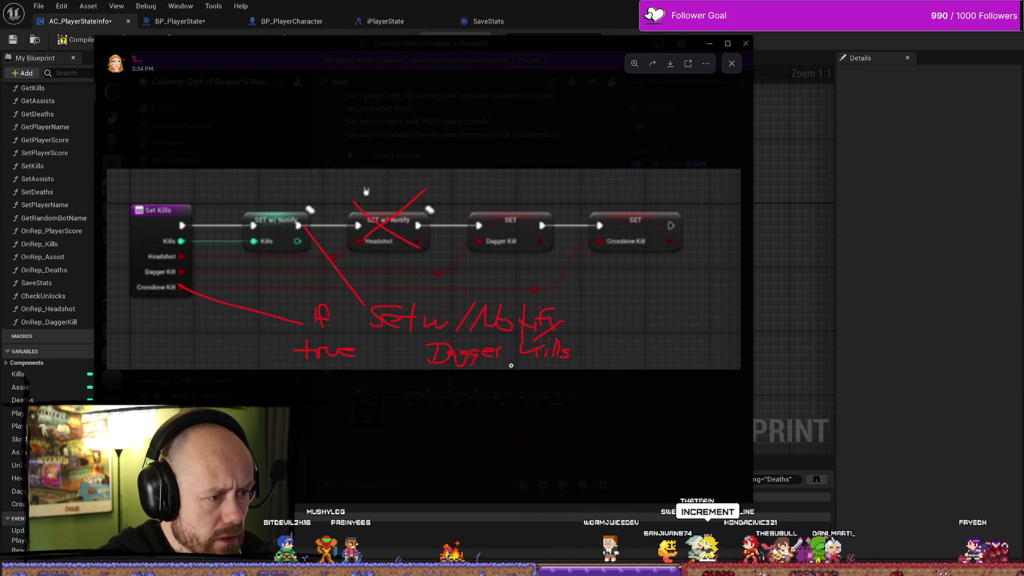
# - Close the screenshot, return to the Set Kills graph and cancel an 'inc' search
pyautogui.click(732, 64)
pyautogui.click(710, 43)
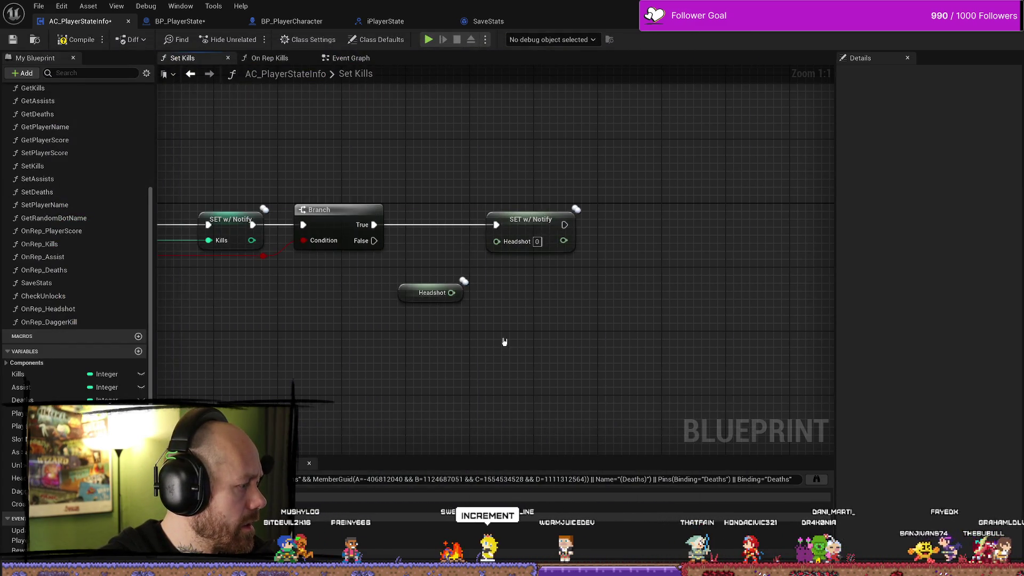
pyautogui.moveTo(463, 312); pyautogui.dragTo(419, 279)
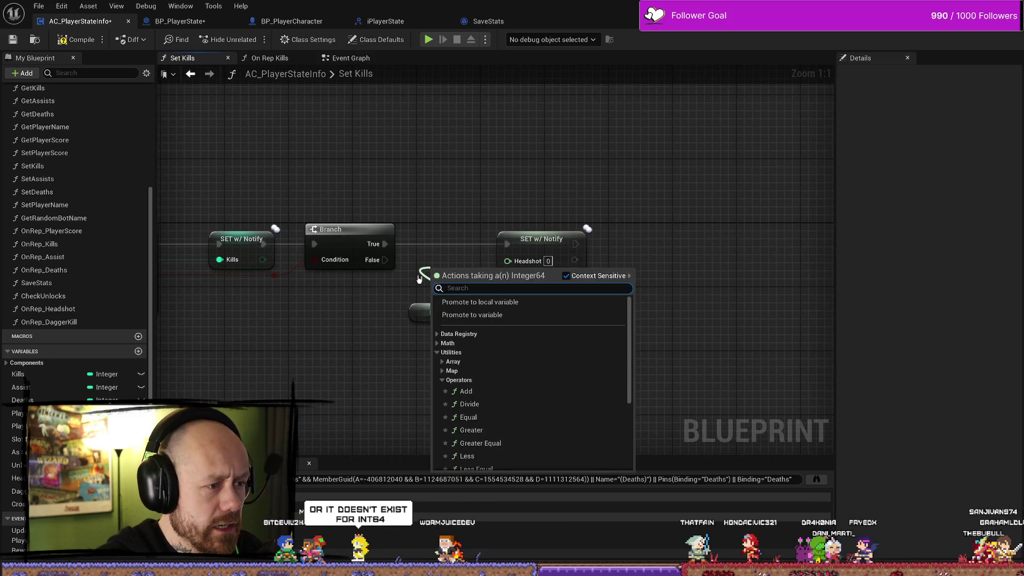
pyautogui.write('incr')
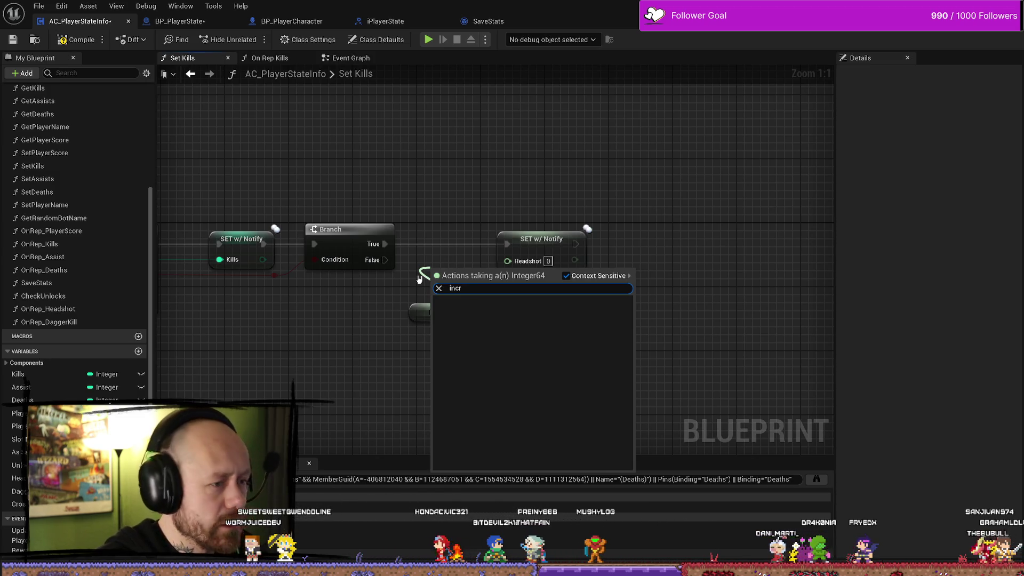
pyautogui.press('Escape')
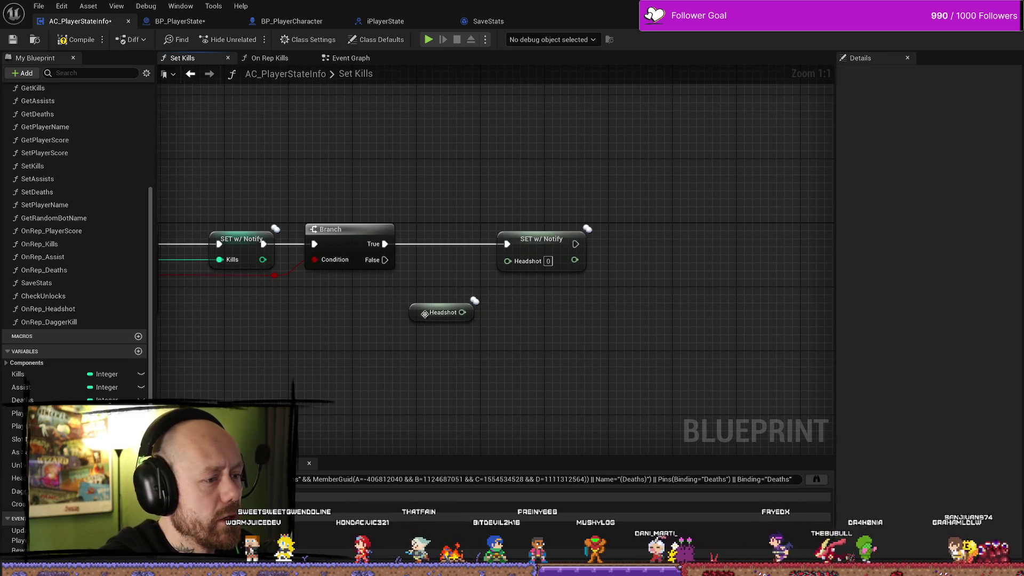
# - Change the Headshot variable from Integer64 to Integer, confirming and closing the reference results
pyautogui.click(425, 314)
pyautogui.click(102, 478)
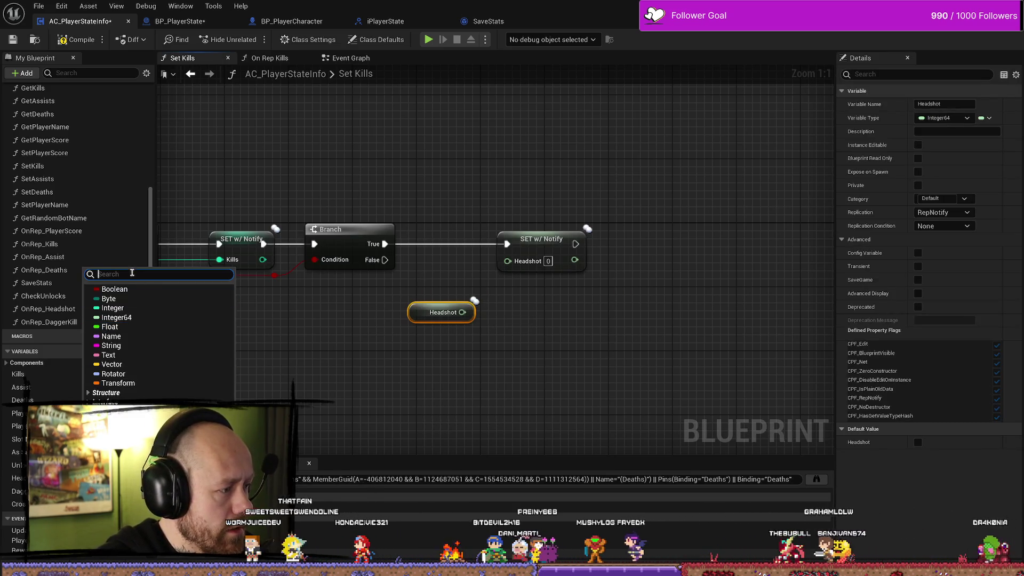
pyautogui.click(128, 308)
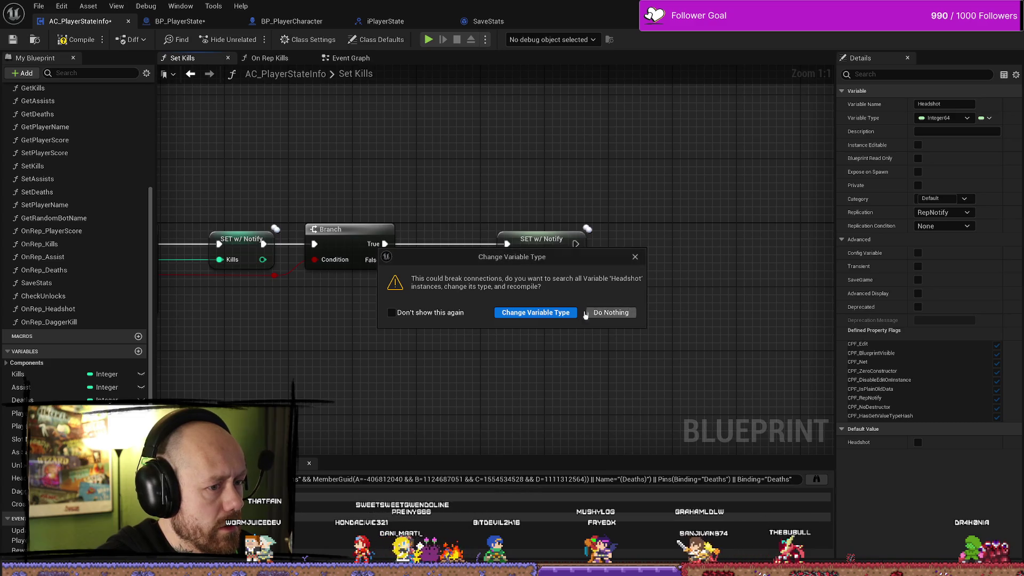
pyautogui.click(556, 314)
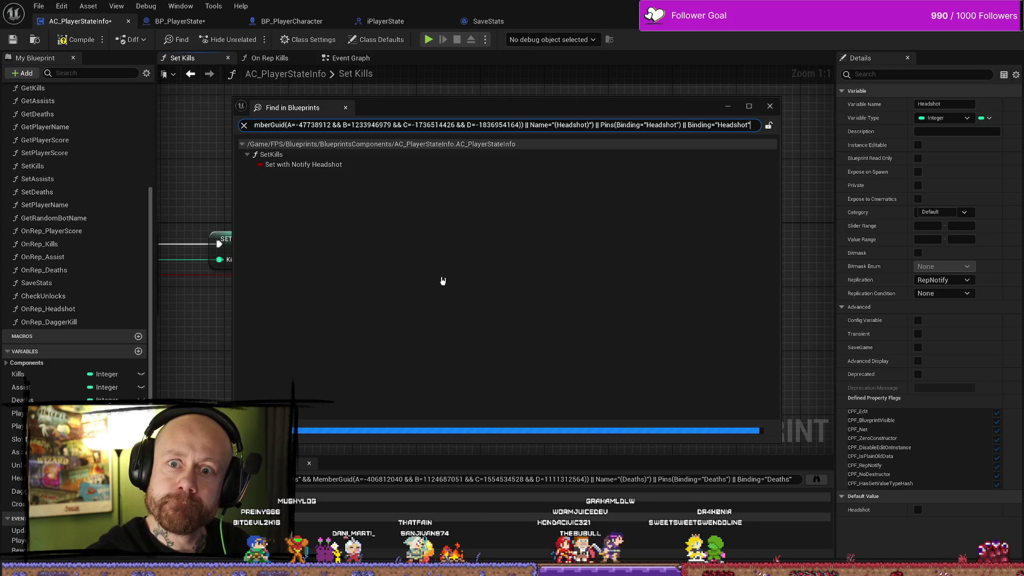
pyautogui.click(770, 106)
pyautogui.moveTo(470, 312); pyautogui.dragTo(453, 283)
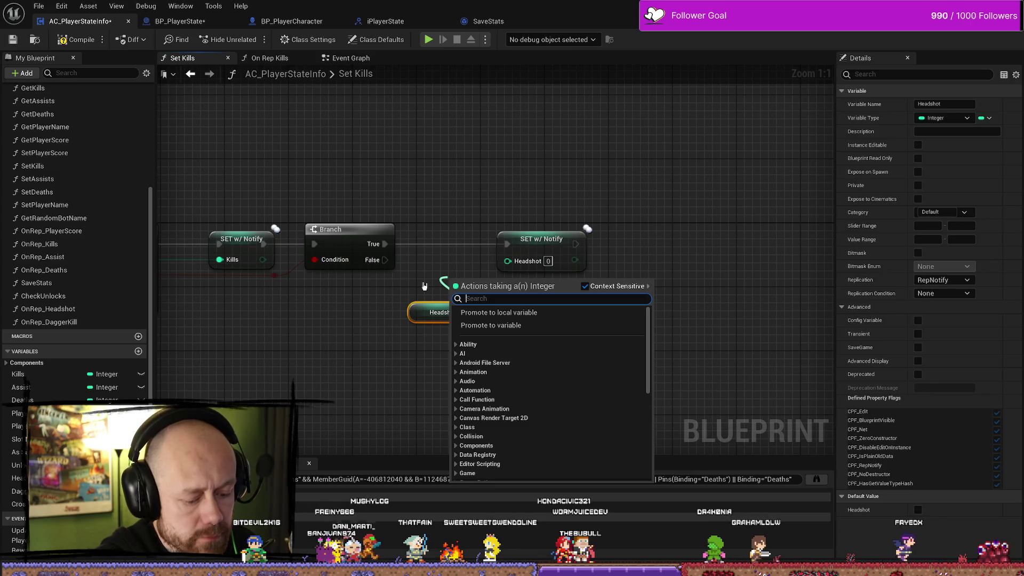
# - Add an Increment Int on Headshot between Branch True and the Headshot setter, then review the chain
pyautogui.write('++')
pyautogui.press('Return')
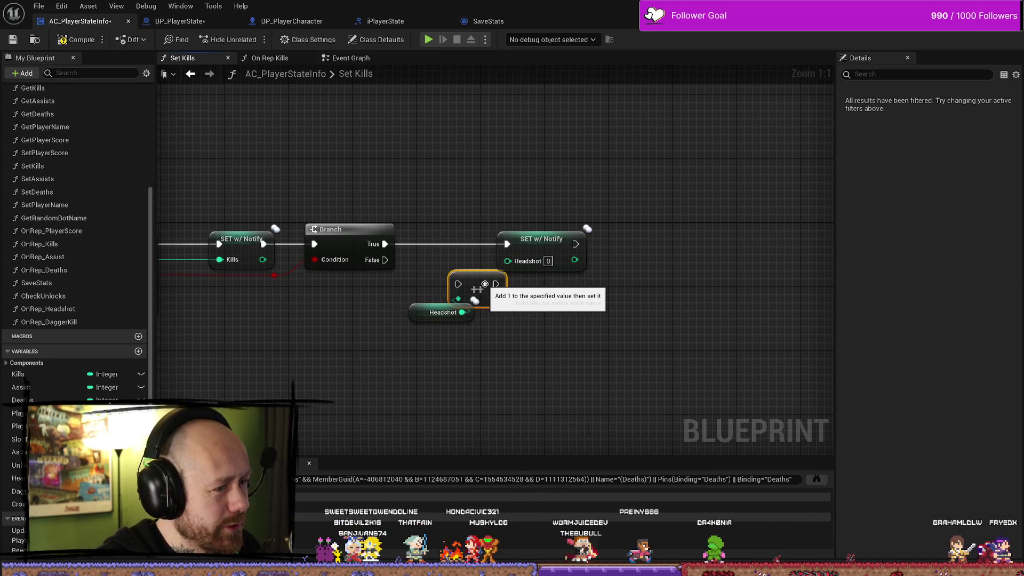
pyautogui.moveTo(486, 288); pyautogui.dragTo(470, 264)
pyautogui.moveTo(385, 244)
pyautogui.mouseDown()
pyautogui.moveTo(393, 258)
pyautogui.moveTo(443, 260)
pyautogui.moveTo(447, 252)
pyautogui.mouseUp()
pyautogui.moveTo(473, 244)
pyautogui.mouseDown()
pyautogui.moveTo(507, 244)
pyautogui.moveTo(508, 261)
pyautogui.moveTo(523, 247)
pyautogui.mouseUp()
pyautogui.click(531, 247)
pyautogui.moveTo(434, 319)
pyautogui.mouseDown()
pyautogui.moveTo(426, 302)
pyautogui.moveTo(448, 296)
pyautogui.mouseUp()
pyautogui.scroll(-1, 664, 324)
pyautogui.moveTo(664, 324); pyautogui.dragTo(624, 315)
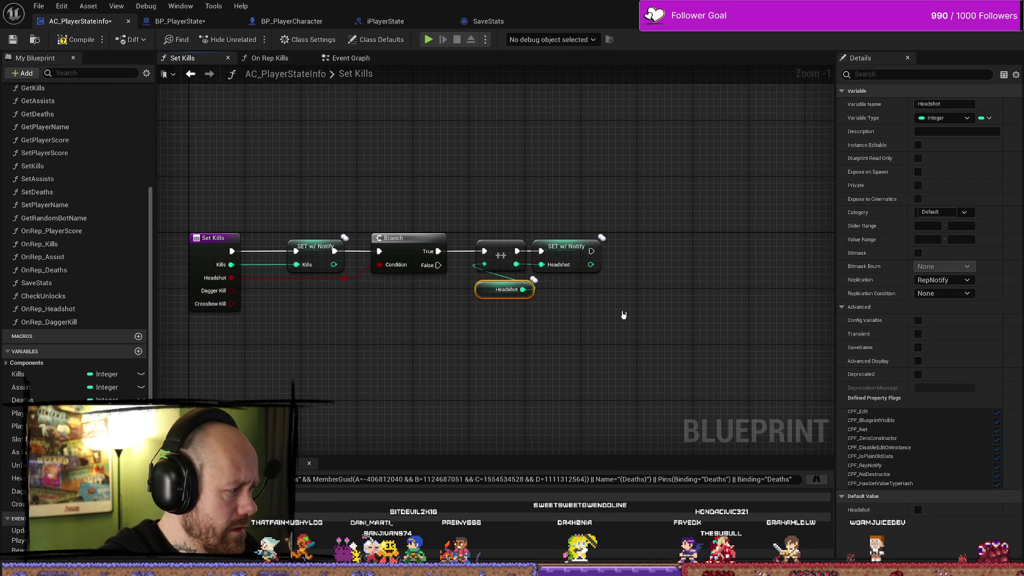
pyautogui.moveTo(477, 342); pyautogui.dragTo(537, 342)
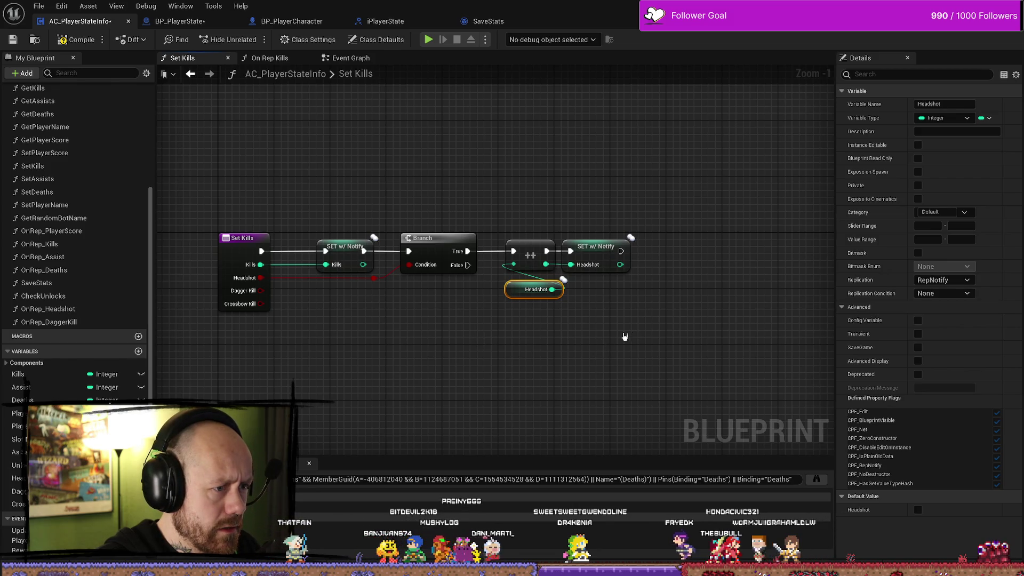
pyautogui.moveTo(619, 338); pyautogui.dragTo(563, 334)
pyautogui.moveTo(645, 326); pyautogui.dragTo(586, 310)
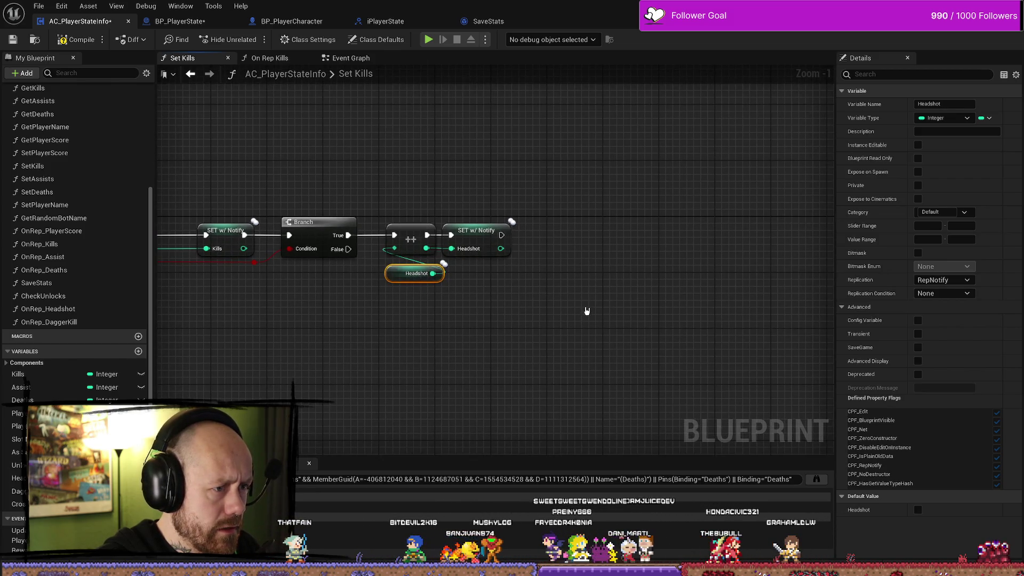
pyautogui.moveTo(181, 280)
pyautogui.mouseDown()
pyautogui.moveTo(261, 266)
pyautogui.moveTo(446, 353)
pyautogui.mouseUp()
# - Add a Branch on Dagger Kill after the Headshot SET w/ Notify, rerouting the condition wire
pyautogui.write('branc')
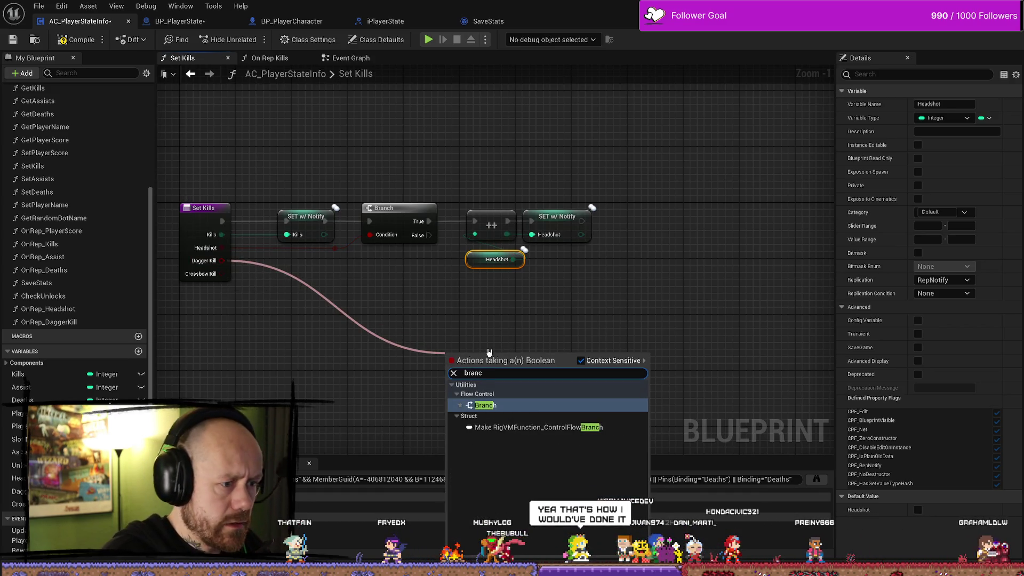
pyautogui.press('Return')
pyautogui.moveTo(488, 352)
pyautogui.mouseDown()
pyautogui.moveTo(649, 334)
pyautogui.moveTo(712, 233)
pyautogui.mouseUp()
pyautogui.moveTo(582, 221)
pyautogui.mouseDown()
pyautogui.moveTo(681, 248)
pyautogui.moveTo(701, 208)
pyautogui.mouseUp()
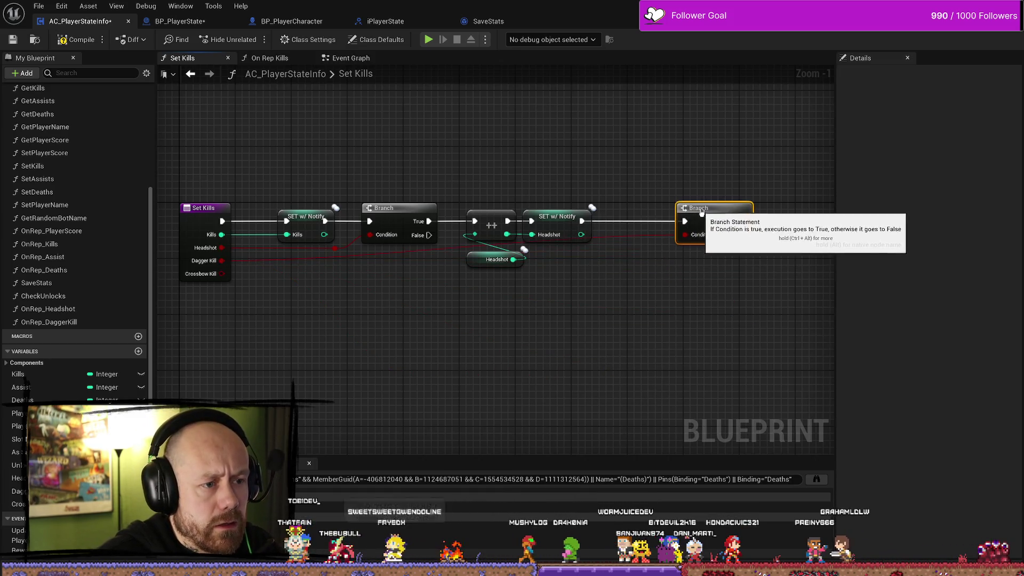
pyautogui.doubleClick(632, 237)
pyautogui.moveTo(629, 235); pyautogui.dragTo(584, 281)
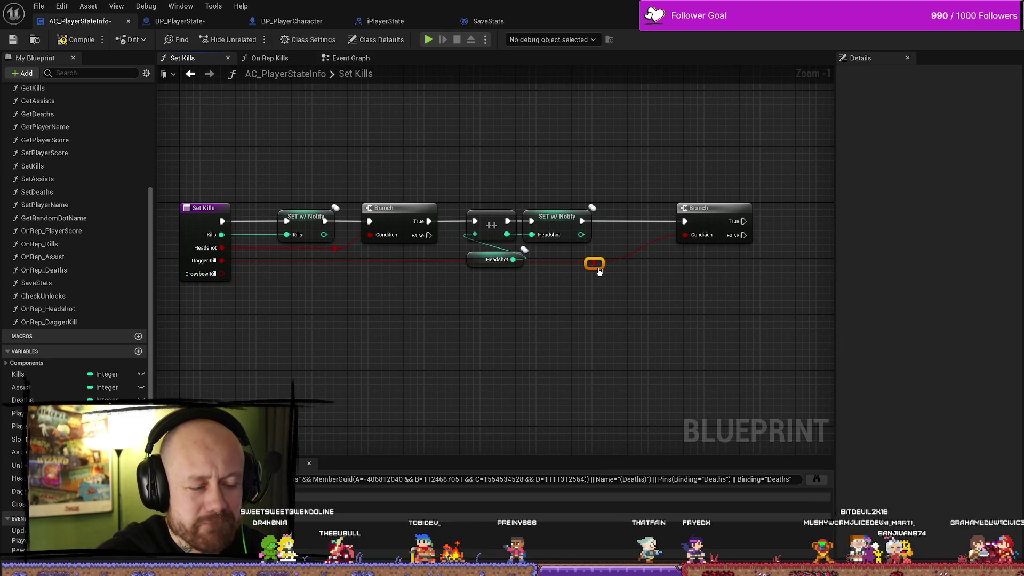
pyautogui.moveTo(704, 289); pyautogui.dragTo(669, 288)
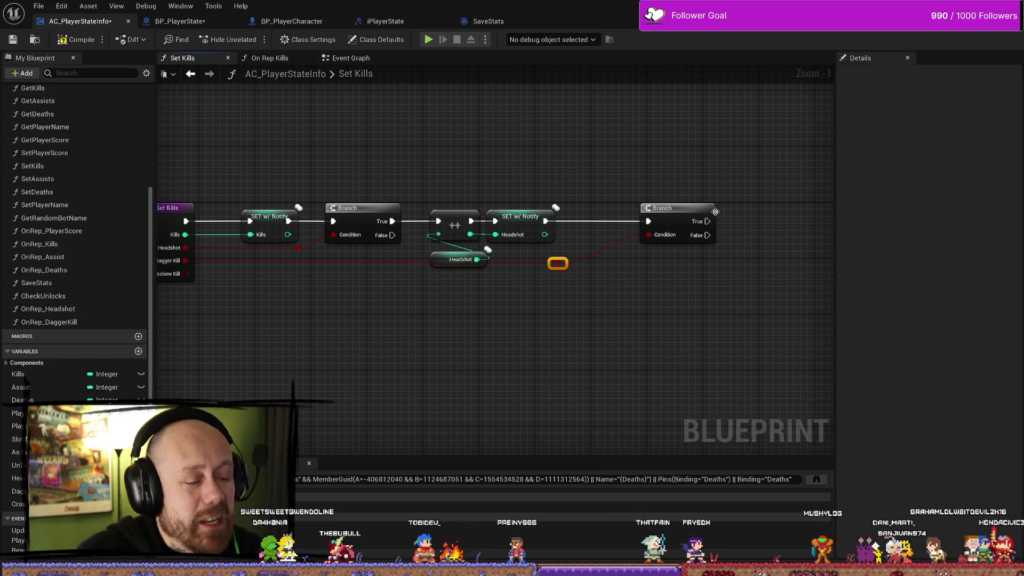
pyautogui.moveTo(716, 212)
pyautogui.mouseDown()
pyautogui.moveTo(666, 212)
pyautogui.moveTo(649, 236)
pyautogui.mouseUp()
# - Duplicate the Headshot increment group and wire the Dagger Kill Branch's True pin into it
pyautogui.moveTo(482, 308)
pyautogui.mouseDown()
pyautogui.moveTo(393, 160)
pyautogui.moveTo(374, 169)
pyautogui.mouseUp()
pyautogui.hotkey('ctrl', 'c')
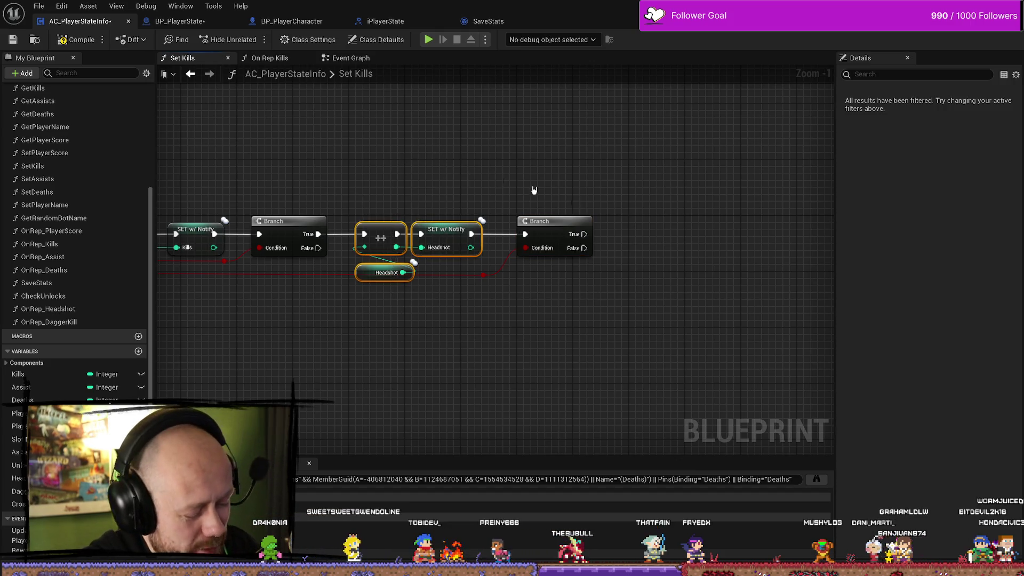
pyautogui.hotkey('ctrl', 'v')
pyautogui.moveTo(687, 222)
pyautogui.mouseDown()
pyautogui.moveTo(622, 199)
pyautogui.moveTo(754, 206)
pyautogui.mouseUp()
pyautogui.moveTo(791, 285); pyautogui.dragTo(762, 258)
pyautogui.moveTo(675, 204); pyautogui.dragTo(643, 219)
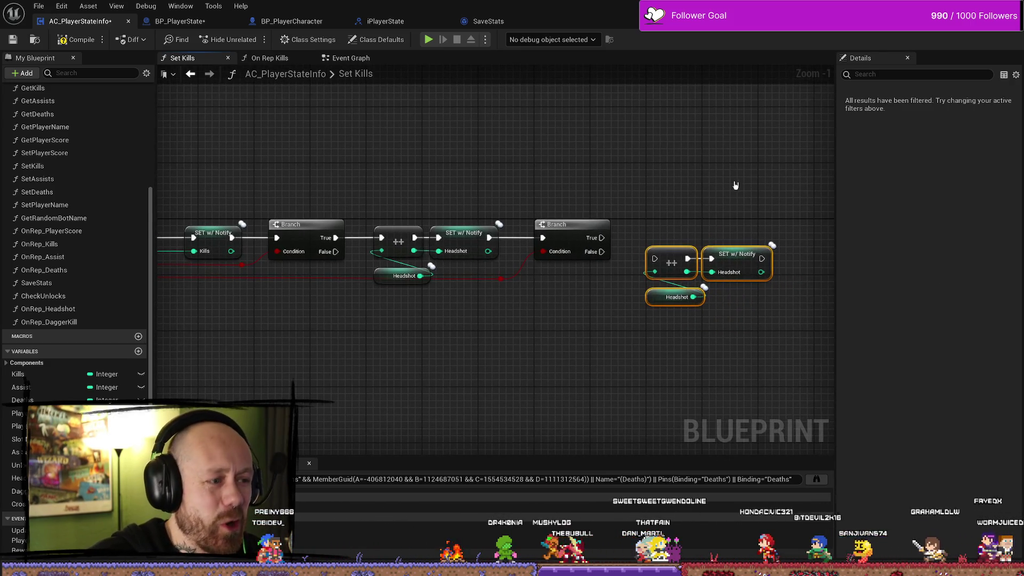
pyautogui.moveTo(600, 238); pyautogui.dragTo(654, 259)
# - Delete the duplicated Headshot getter and SET, leaving only the copied increment node
pyautogui.click(718, 354)
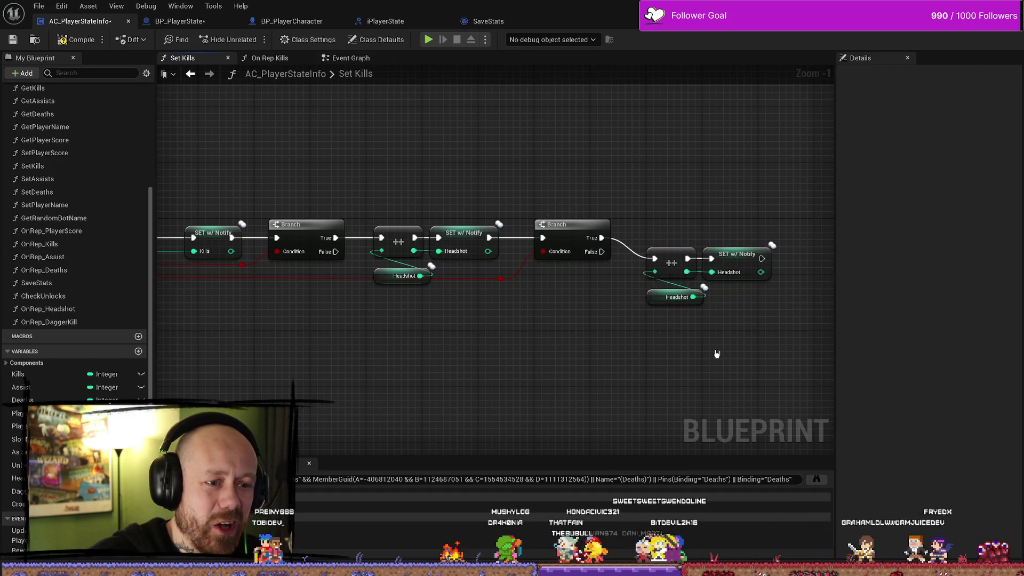
pyautogui.click(660, 305)
pyautogui.press('Delete')
pyautogui.click(737, 255)
pyautogui.press('Delete')
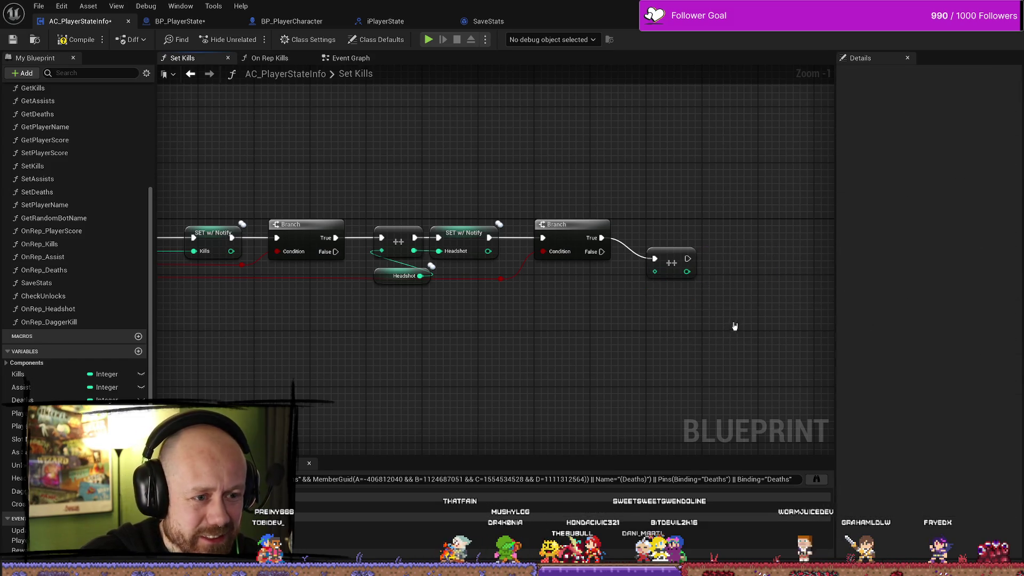
# - Wire the first Branch's False pin to the Dagger Kill Branch through two reroute nodes above the Headshot nodes
pyautogui.scroll(1, 528, 320)
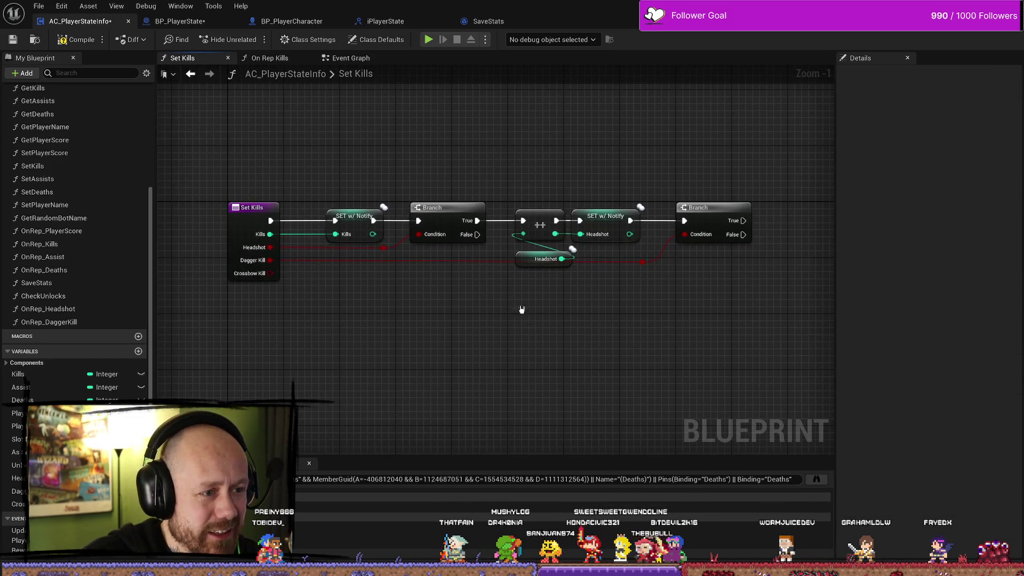
pyautogui.moveTo(462, 280)
pyautogui.mouseDown()
pyautogui.moveTo(517, 279)
pyautogui.moveTo(457, 290)
pyautogui.moveTo(651, 327)
pyautogui.moveTo(755, 320)
pyautogui.moveTo(576, 322)
pyautogui.moveTo(524, 312)
pyautogui.mouseUp()
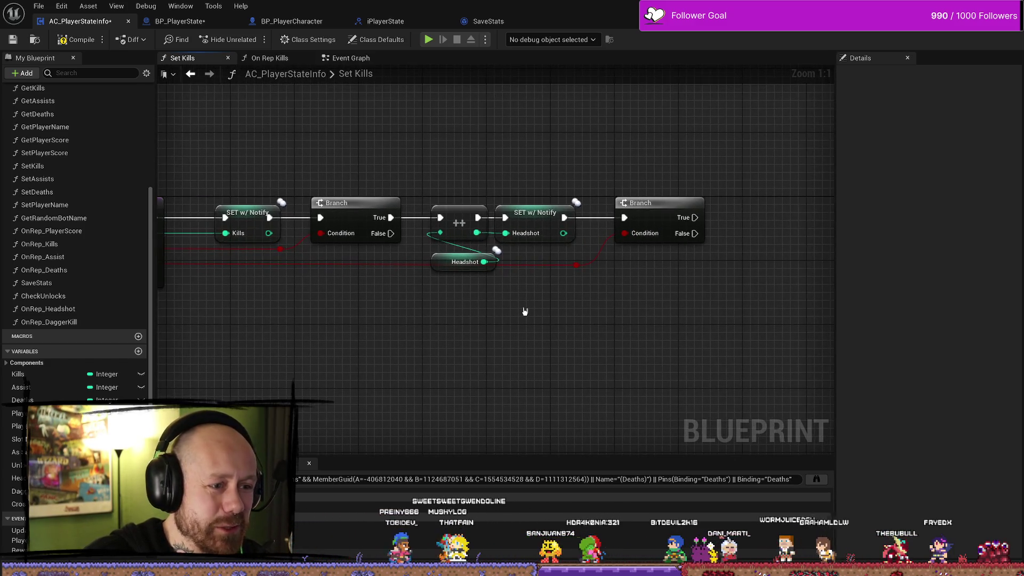
pyautogui.moveTo(391, 234); pyautogui.dragTo(626, 218)
pyautogui.moveTo(450, 302); pyautogui.dragTo(493, 286)
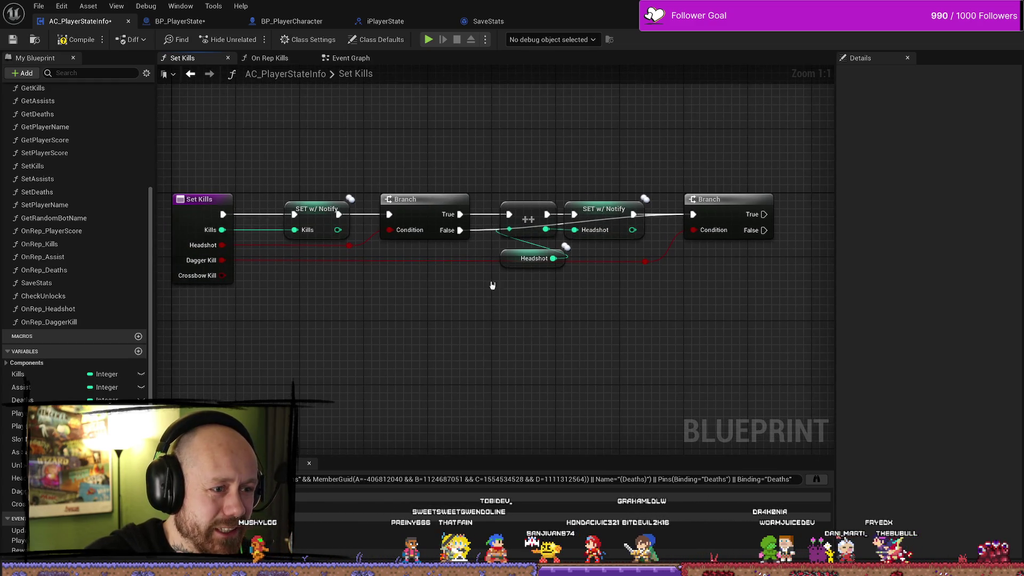
pyautogui.doubleClick(487, 232)
pyautogui.moveTo(486, 232); pyautogui.dragTo(494, 182)
pyautogui.doubleClick(580, 195)
pyautogui.moveTo(579, 196)
pyautogui.mouseDown()
pyautogui.moveTo(624, 180)
pyautogui.moveTo(664, 183)
pyautogui.mouseUp()
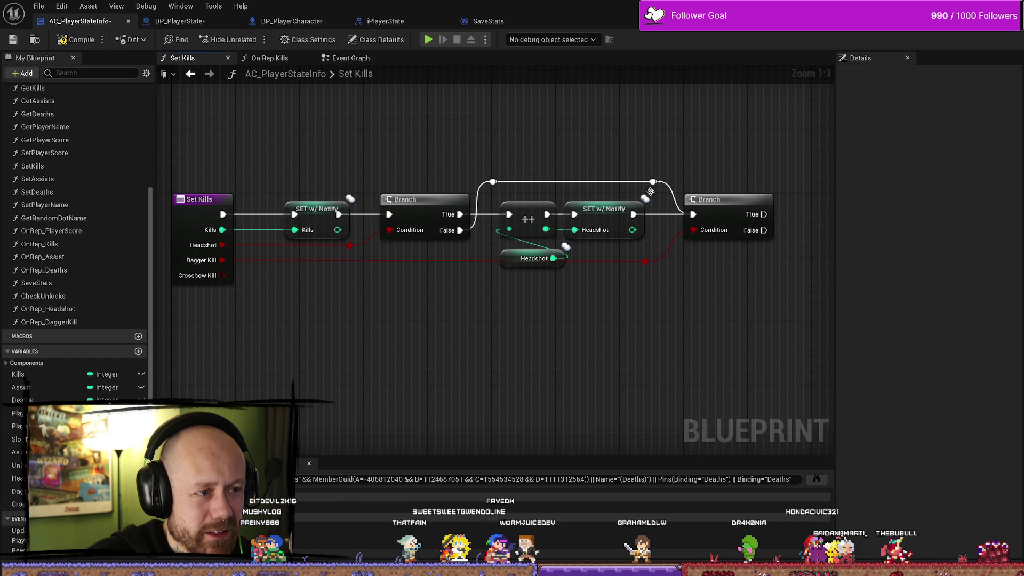
pyautogui.moveTo(357, 334); pyautogui.dragTo(354, 292)
pyautogui.moveTo(521, 158)
pyautogui.mouseDown()
pyautogui.moveTo(523, 266)
pyautogui.moveTo(570, 275)
pyautogui.moveTo(594, 265)
pyautogui.moveTo(514, 280)
pyautogui.mouseUp()
# - Place a Get DaggerKill variable node in the graph
pyautogui.scroll(-2, 514, 279)
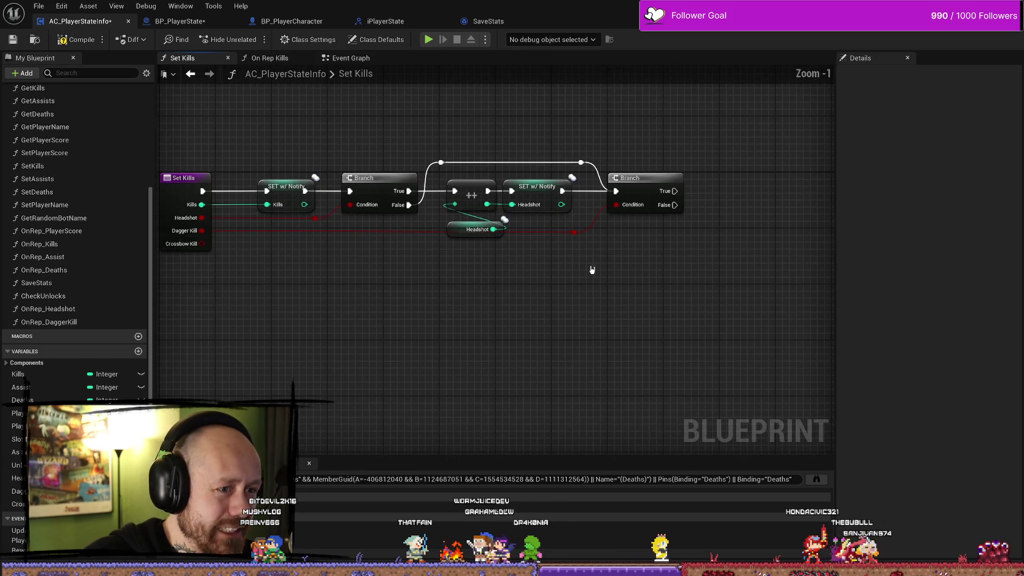
pyautogui.click(107, 478)
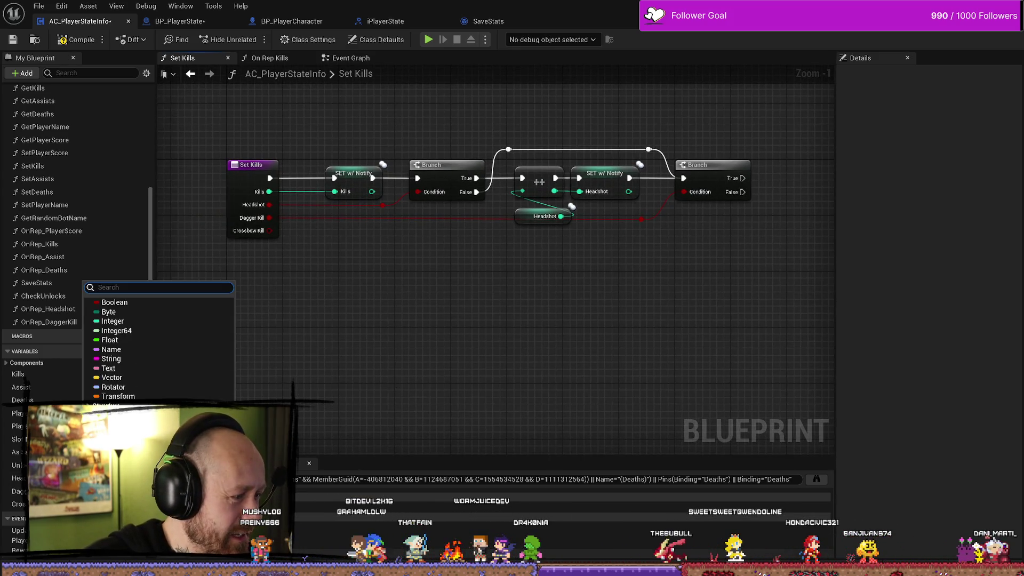
pyautogui.click(123, 320)
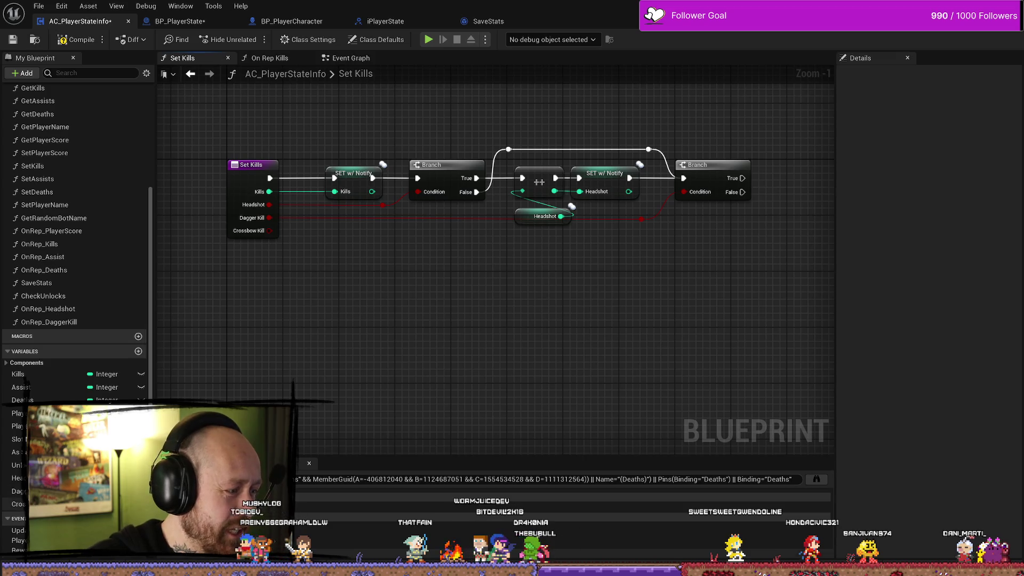
pyautogui.click(106, 478)
pyautogui.click(122, 336)
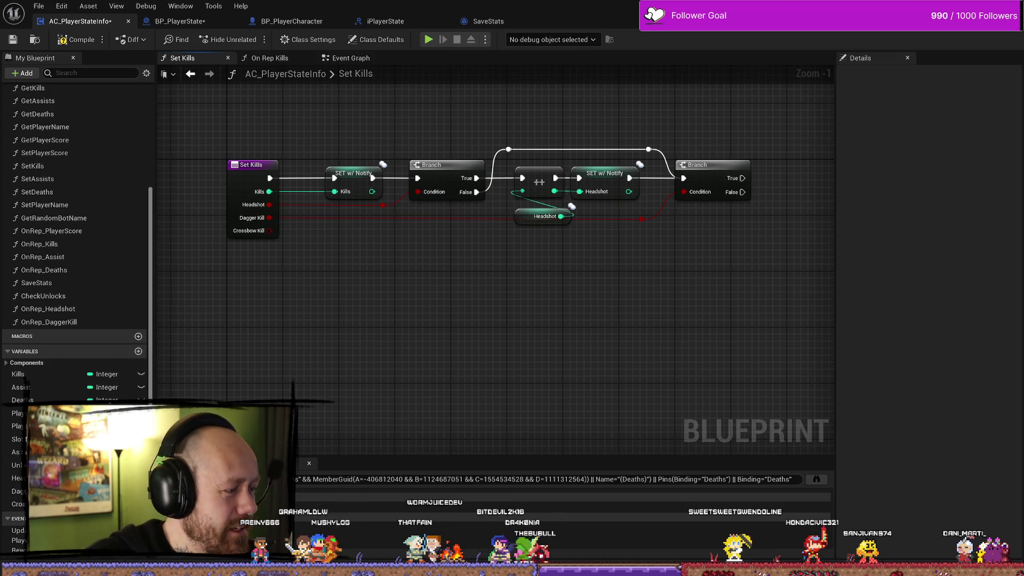
pyautogui.click(18, 491)
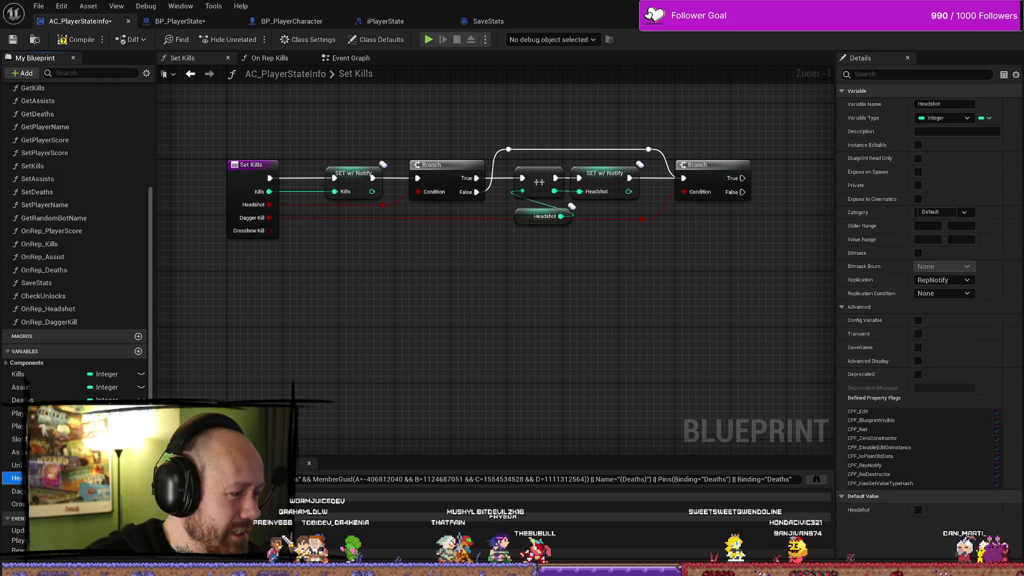
pyautogui.moveTo(18, 491); pyautogui.dragTo(506, 312)
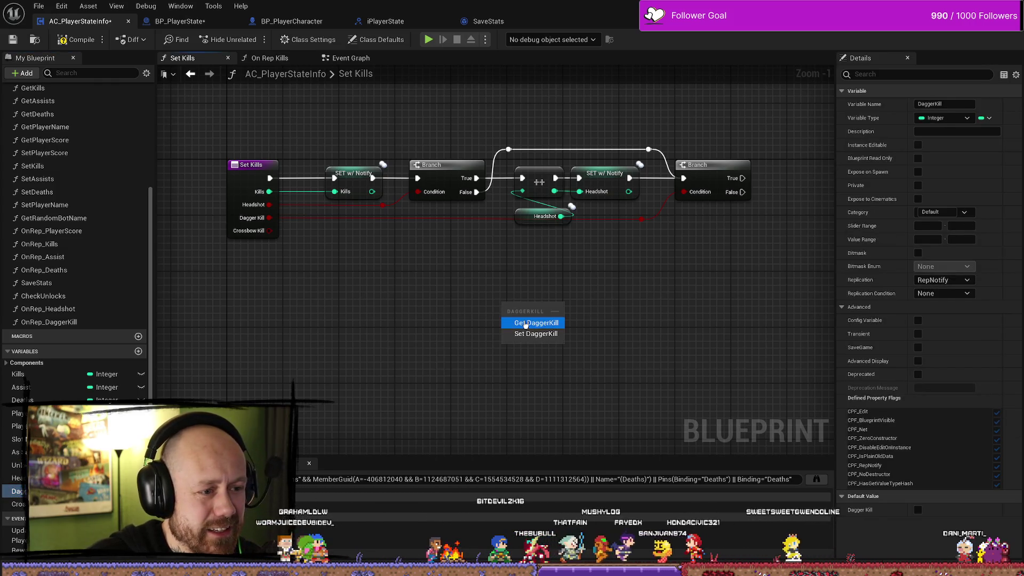
pyautogui.click(525, 324)
# - Add a ++ Increment Int node fed by the Dagger Kill getter
pyautogui.moveTo(679, 297); pyautogui.dragTo(565, 320)
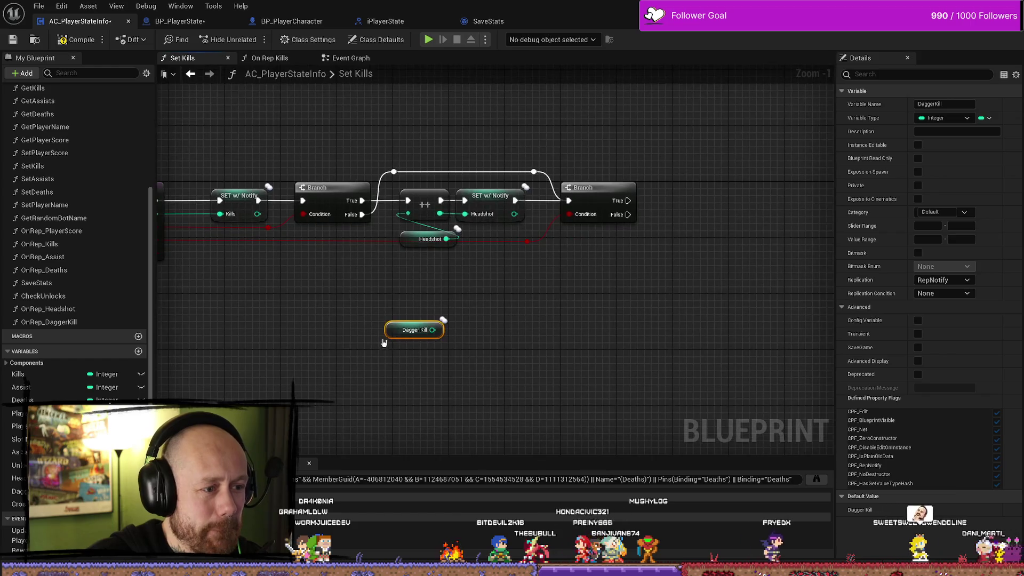
pyautogui.moveTo(443, 330)
pyautogui.mouseDown()
pyautogui.moveTo(651, 267)
pyautogui.moveTo(698, 268)
pyautogui.moveTo(687, 258)
pyautogui.mouseUp()
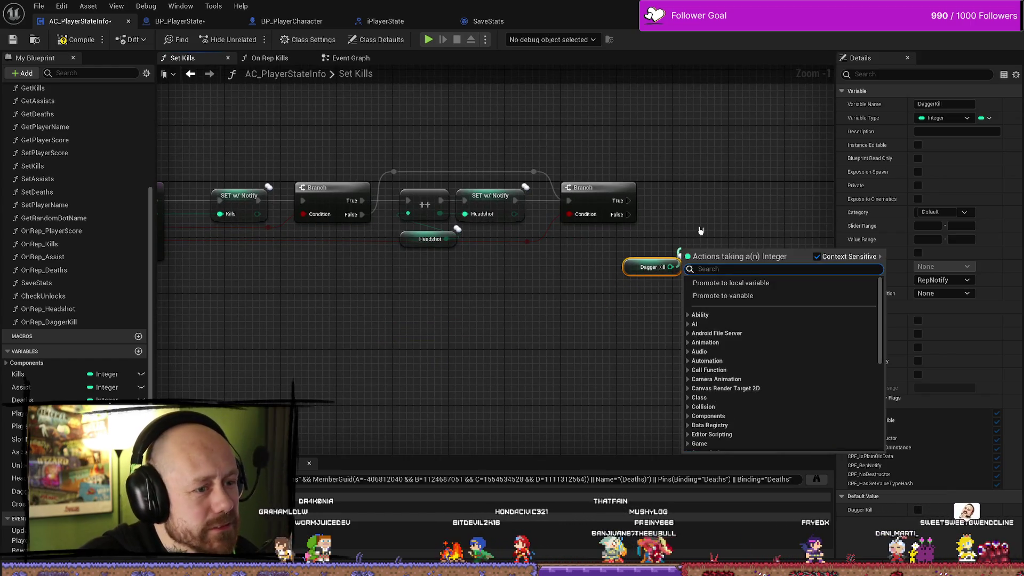
pyautogui.write('++')
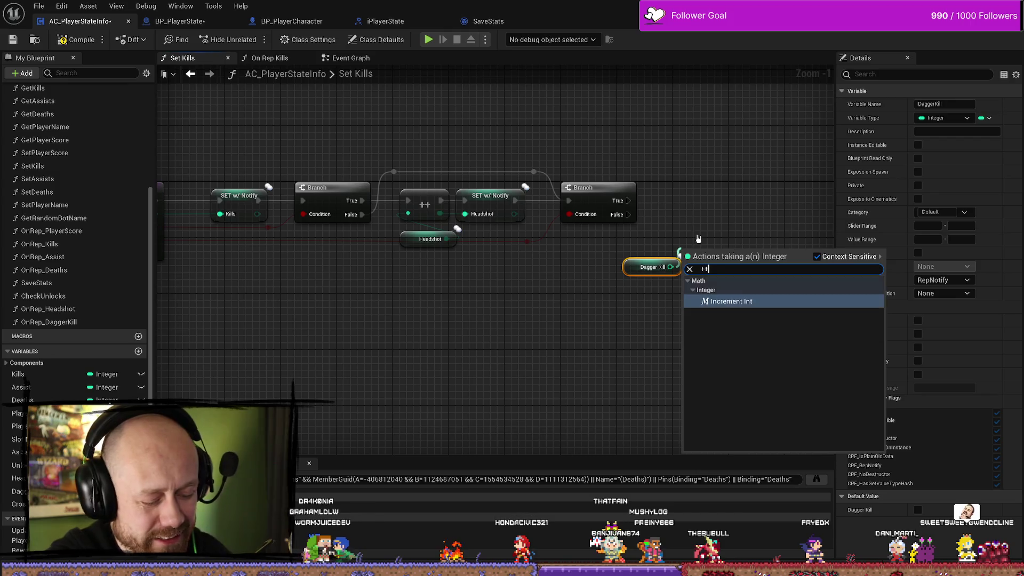
pyautogui.press('Return')
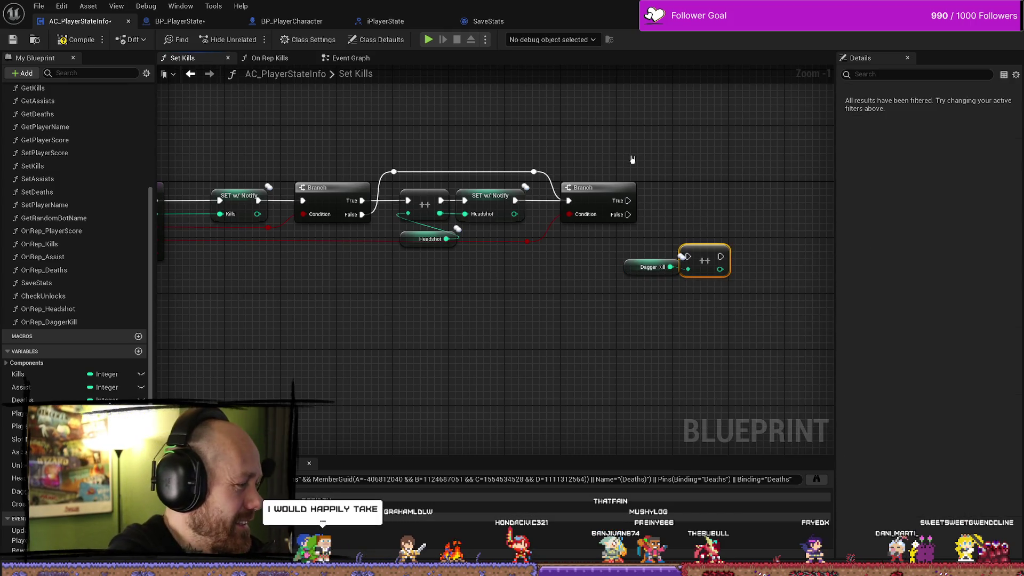
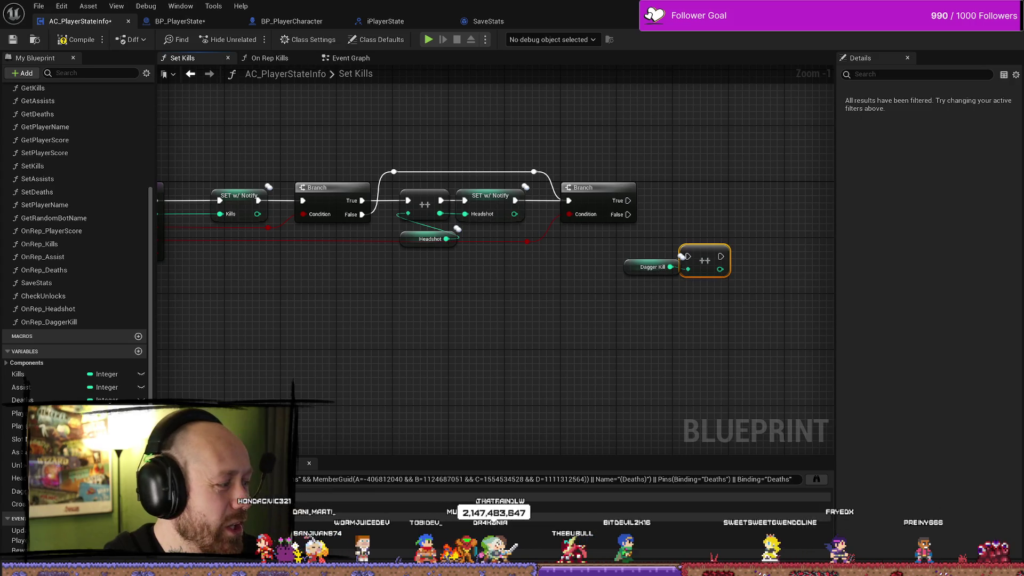
# - Arrange the Dagger Kill getter and increment node, and wire Branch True into the increment
pyautogui.click(621, 337)
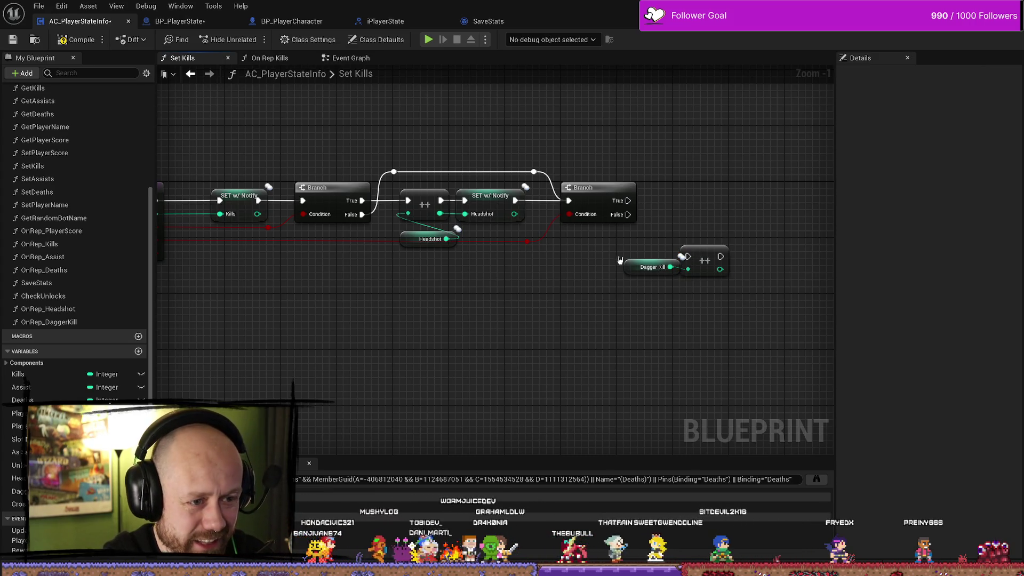
pyautogui.click(651, 267)
pyautogui.moveTo(651, 266); pyautogui.dragTo(688, 288)
pyautogui.click(705, 260)
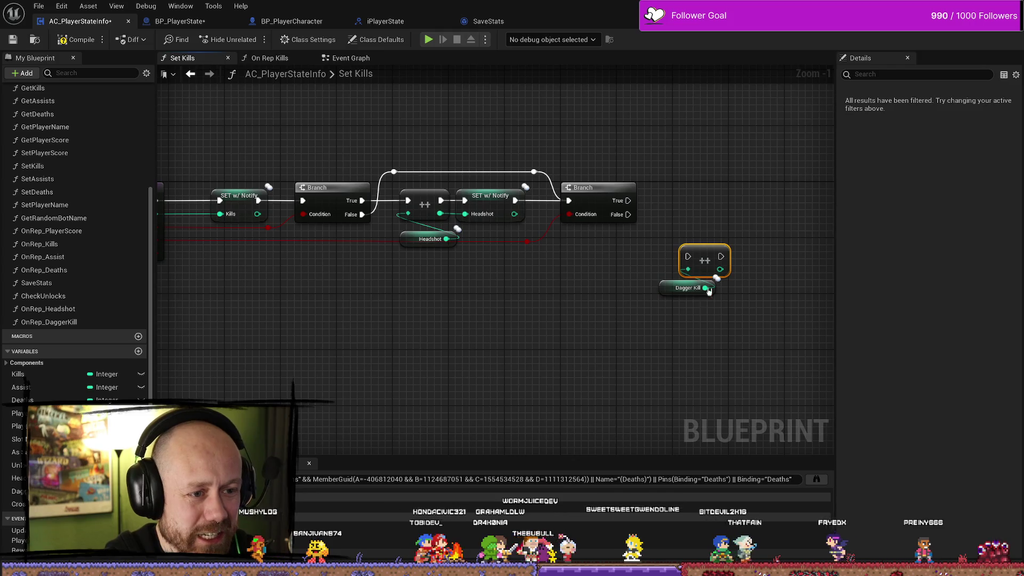
pyautogui.keyDown('ctrl'); pyautogui.click(696, 288); pyautogui.keyUp('ctrl')
pyautogui.moveTo(650, 313)
pyautogui.mouseDown()
pyautogui.moveTo(657, 249)
pyautogui.moveTo(642, 256)
pyautogui.mouseUp()
pyautogui.moveTo(574, 261); pyautogui.dragTo(627, 261)
# - Add a SET w/ Notify Dagger Kill after the increment, fed by its incremented value
pyautogui.moveTo(770, 262); pyautogui.dragTo(732, 263)
pyautogui.moveTo(623, 263); pyautogui.dragTo(647, 261)
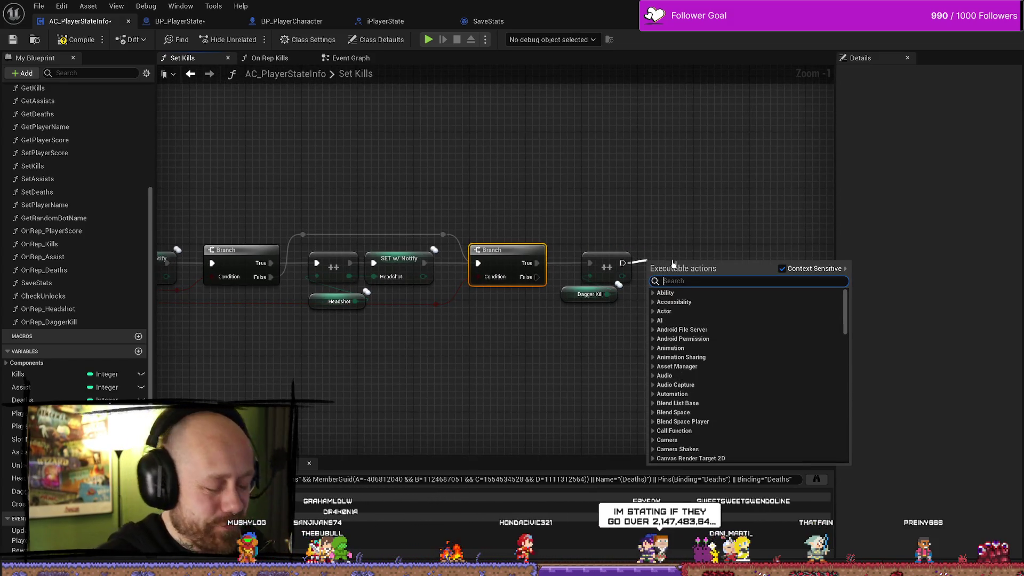
pyautogui.write('set da')
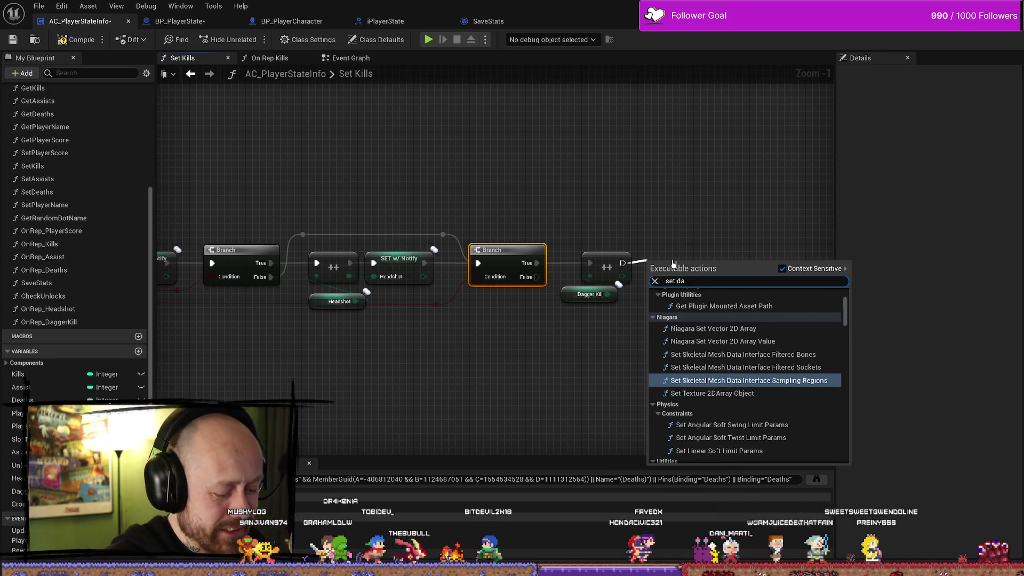
pyautogui.write('gger')
pyautogui.press('Return')
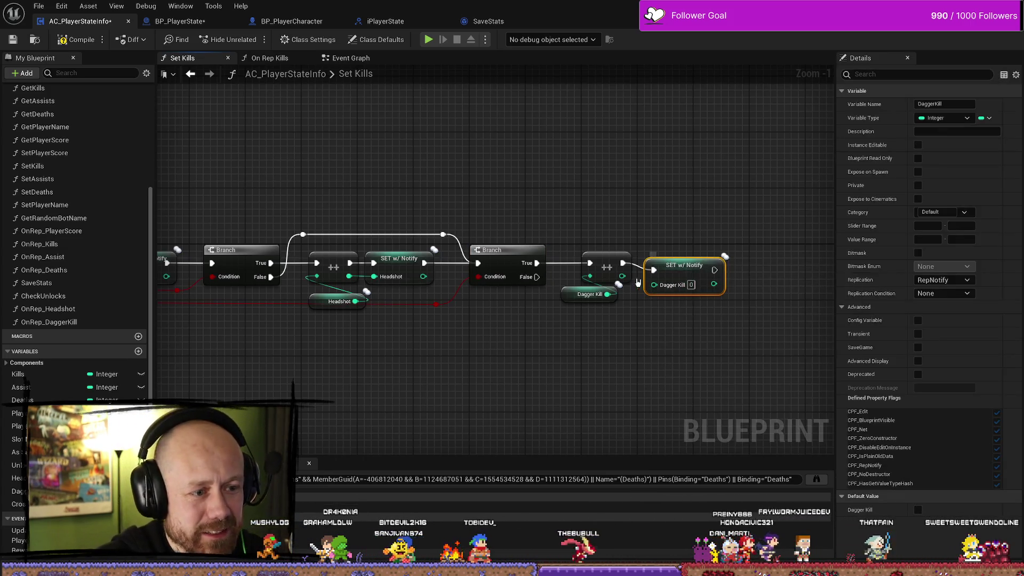
pyautogui.moveTo(622, 276); pyautogui.dragTo(654, 285)
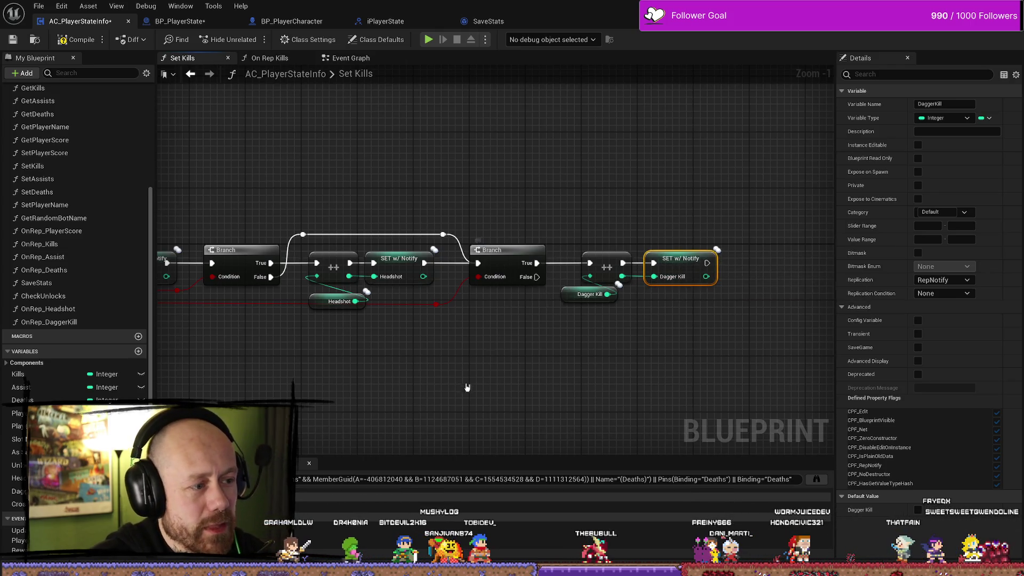
# - Create a new Branch whose condition comes from the Crossbow Kill input
pyautogui.moveTo(462, 388); pyautogui.dragTo(579, 370)
pyautogui.moveTo(182, 294)
pyautogui.mouseDown()
pyautogui.moveTo(304, 361)
pyautogui.moveTo(356, 373)
pyautogui.mouseUp()
pyautogui.write('branch')
pyautogui.press('Return')
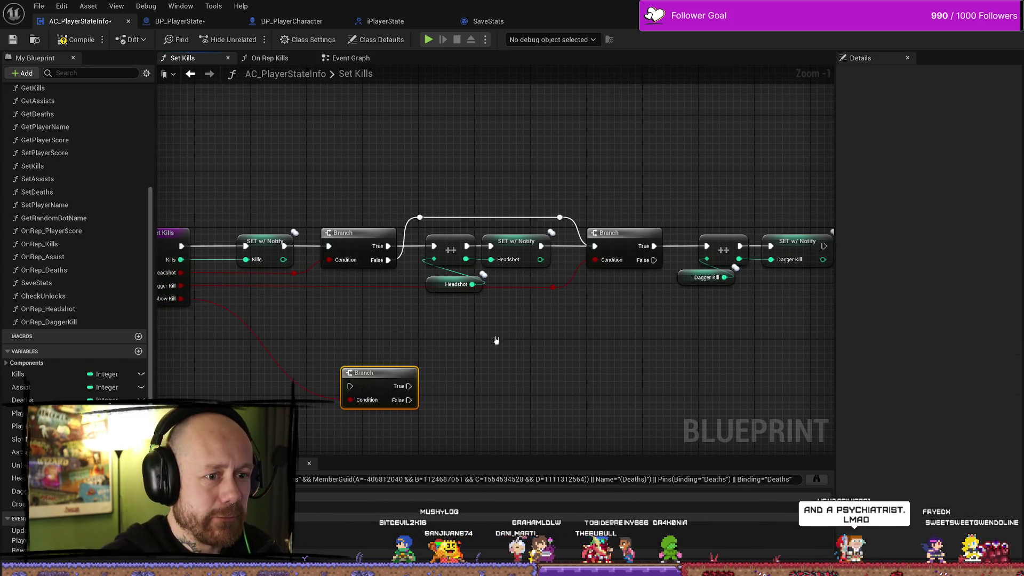
# - Run the crossbow Branch after SET Dagger Kill, routing its condition wire through a reroute point
pyautogui.moveTo(211, 369)
pyautogui.mouseDown()
pyautogui.moveTo(708, 265)
pyautogui.moveTo(694, 280)
pyautogui.moveTo(709, 279)
pyautogui.mouseUp()
pyautogui.click(728, 236)
pyautogui.moveTo(665, 243)
pyautogui.mouseDown()
pyautogui.moveTo(703, 277)
pyautogui.moveTo(751, 251)
pyautogui.moveTo(757, 232)
pyautogui.mouseUp()
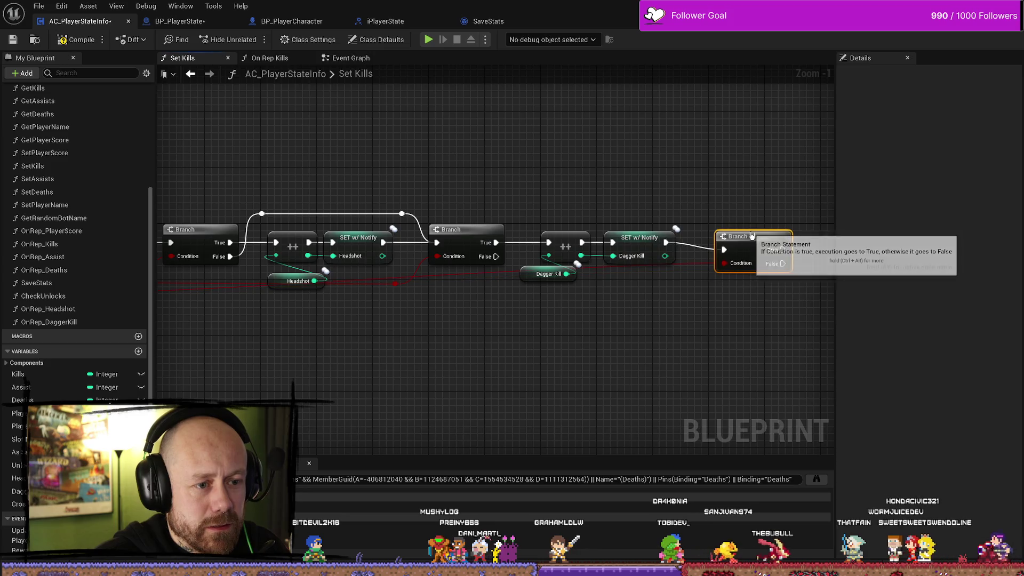
pyautogui.doubleClick(705, 250)
pyautogui.moveTo(707, 258)
pyautogui.mouseDown()
pyautogui.moveTo(697, 301)
pyautogui.moveTo(688, 296)
pyautogui.mouseUp()
pyautogui.press('Escape')
pyautogui.moveTo(703, 251); pyautogui.dragTo(703, 284)
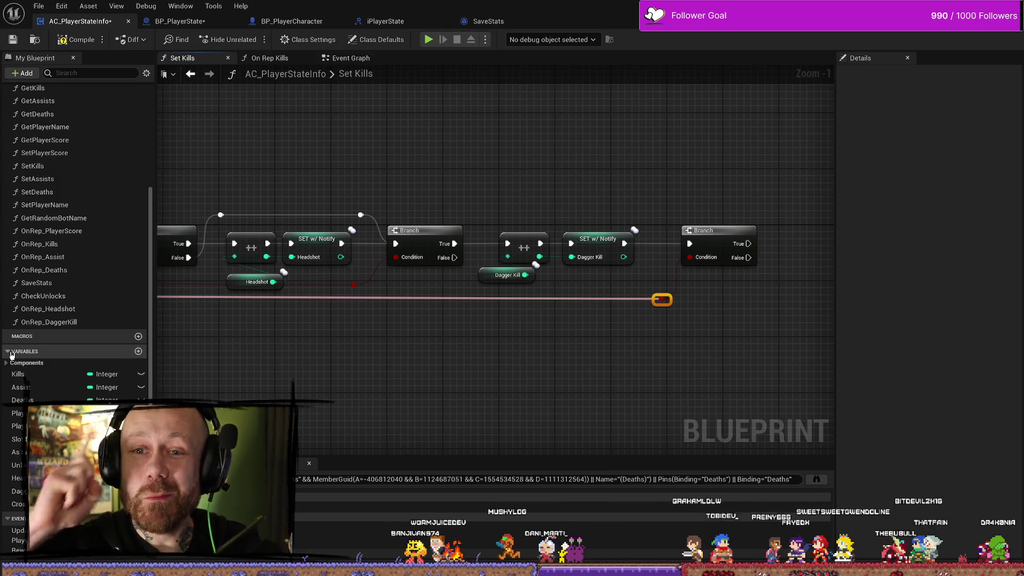
# - Tidy the Branch and reroute point, then place a Crossbow Kill getter below them
pyautogui.moveTo(730, 378)
pyautogui.mouseDown()
pyautogui.moveTo(490, 355)
pyautogui.moveTo(571, 361)
pyautogui.moveTo(507, 366)
pyautogui.moveTo(630, 311)
pyautogui.moveTo(604, 355)
pyautogui.mouseUp()
pyautogui.moveTo(527, 160)
pyautogui.mouseDown()
pyautogui.moveTo(586, 188)
pyautogui.moveTo(606, 217)
pyautogui.moveTo(512, 363)
pyautogui.mouseUp()
pyautogui.moveTo(591, 270)
pyautogui.mouseDown()
pyautogui.moveTo(606, 213)
pyautogui.moveTo(508, 204)
pyautogui.moveTo(550, 176)
pyautogui.moveTo(681, 235)
pyautogui.mouseUp()
pyautogui.moveTo(19, 504)
pyautogui.mouseDown()
pyautogui.moveTo(419, 408)
pyautogui.moveTo(539, 368)
pyautogui.mouseUp()
pyautogui.click(427, 407)
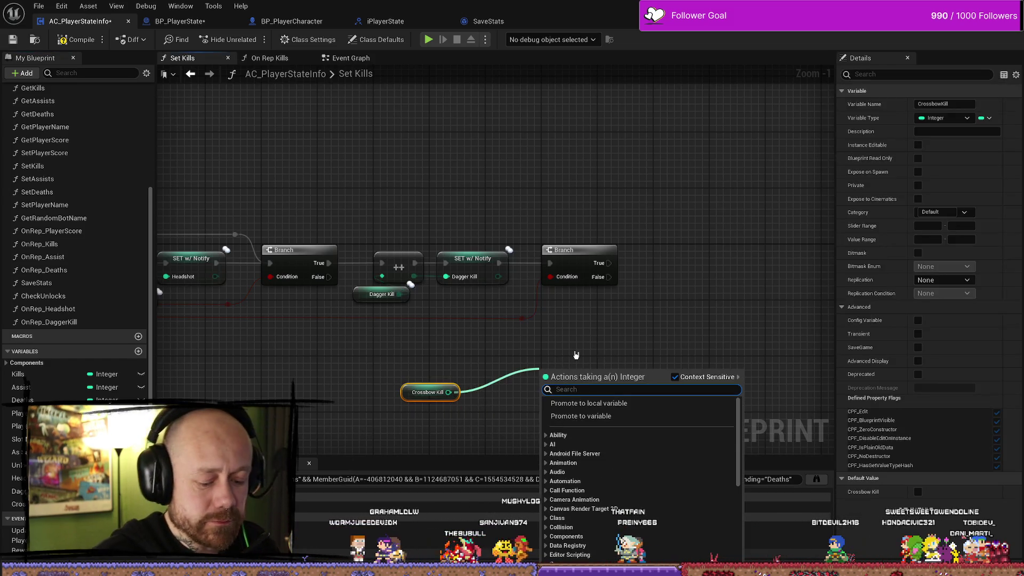
# - Add a ++ node on Crossbow Kill and reroute the Branch False wire above the Dagger Kill nodes
pyautogui.write('++')
pyautogui.press('Return')
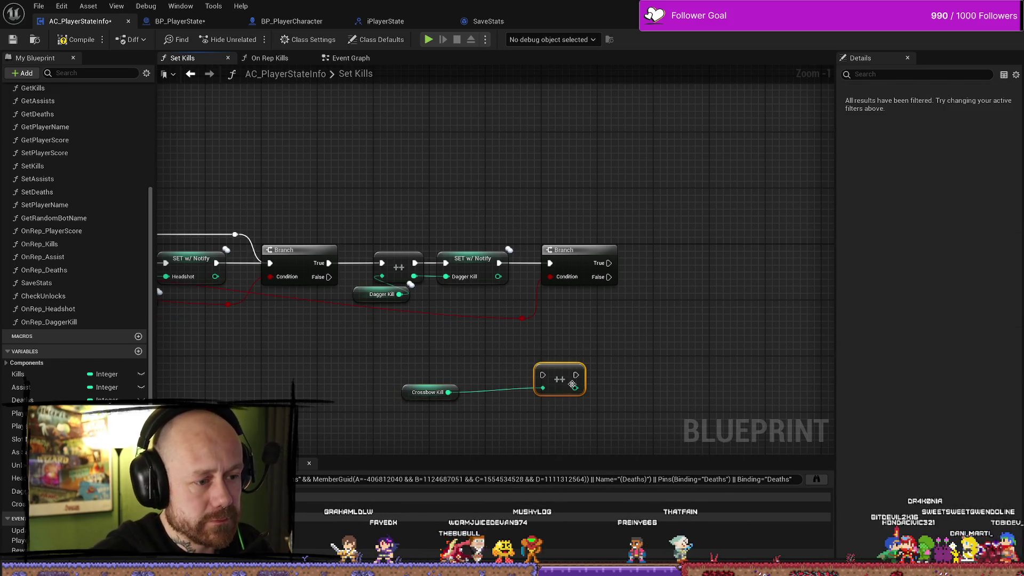
pyautogui.moveTo(564, 372)
pyautogui.mouseDown()
pyautogui.moveTo(427, 357)
pyautogui.moveTo(677, 279)
pyautogui.moveTo(450, 336)
pyautogui.moveTo(417, 362)
pyautogui.moveTo(691, 321)
pyautogui.moveTo(694, 259)
pyautogui.mouseUp()
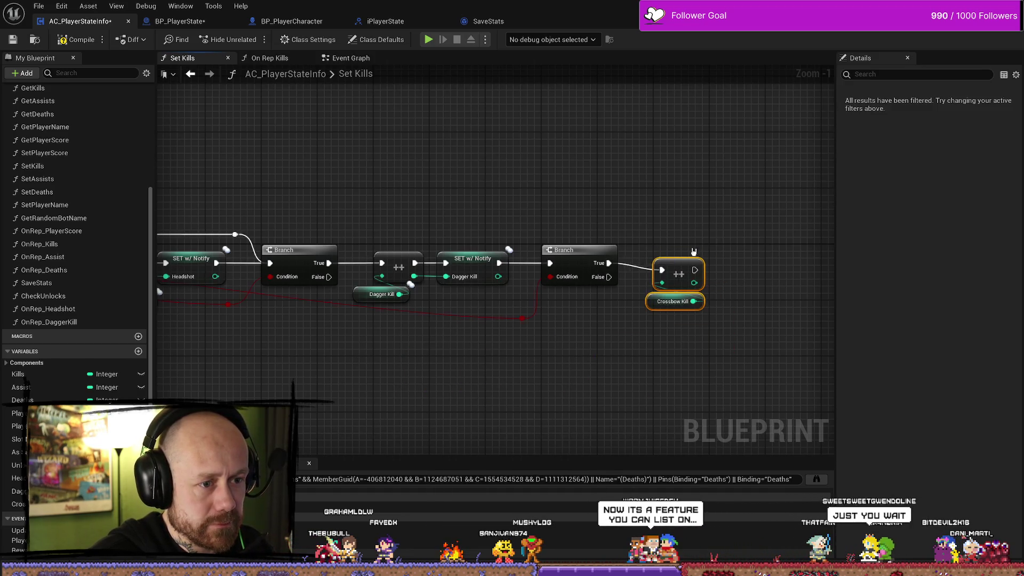
pyautogui.moveTo(777, 264); pyautogui.dragTo(656, 249)
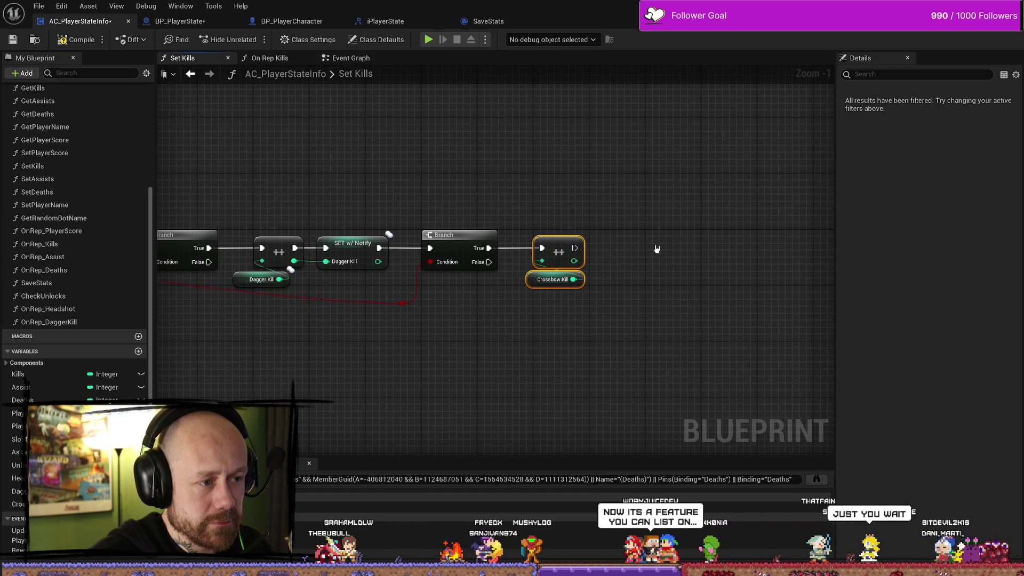
pyautogui.moveTo(459, 338); pyautogui.dragTo(649, 332)
pyautogui.moveTo(443, 245)
pyautogui.mouseDown()
pyautogui.moveTo(704, 253)
pyautogui.moveTo(688, 264)
pyautogui.moveTo(515, 112)
pyautogui.moveTo(574, 416)
pyautogui.moveTo(411, 170)
pyautogui.moveTo(664, 231)
pyautogui.mouseUp()
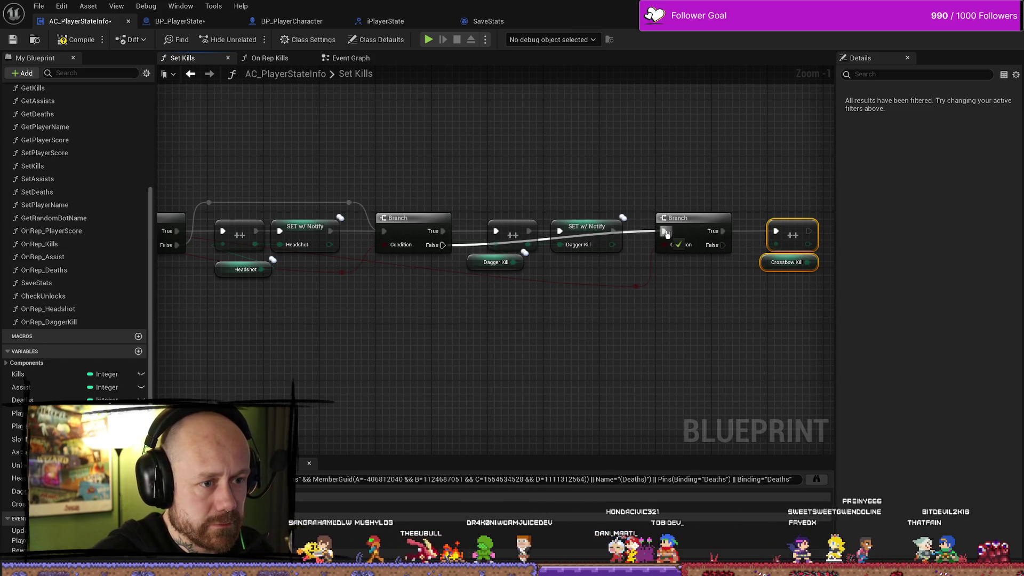
pyautogui.doubleClick(467, 244)
pyautogui.moveTo(466, 244); pyautogui.dragTo(475, 189)
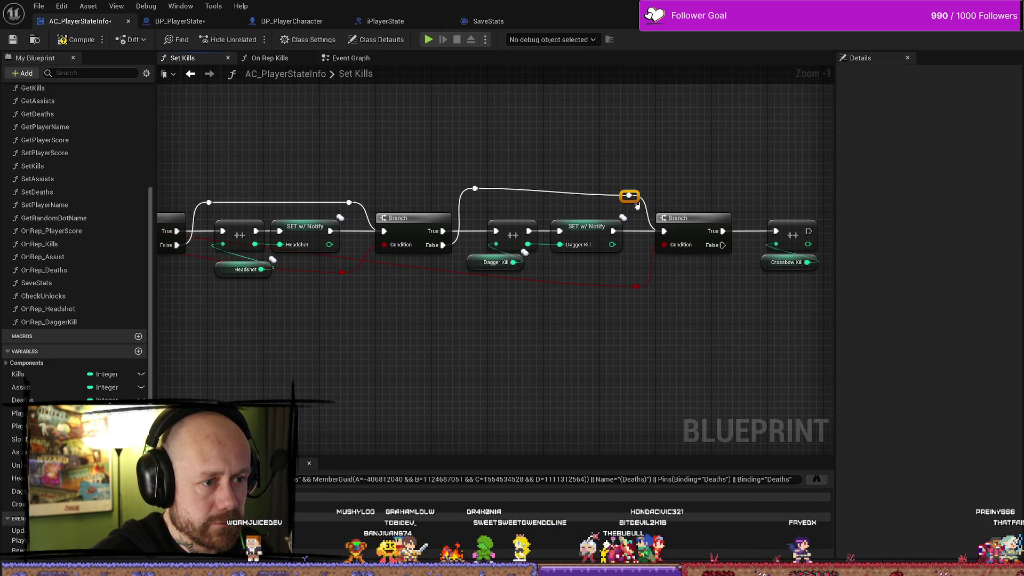
# - Add a SET Crossbow Kill running after the increment, then open the OnRep_Headshot function
pyautogui.moveTo(640, 198)
pyautogui.mouseDown()
pyautogui.moveTo(506, 355)
pyautogui.moveTo(611, 359)
pyautogui.moveTo(196, 337)
pyautogui.moveTo(602, 363)
pyautogui.moveTo(488, 362)
pyautogui.mouseUp()
pyautogui.scroll(1, 555, 357)
pyautogui.moveTo(556, 357); pyautogui.dragTo(503, 330)
pyautogui.moveTo(570, 235); pyautogui.dragTo(530, 320)
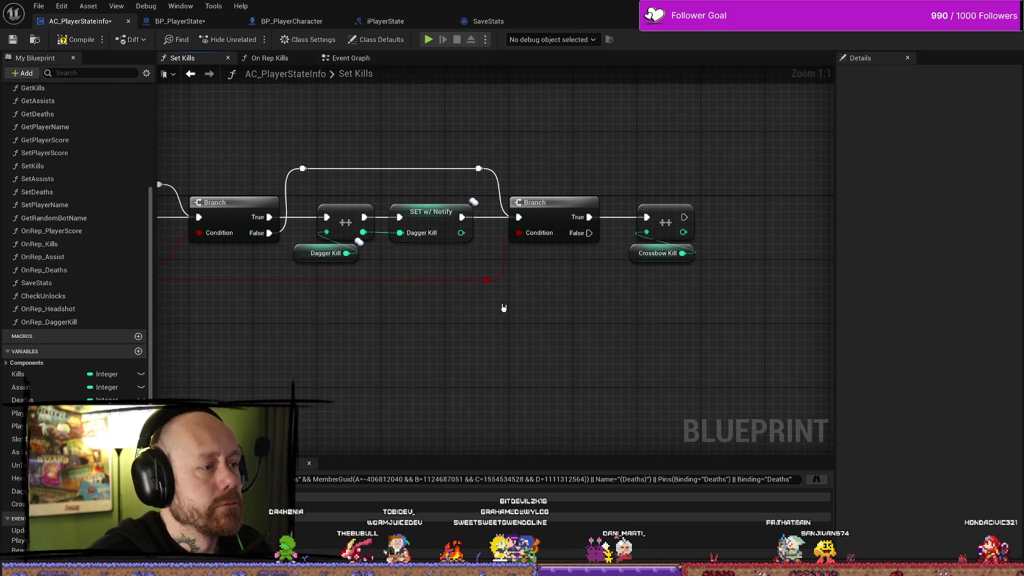
pyautogui.moveTo(671, 315)
pyautogui.mouseDown()
pyautogui.moveTo(744, 286)
pyautogui.moveTo(604, 292)
pyautogui.mouseUp()
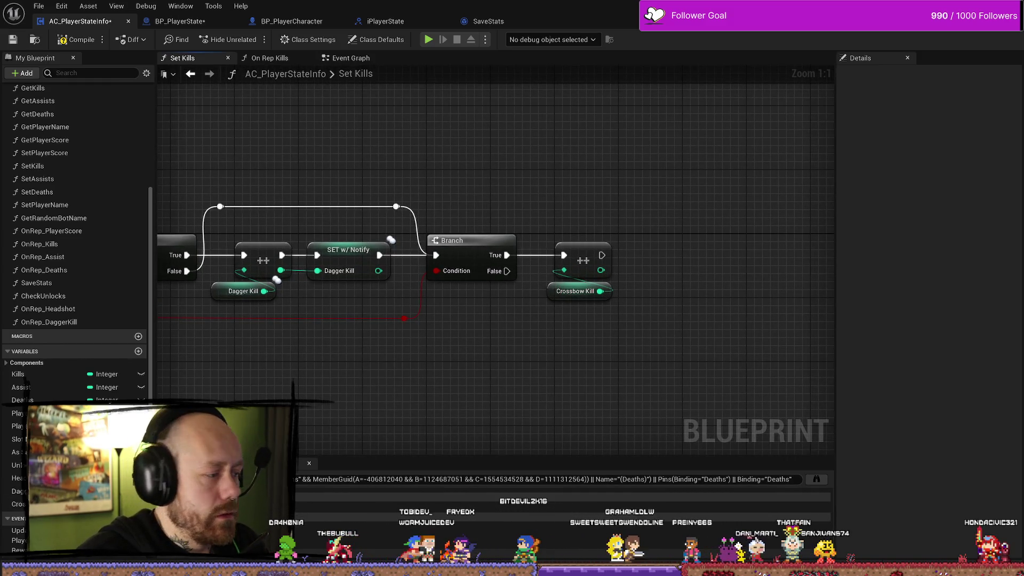
pyautogui.moveTo(19, 504)
pyautogui.mouseDown()
pyautogui.moveTo(640, 371)
pyautogui.moveTo(676, 217)
pyautogui.mouseUp()
pyautogui.click(675, 392)
pyautogui.moveTo(601, 256)
pyautogui.mouseDown()
pyautogui.moveTo(653, 223)
pyautogui.moveTo(687, 255)
pyautogui.mouseUp()
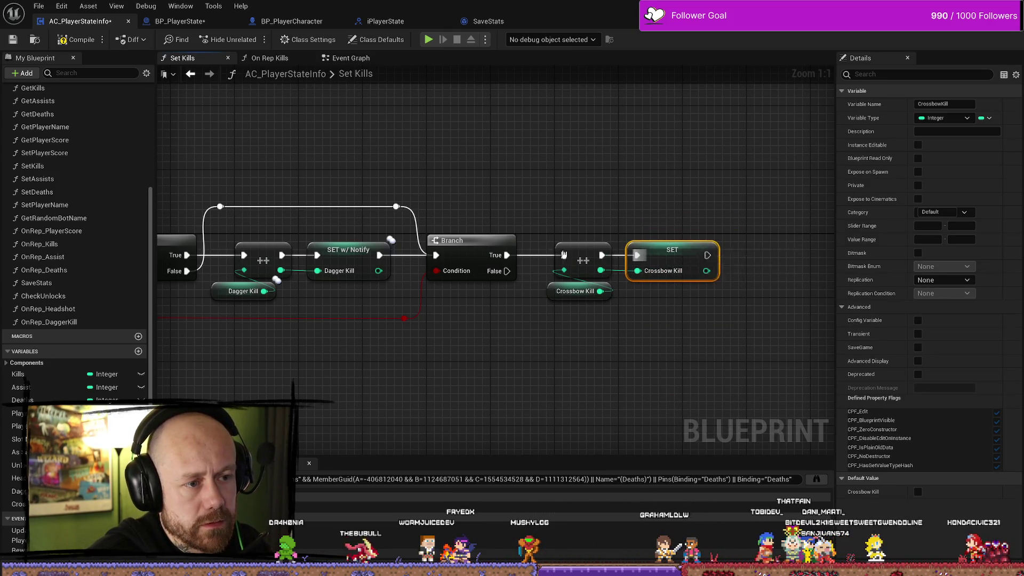
pyautogui.click(76, 39)
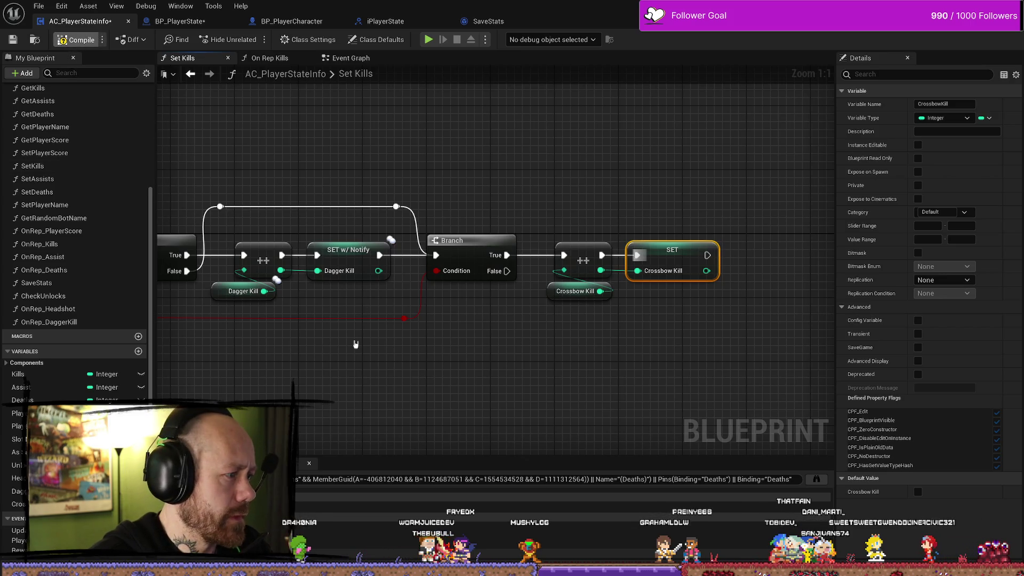
pyautogui.doubleClick(59, 309)
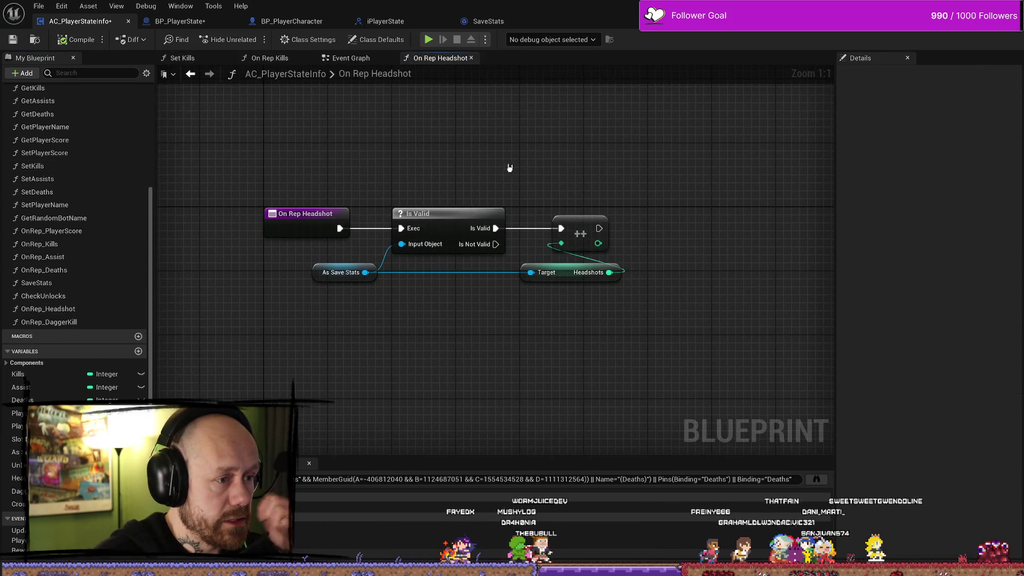
# - Delete the ++ and Headshots nodes in OnRep_Headshot and shift the As Save Stats node left
pyautogui.moveTo(614, 316)
pyautogui.mouseDown()
pyautogui.moveTo(464, 209)
pyautogui.moveTo(536, 228)
pyautogui.mouseUp()
pyautogui.press('Delete')
pyautogui.click(443, 227)
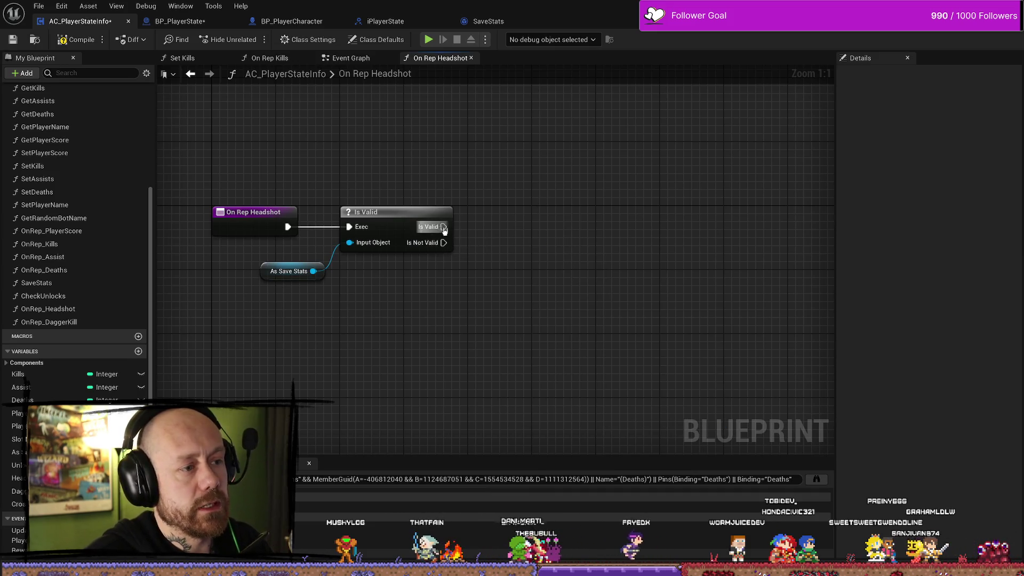
pyautogui.moveTo(443, 227); pyautogui.dragTo(536, 229)
pyautogui.press('Escape')
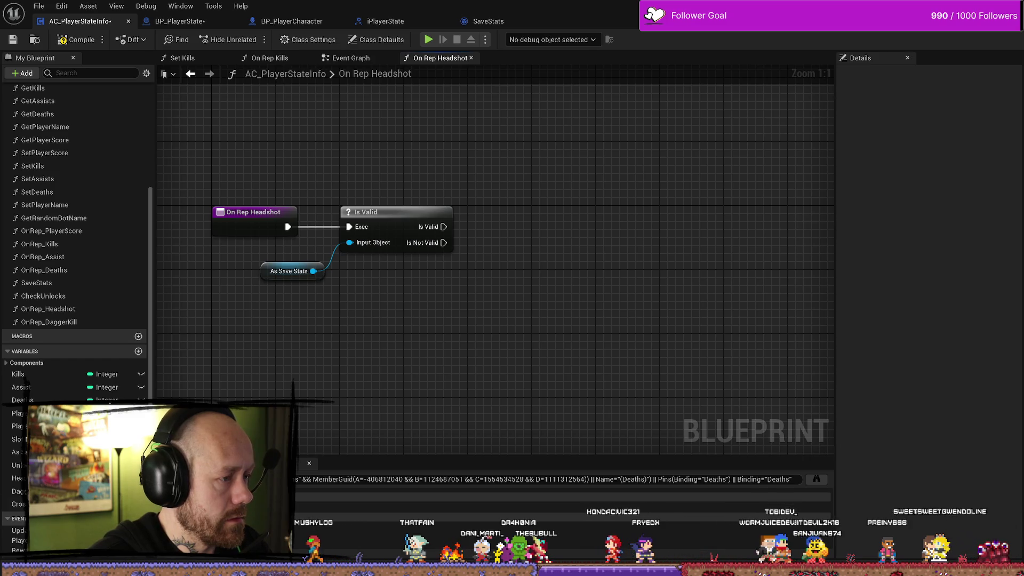
pyautogui.click(266, 272)
pyautogui.moveTo(265, 272); pyautogui.dragTo(258, 270)
pyautogui.click(435, 368)
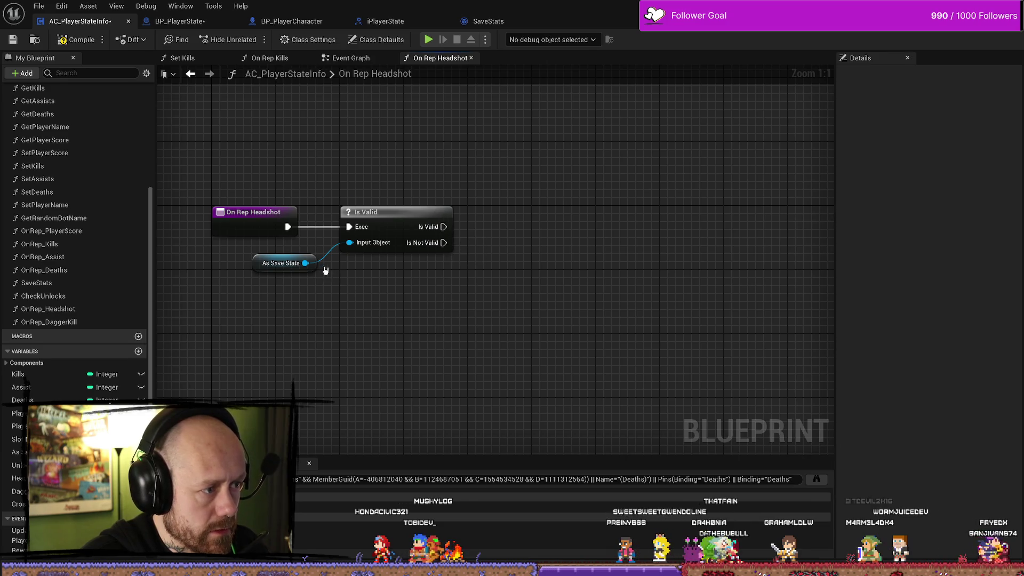
pyautogui.moveTo(257, 260)
pyautogui.mouseDown()
pyautogui.moveTo(258, 275)
pyautogui.moveTo(405, 294)
pyautogui.moveTo(501, 288)
pyautogui.mouseUp()
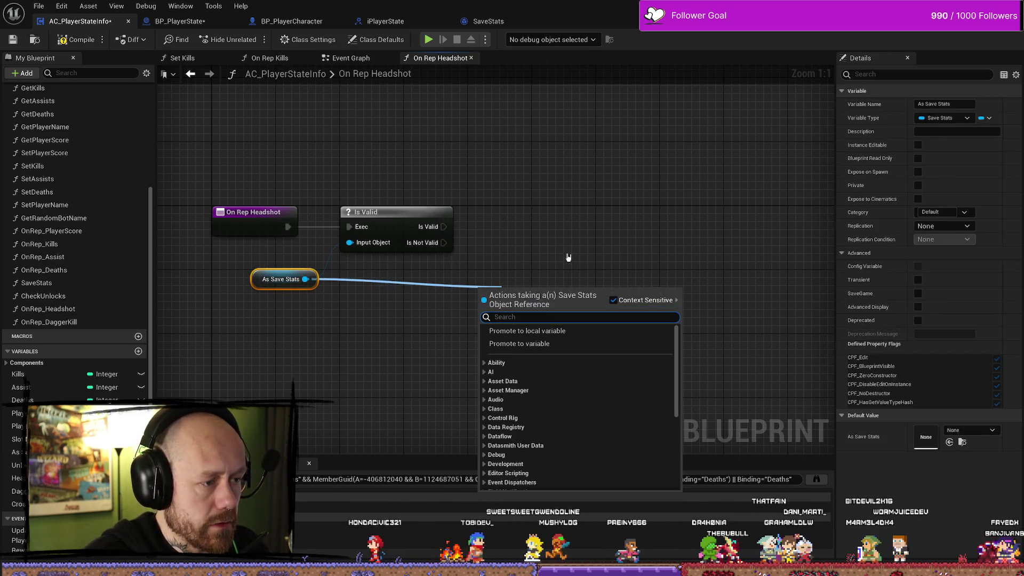
# - Add SET Headshots on As Save Stats after Is Valid, fed by the Headshot variable
pyautogui.write('set head')
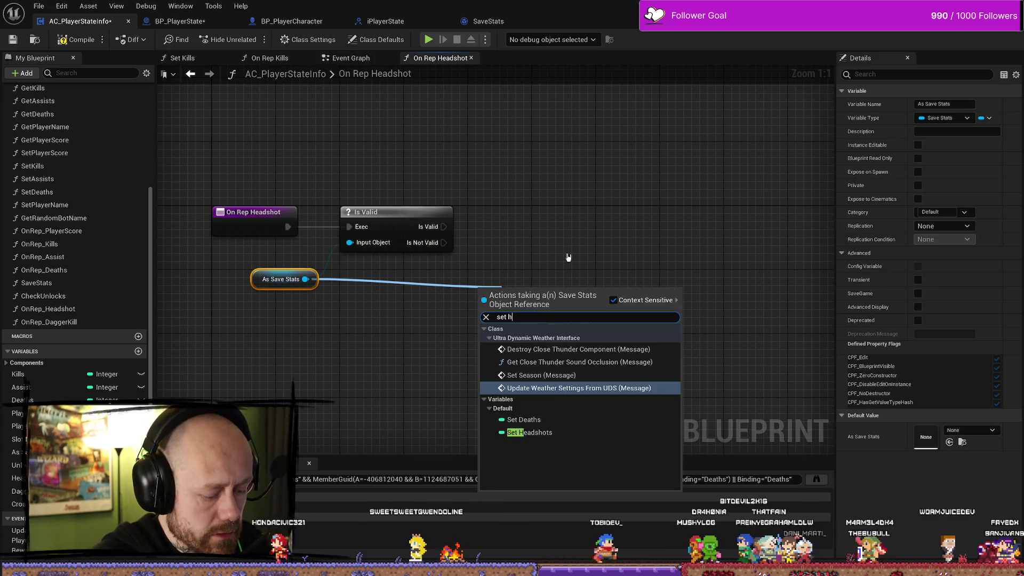
pyautogui.press('Return')
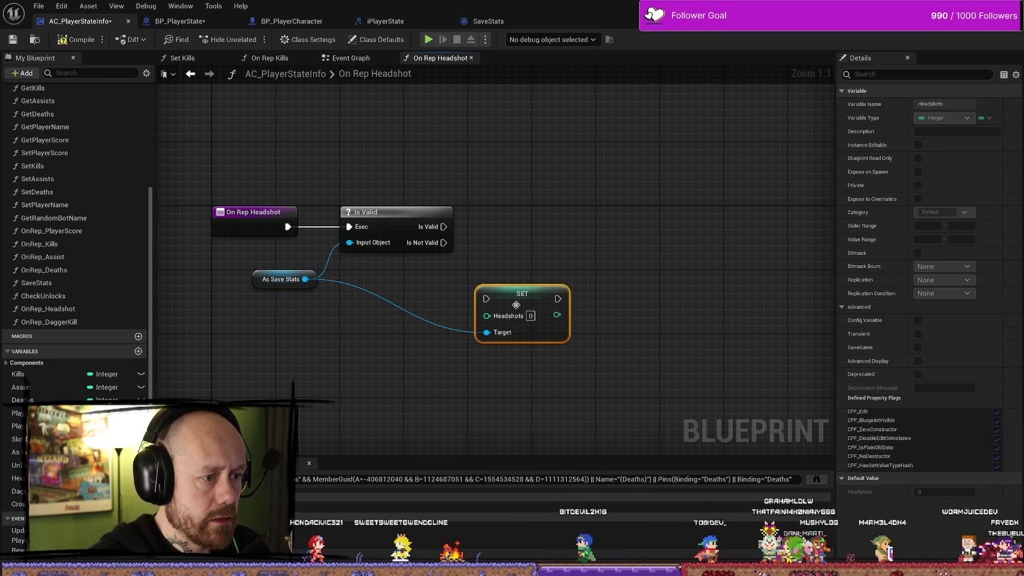
pyautogui.moveTo(444, 227)
pyautogui.mouseDown()
pyautogui.moveTo(487, 302)
pyautogui.moveTo(555, 230)
pyautogui.mouseUp()
pyautogui.moveTo(19, 478)
pyautogui.mouseDown()
pyautogui.moveTo(426, 394)
pyautogui.moveTo(437, 376)
pyautogui.moveTo(531, 312)
pyautogui.moveTo(518, 243)
pyautogui.mouseUp()
pyautogui.click(470, 393)
pyautogui.moveTo(447, 332)
pyautogui.mouseDown()
pyautogui.moveTo(456, 419)
pyautogui.moveTo(445, 309)
pyautogui.mouseUp()
# - Add a reroute point on the Target wire, reposition the Headshot getter, and save the blueprint
pyautogui.doubleClick(465, 261)
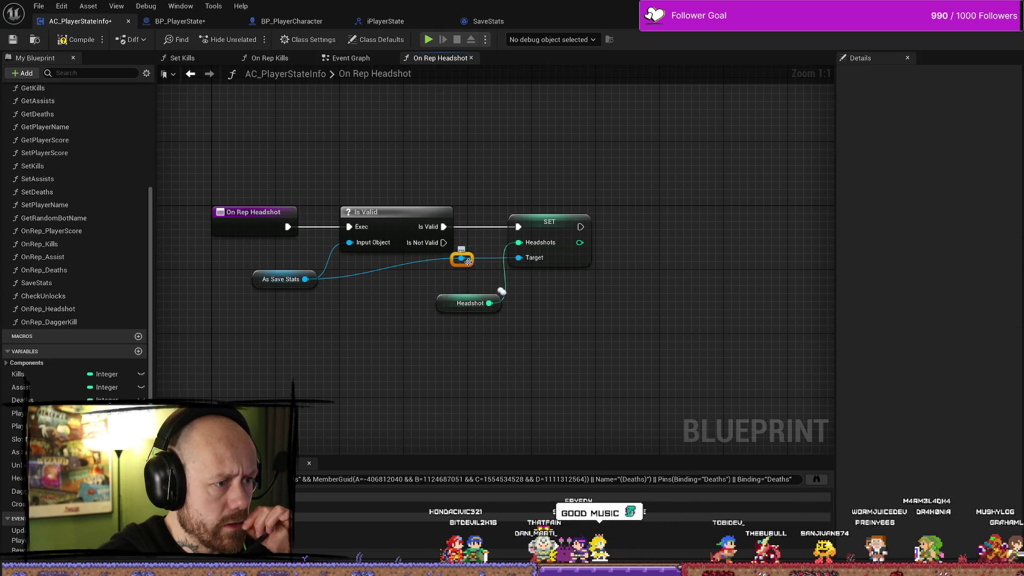
pyautogui.click(452, 296)
pyautogui.moveTo(453, 296); pyautogui.dragTo(428, 299)
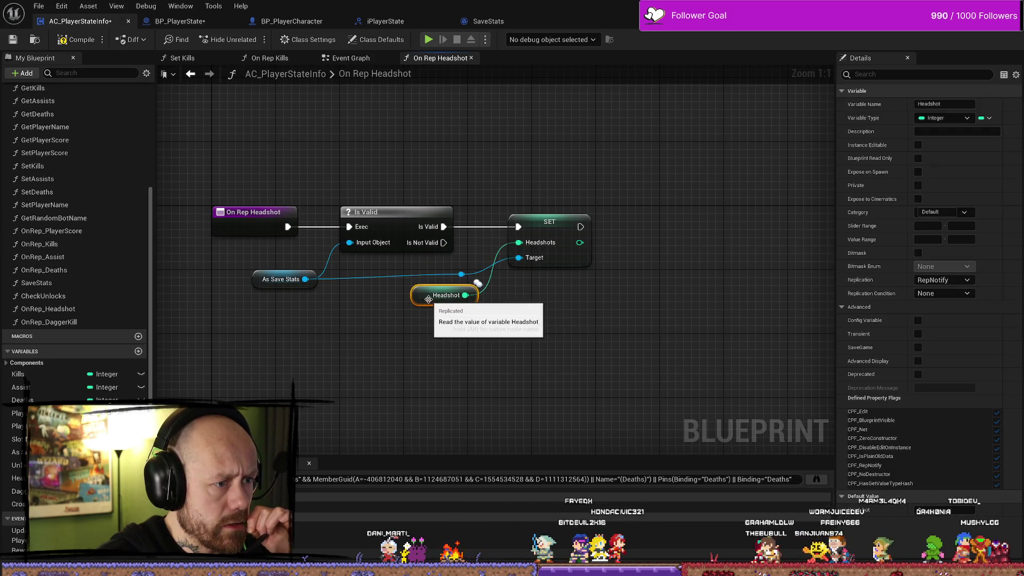
pyautogui.click(12, 42)
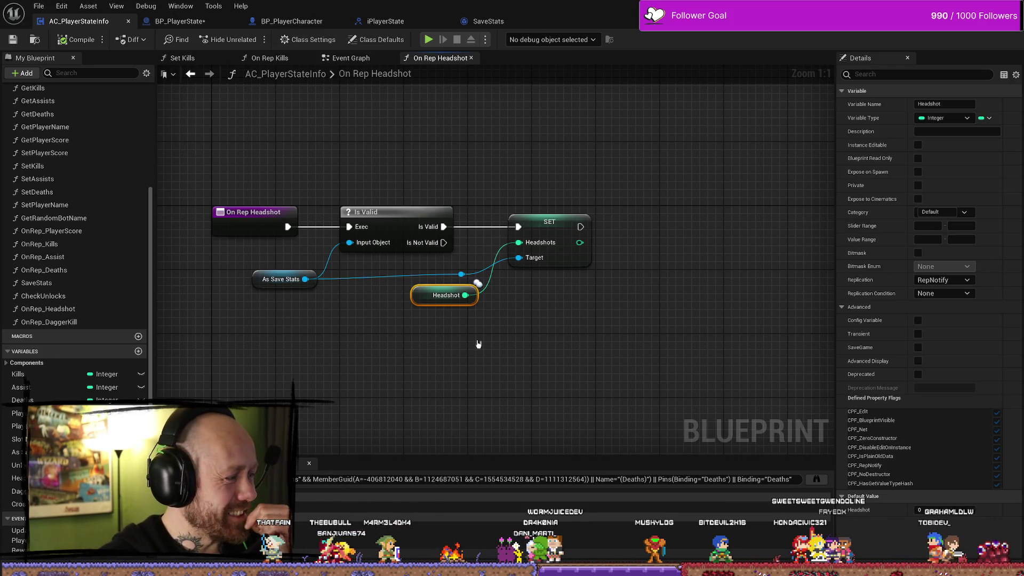
# - Straighten the As Save Stats wire and align the Headshot getter and reroute point
pyautogui.moveTo(626, 309)
pyautogui.mouseDown()
pyautogui.moveTo(560, 322)
pyautogui.moveTo(627, 341)
pyautogui.mouseUp()
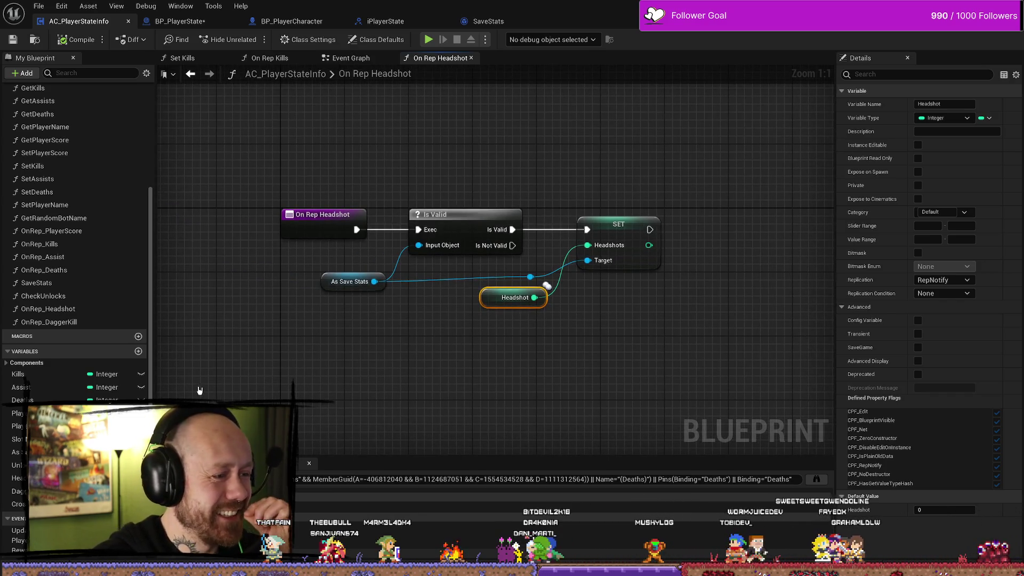
pyautogui.moveTo(529, 277)
pyautogui.mouseDown()
pyautogui.moveTo(529, 291)
pyautogui.moveTo(516, 265)
pyautogui.mouseUp()
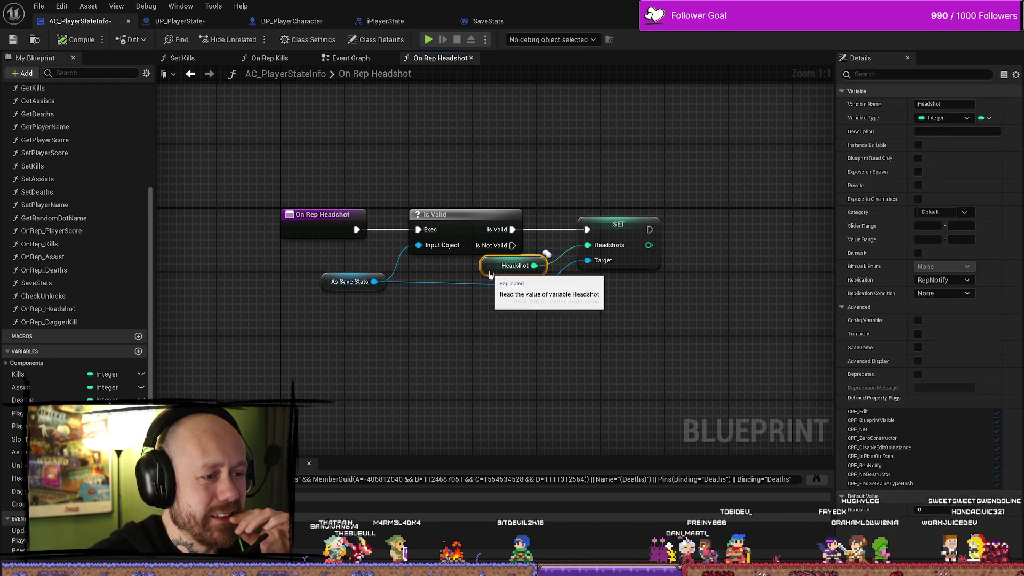
pyautogui.click(451, 214)
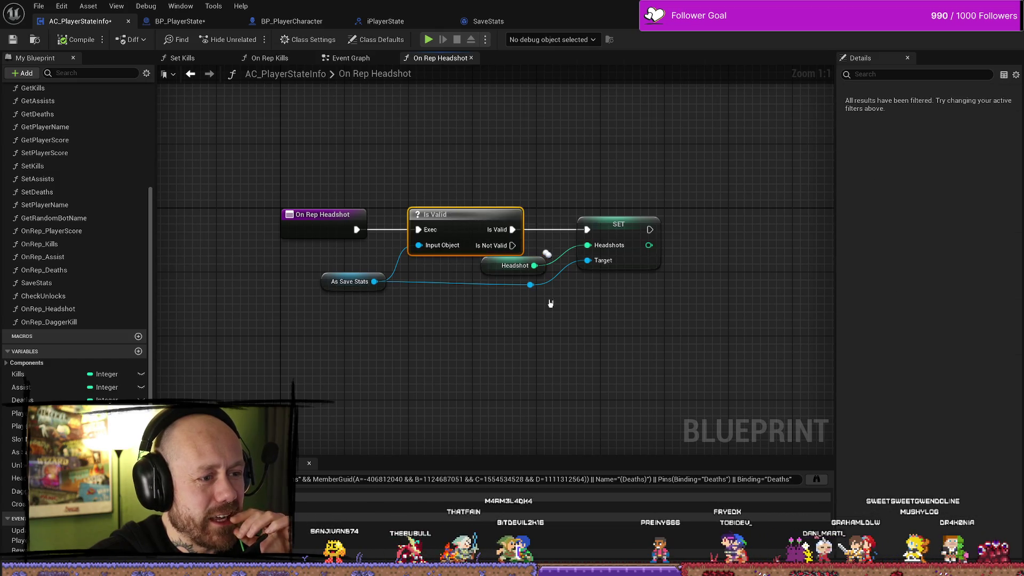
pyautogui.moveTo(325, 283); pyautogui.dragTo(324, 291)
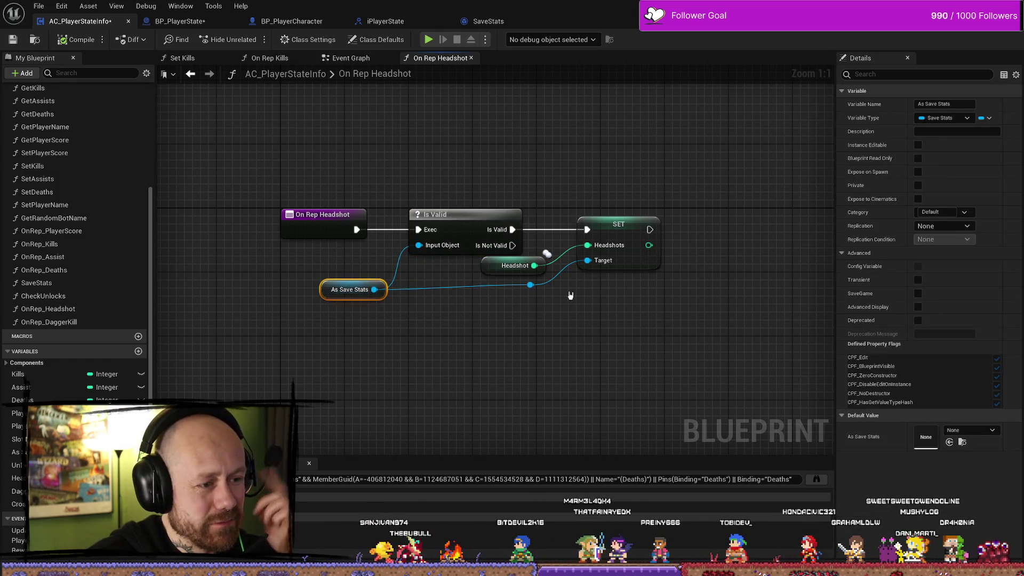
pyautogui.click(530, 288)
pyautogui.moveTo(539, 295); pyautogui.dragTo(537, 302)
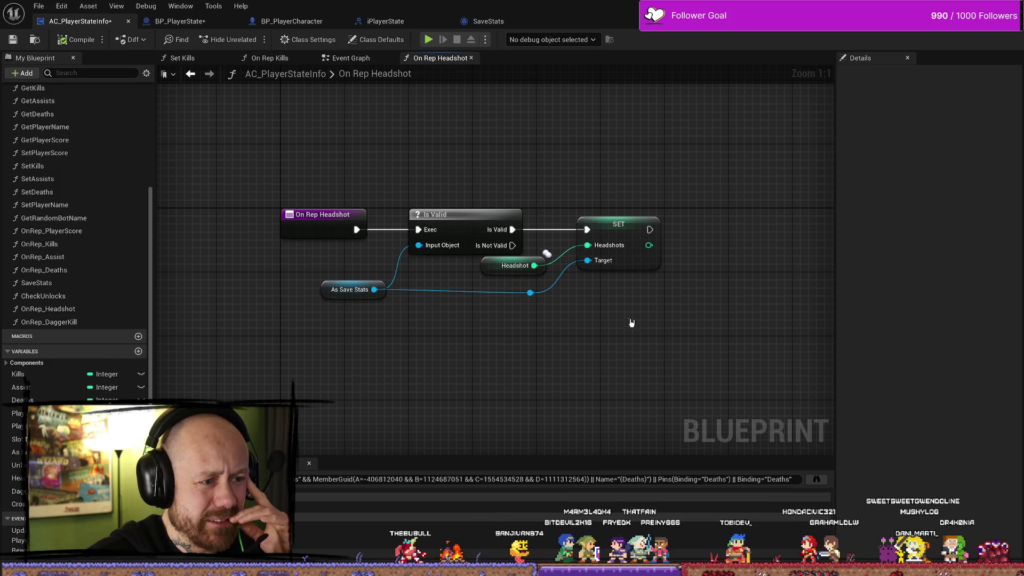
pyautogui.moveTo(631, 323); pyautogui.dragTo(607, 327)
pyautogui.moveTo(467, 274); pyautogui.dragTo(466, 282)
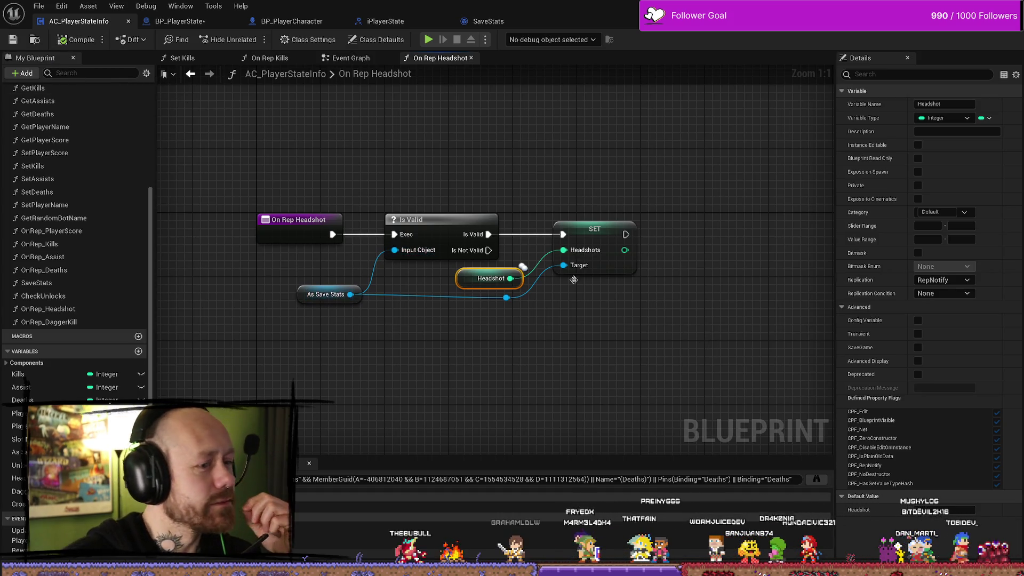
pyautogui.click(691, 368)
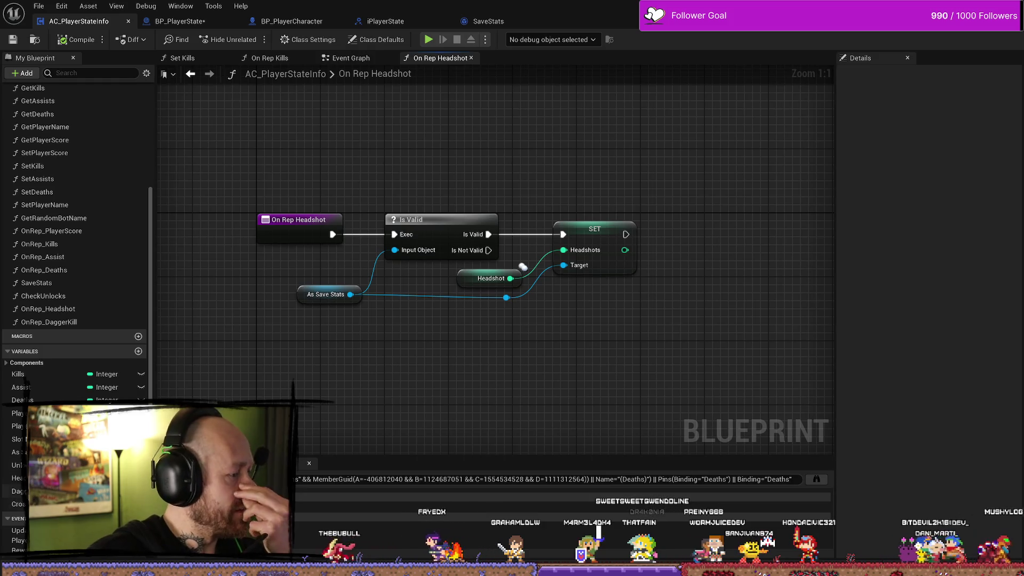
# - Save the blueprint and close the On Rep Headshot graph
pyautogui.click(18, 491)
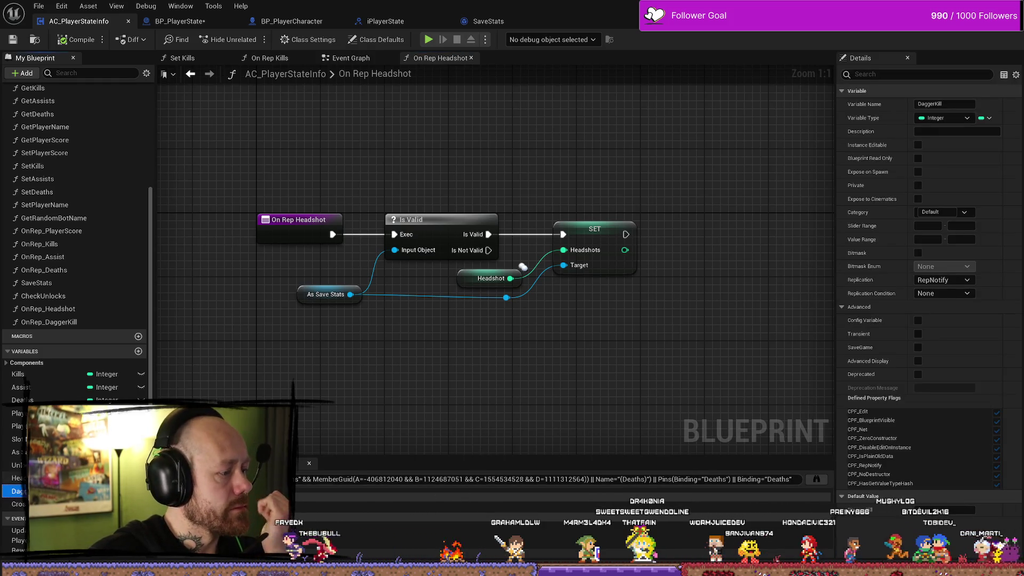
pyautogui.moveTo(554, 395); pyautogui.dragTo(506, 395)
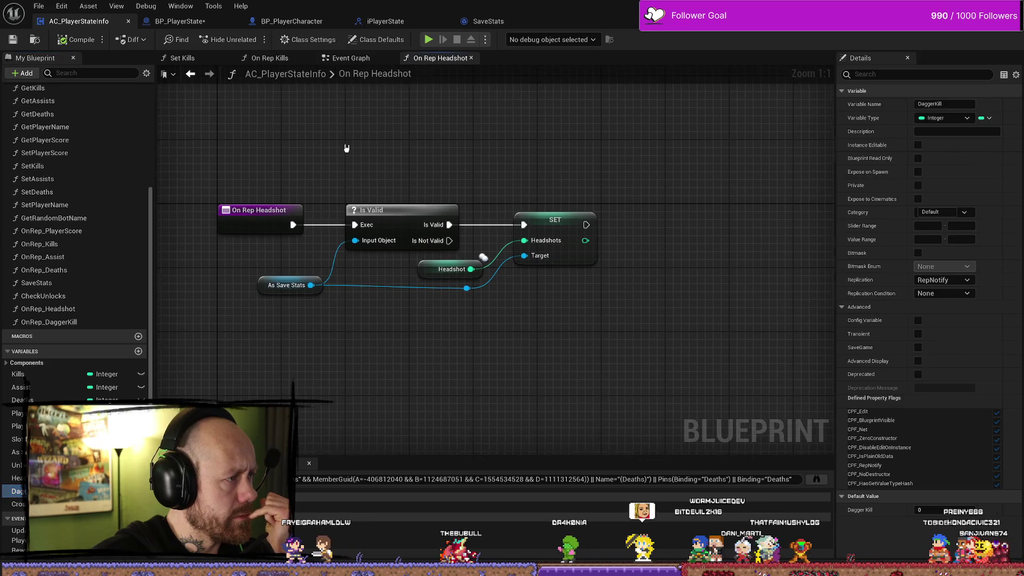
pyautogui.click(15, 41)
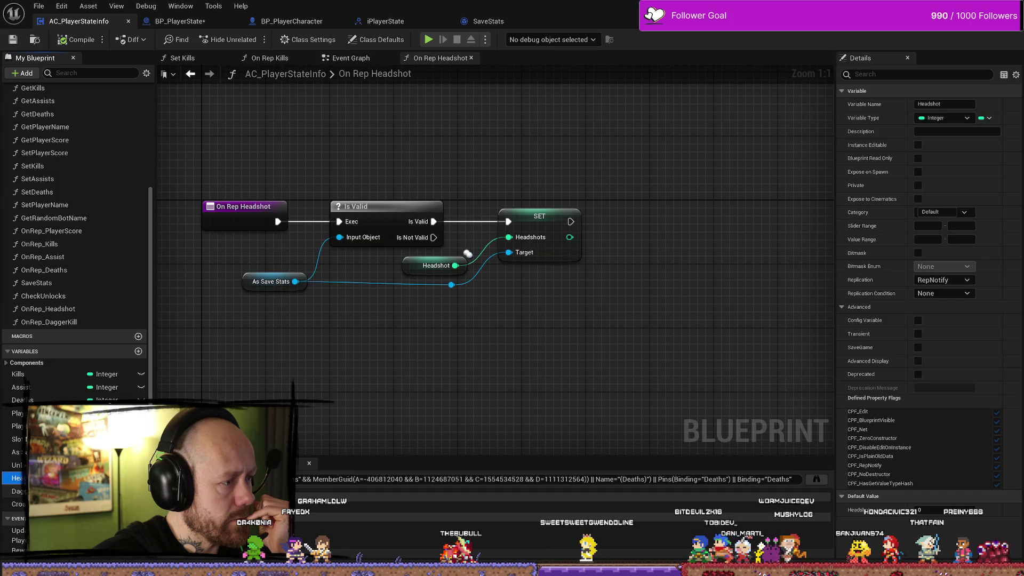
pyautogui.click(471, 57)
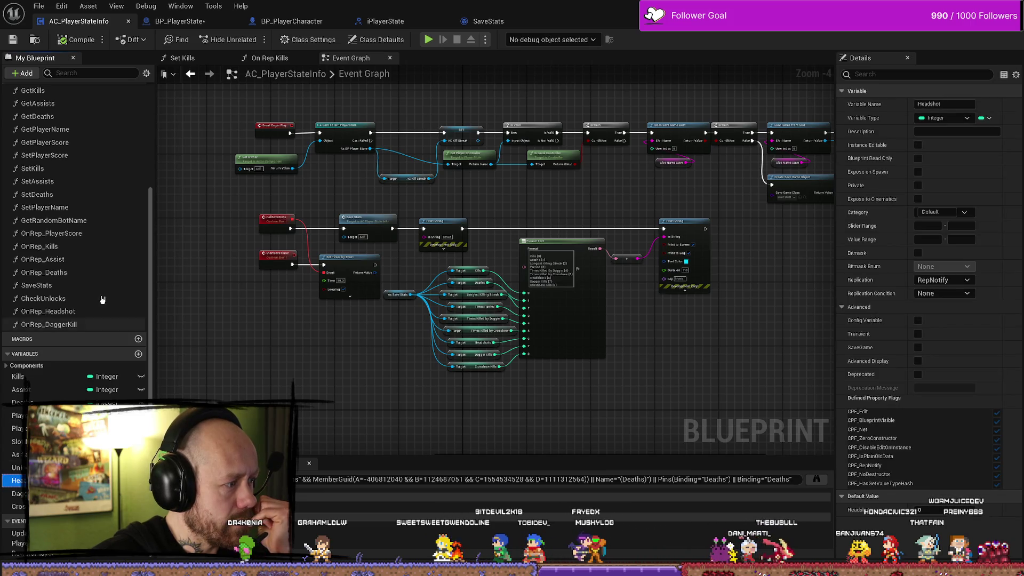
pyautogui.click(72, 312)
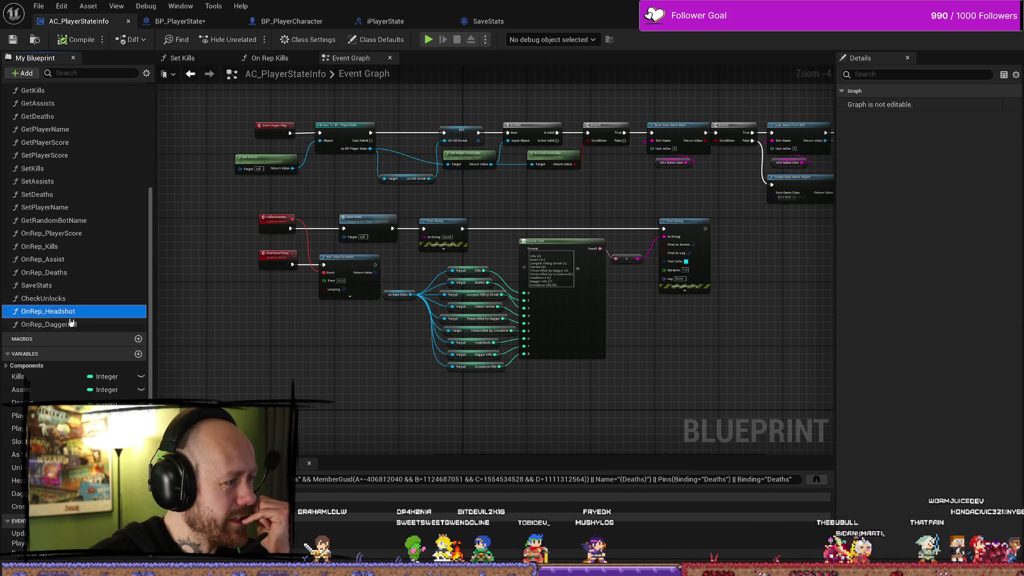
# - In OnRep_DaggerKill, delete the ++ increment node and the Dagger Kills getter
pyautogui.doubleClick(74, 324)
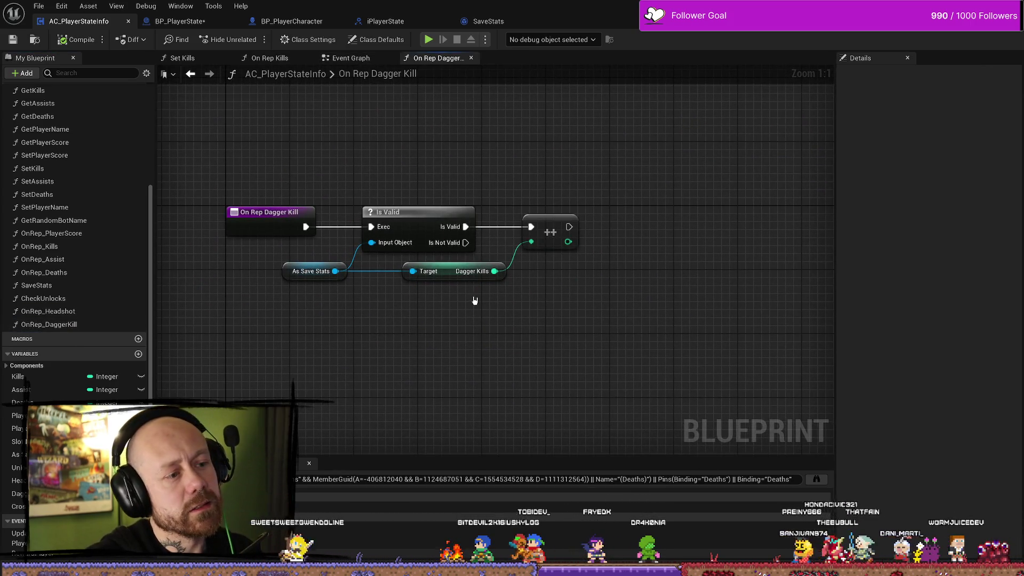
pyautogui.moveTo(577, 206); pyautogui.dragTo(558, 287)
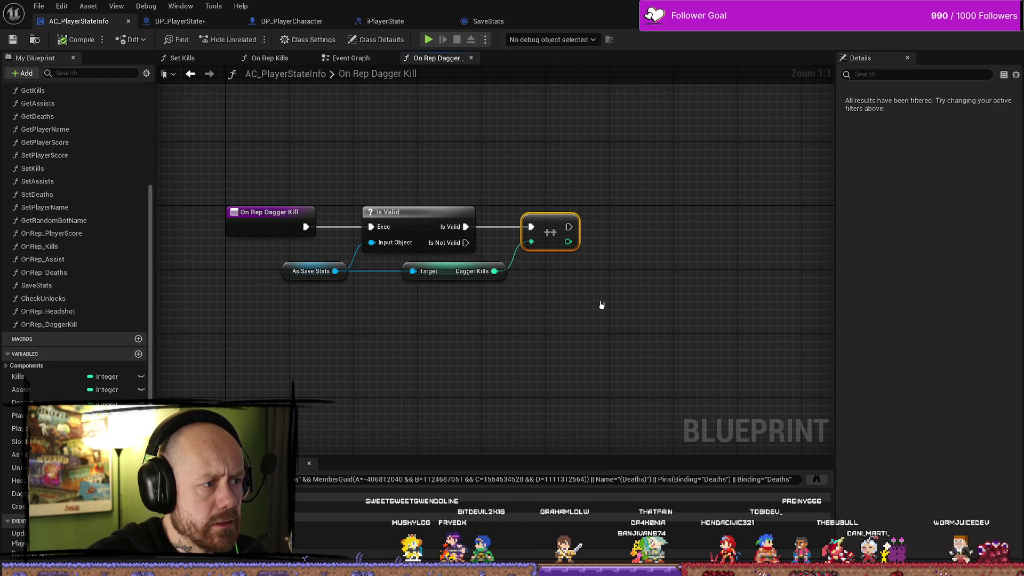
pyautogui.press('Delete')
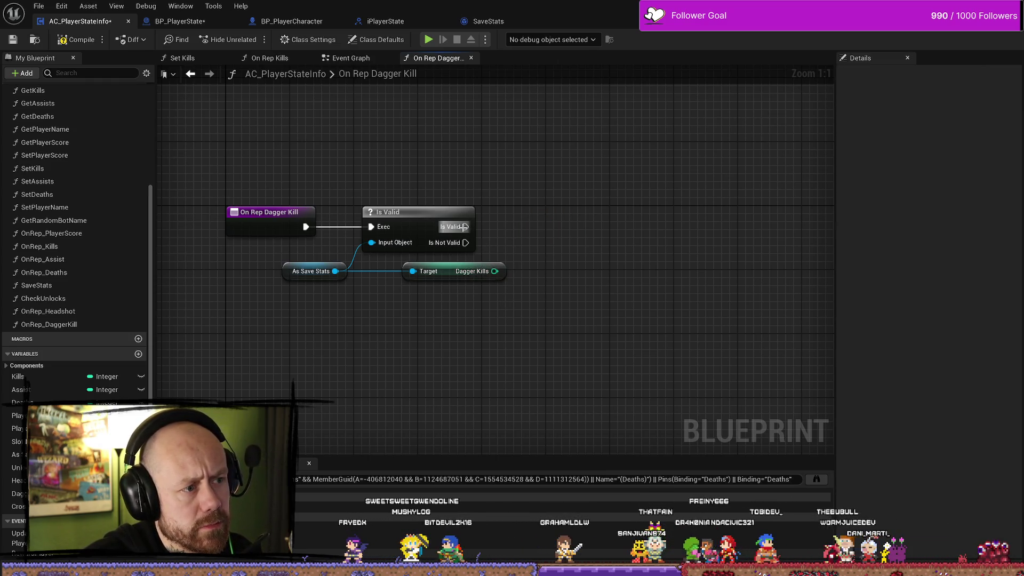
pyautogui.moveTo(465, 227); pyautogui.dragTo(503, 227)
pyautogui.click(574, 203)
pyautogui.click(469, 272)
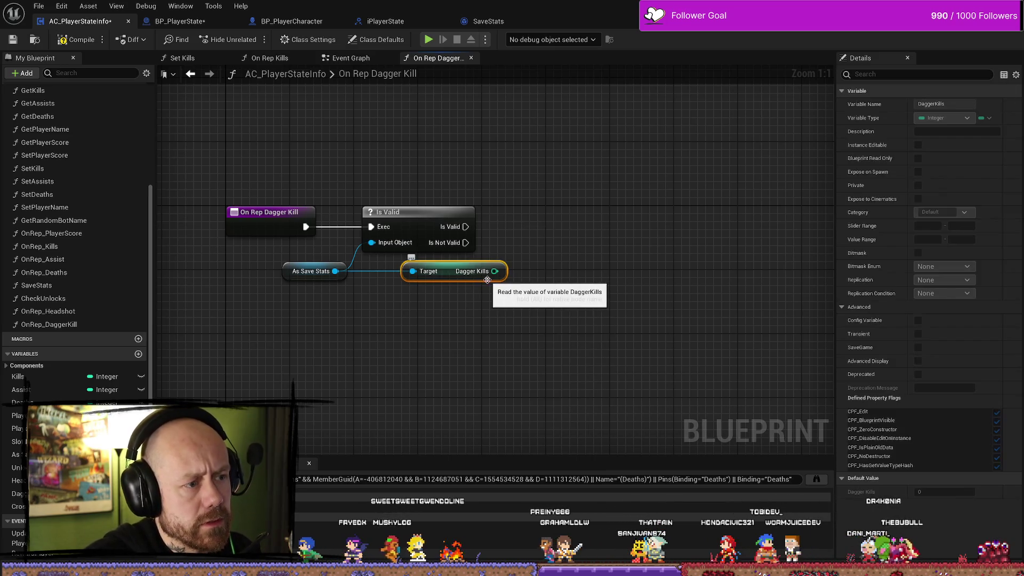
pyautogui.press('Delete')
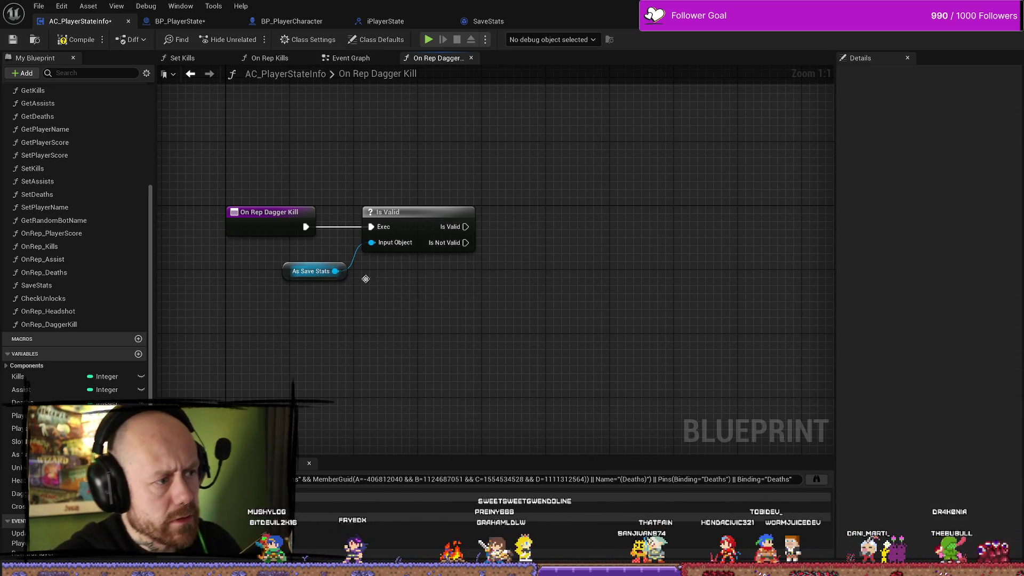
# - Add SET Dagger Kills on As Save Stats after Is Valid, fed by the DaggerKill variable
pyautogui.moveTo(335, 271); pyautogui.dragTo(507, 287)
pyautogui.write('set')
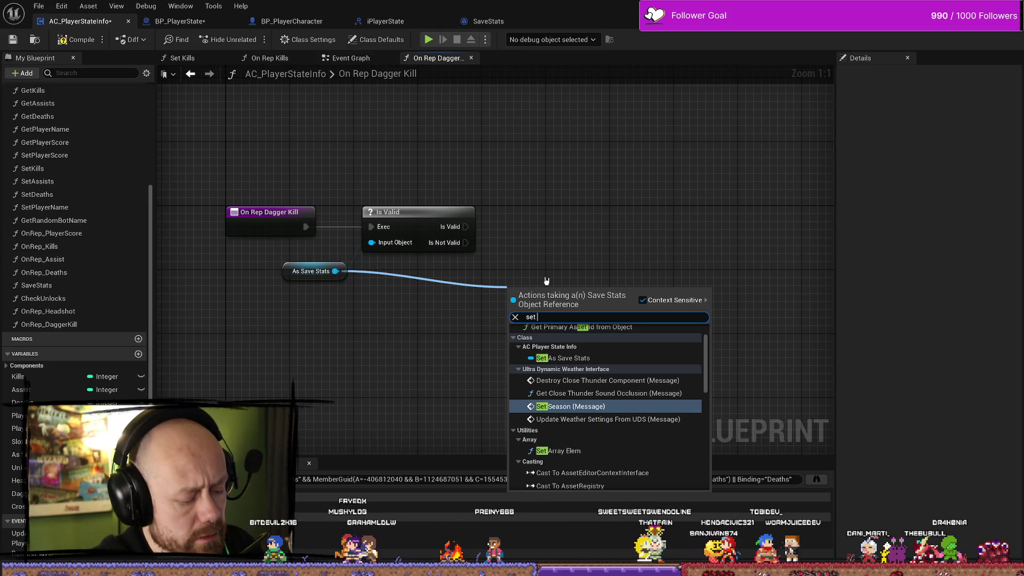
pyautogui.write(' dagger')
pyautogui.press('Return')
pyautogui.moveTo(451, 227)
pyautogui.mouseDown()
pyautogui.moveTo(517, 299)
pyautogui.moveTo(560, 240)
pyautogui.mouseUp()
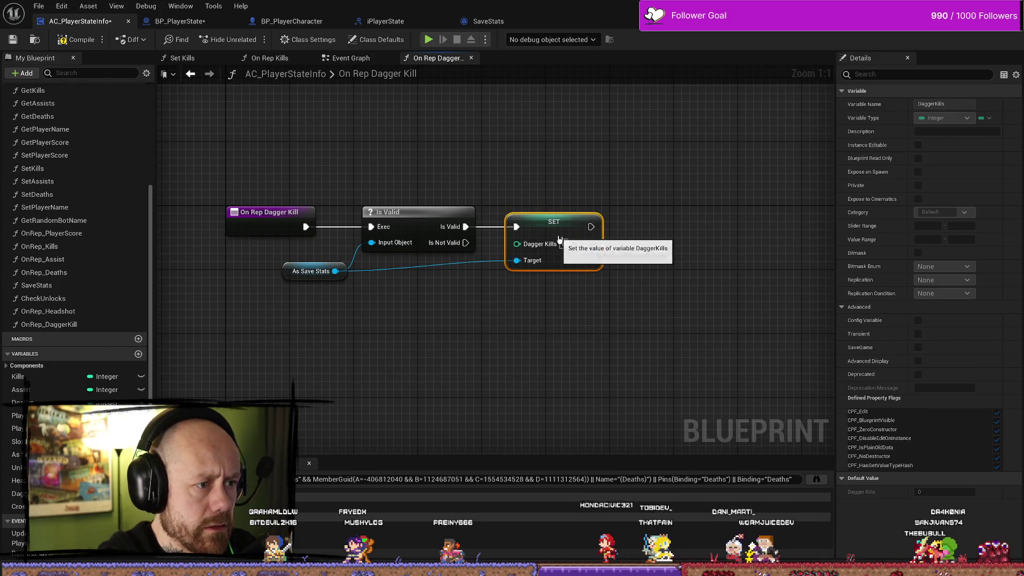
pyautogui.click(16, 494)
pyautogui.moveTo(415, 367); pyautogui.dragTo(521, 251)
pyautogui.click(435, 387)
pyautogui.moveTo(404, 376); pyautogui.dragTo(492, 288)
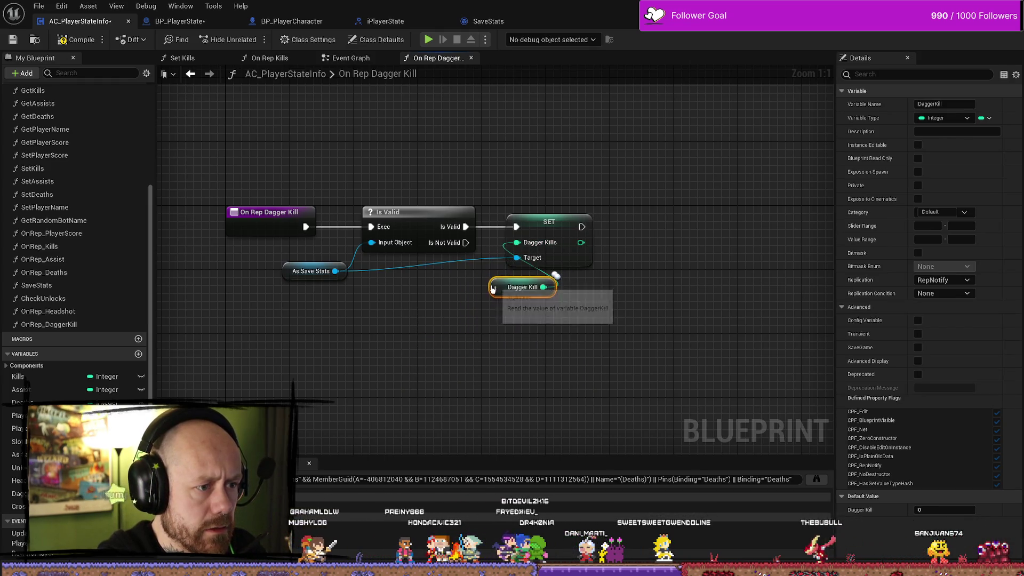
pyautogui.click(581, 379)
pyautogui.moveTo(298, 204); pyautogui.dragTo(344, 216)
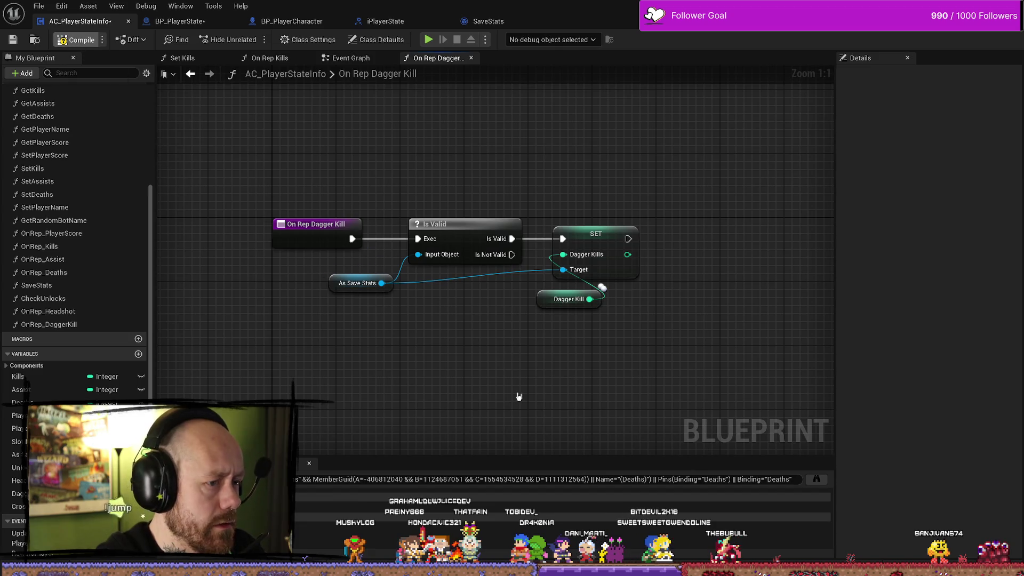
pyautogui.moveTo(428, 372); pyautogui.dragTo(415, 344)
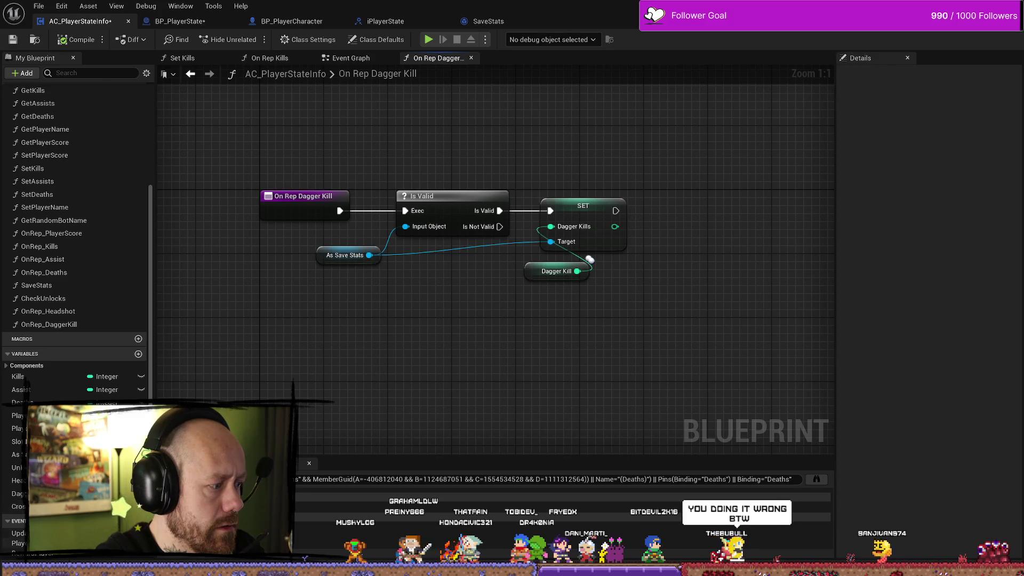
# - Set CrossbowKill replication to RepNotify and compile with F7
pyautogui.click(18, 506)
pyautogui.click(942, 279)
pyautogui.click(944, 311)
pyautogui.press('F7')
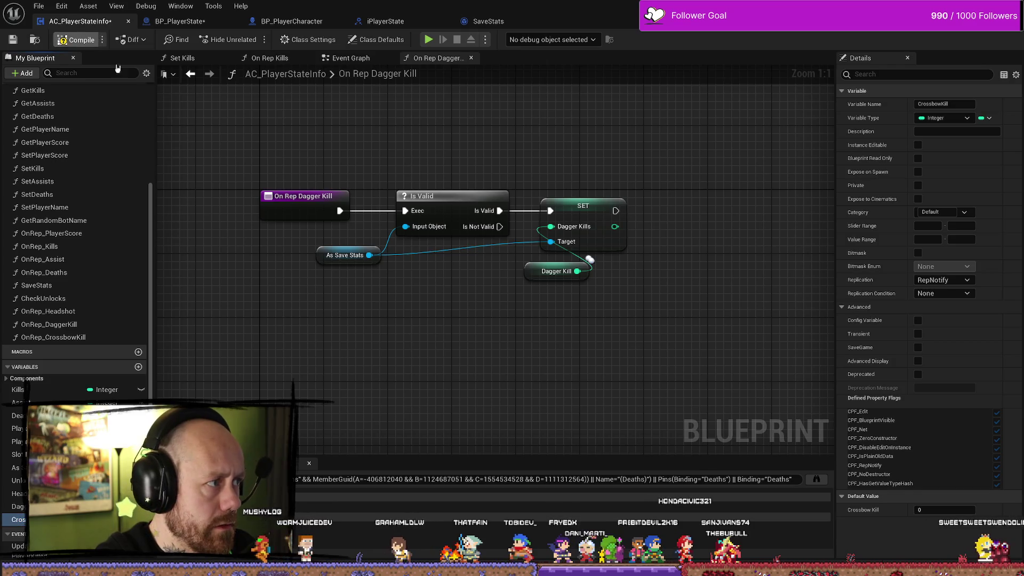
# - Select the Is Valid and As Save Stats nodes in On Rep Dagger Kill for copying
pyautogui.doubleClick(86, 339)
pyautogui.doubleClick(33, 324)
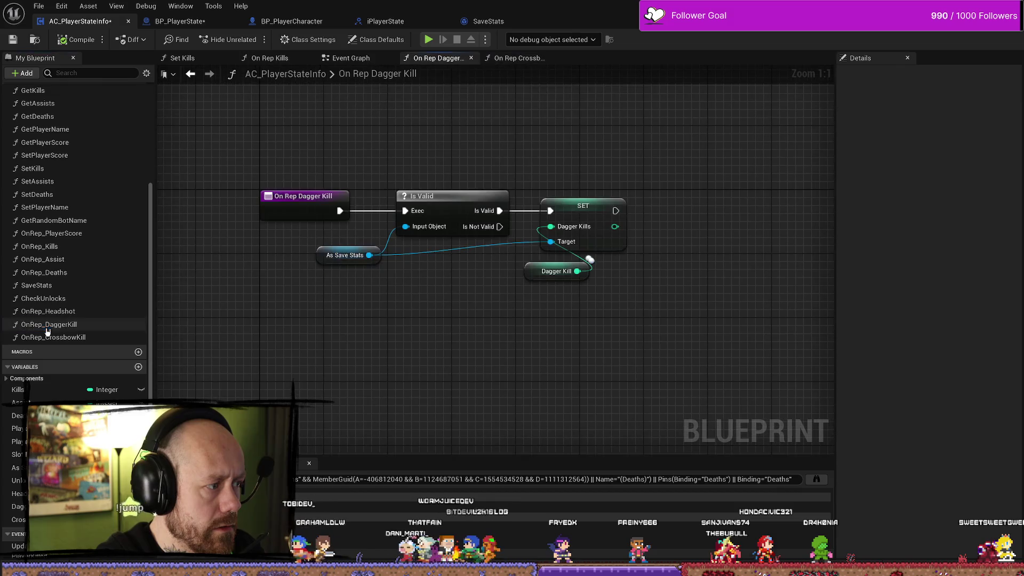
pyautogui.moveTo(442, 190)
pyautogui.mouseDown()
pyautogui.moveTo(368, 322)
pyautogui.moveTo(399, 354)
pyautogui.mouseUp()
pyautogui.moveTo(387, 177); pyautogui.dragTo(656, 320)
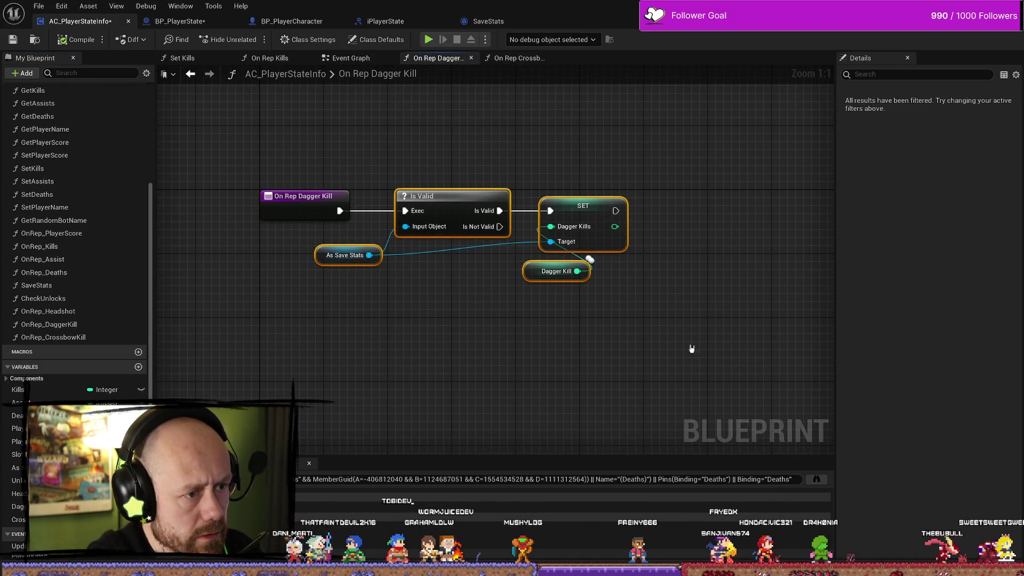
pyautogui.click(596, 314)
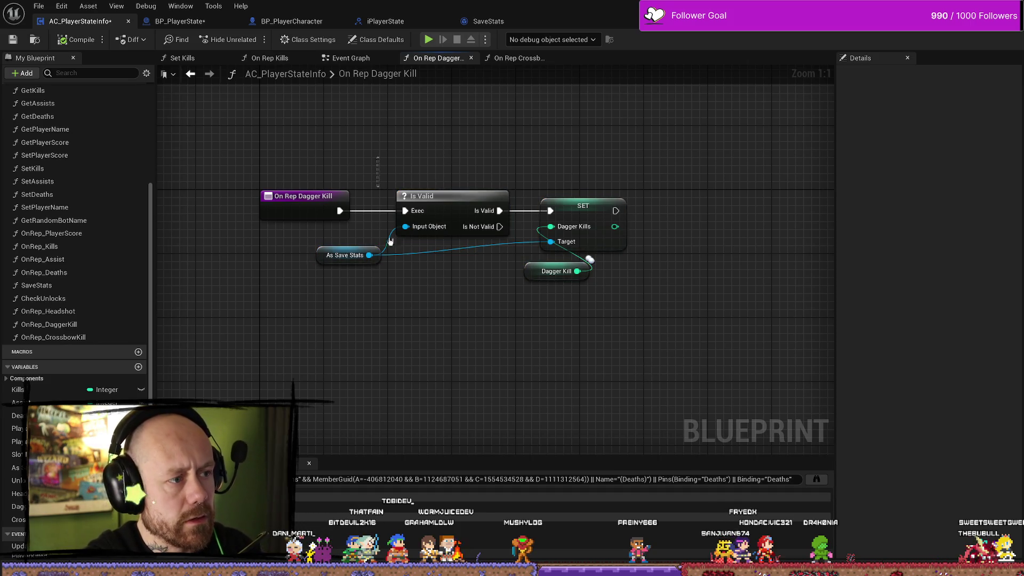
pyautogui.moveTo(385, 214); pyautogui.dragTo(470, 356)
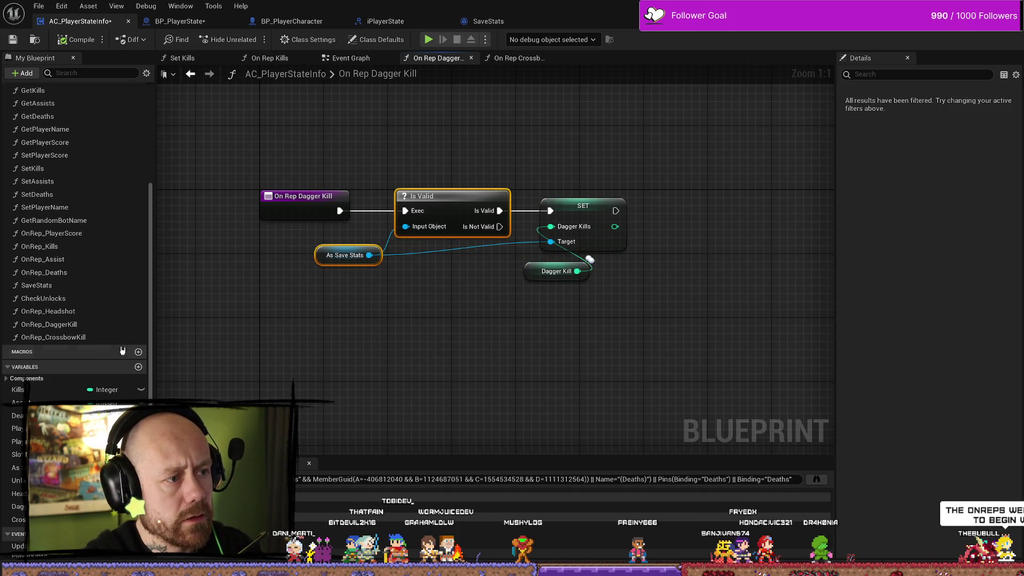
# - Paste Is Valid and As Save Stats into On Rep Crossbow Kill, wired from the entry node
pyautogui.doubleClick(53, 337)
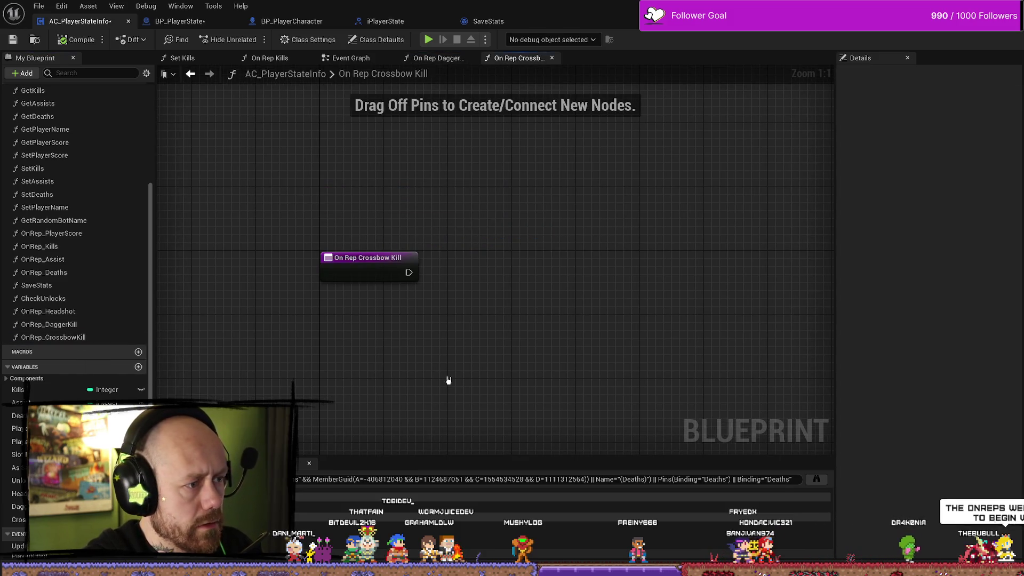
pyautogui.rightClick(549, 270)
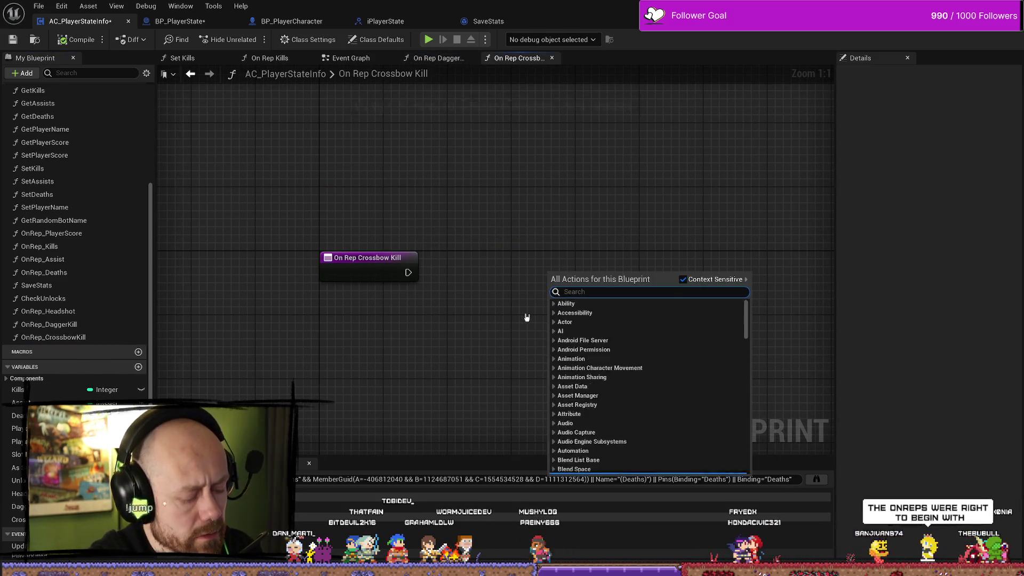
pyautogui.click(507, 338)
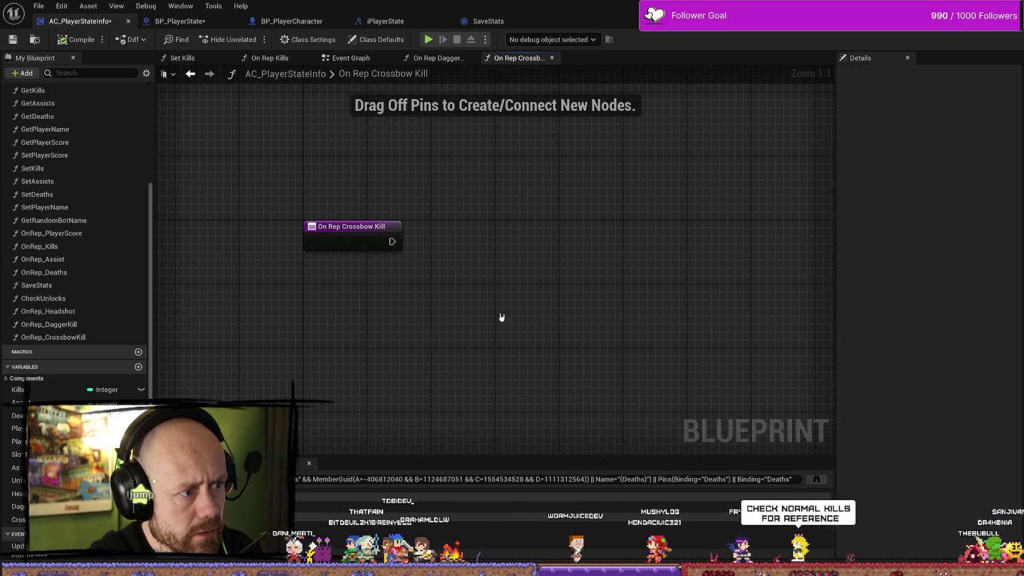
pyautogui.hotkey('ctrl', 'v')
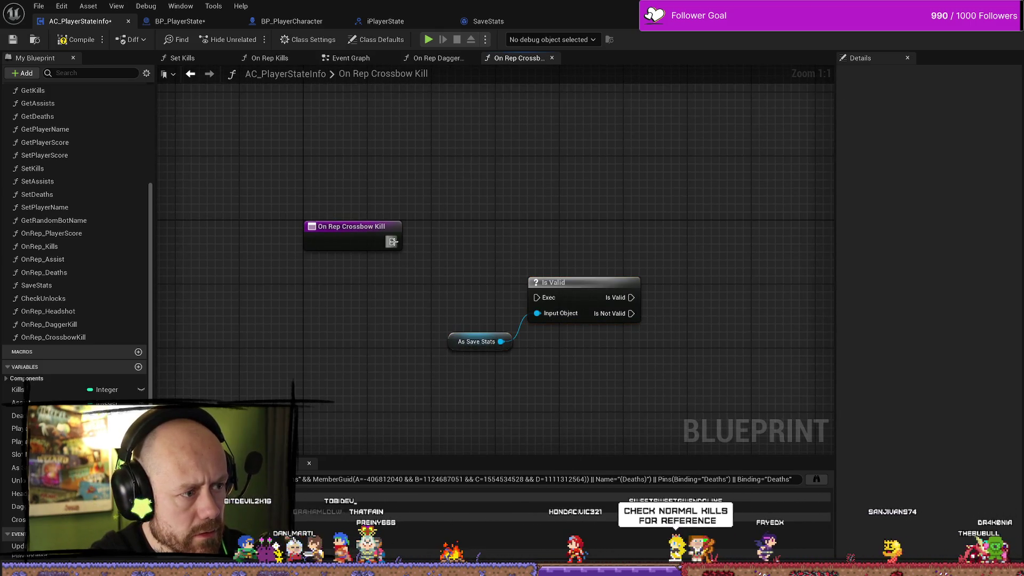
pyautogui.moveTo(392, 241); pyautogui.dragTo(537, 298)
pyautogui.moveTo(595, 259); pyautogui.dragTo(443, 355)
pyautogui.moveTo(593, 288)
pyautogui.mouseDown()
pyautogui.moveTo(503, 249)
pyautogui.moveTo(497, 232)
pyautogui.mouseUp()
pyautogui.click(474, 320)
# - Add a SET Crossbow Kills node on As Save Stats, run from Is Valid's success output
pyautogui.moveTo(405, 286); pyautogui.dragTo(461, 323)
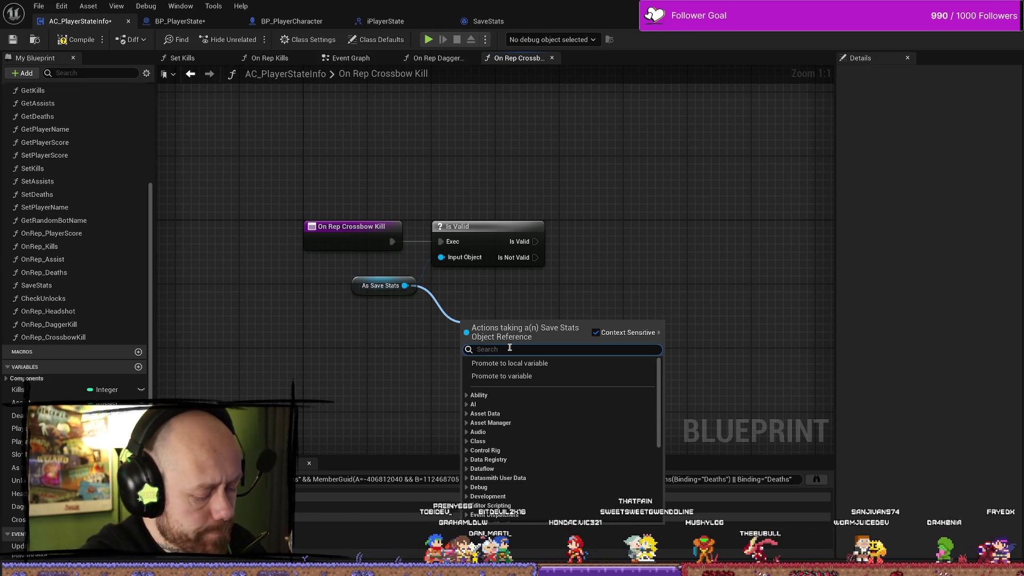
pyautogui.write('set cro')
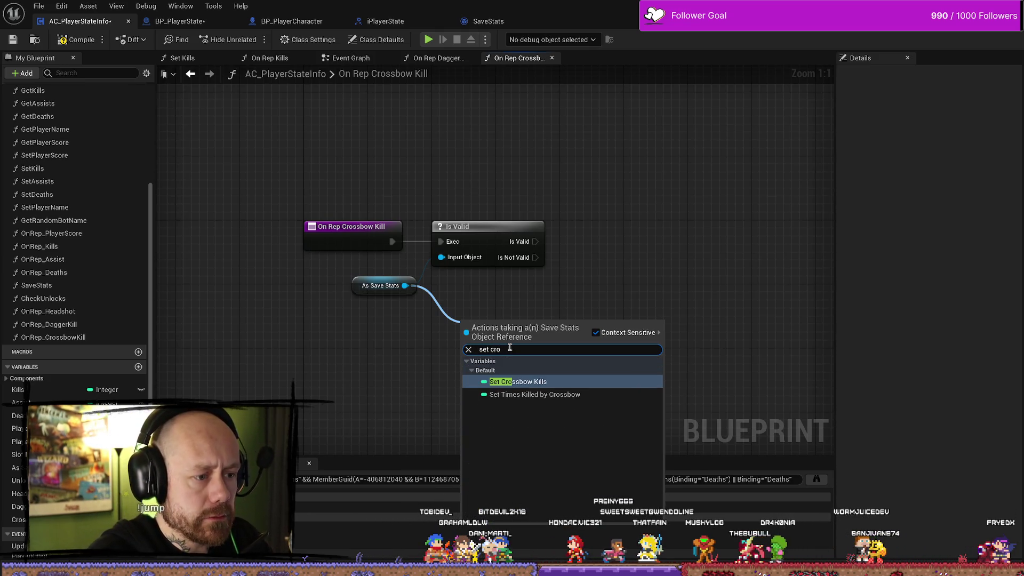
pyautogui.press('Return')
pyautogui.moveTo(510, 347)
pyautogui.mouseDown()
pyautogui.moveTo(612, 319)
pyautogui.moveTo(619, 294)
pyautogui.mouseUp()
pyautogui.moveTo(542, 239); pyautogui.dragTo(569, 266)
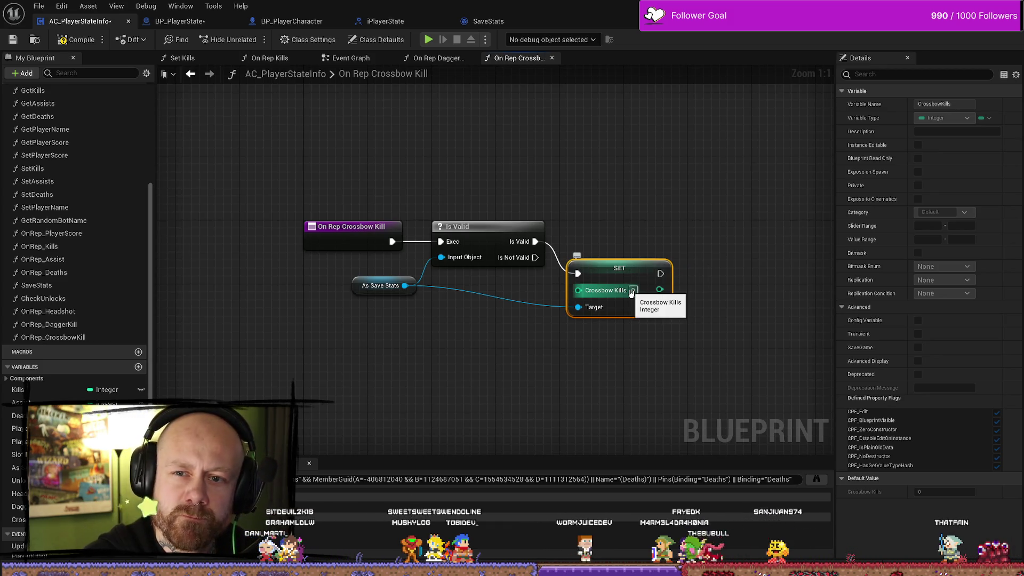
pyautogui.click(636, 229)
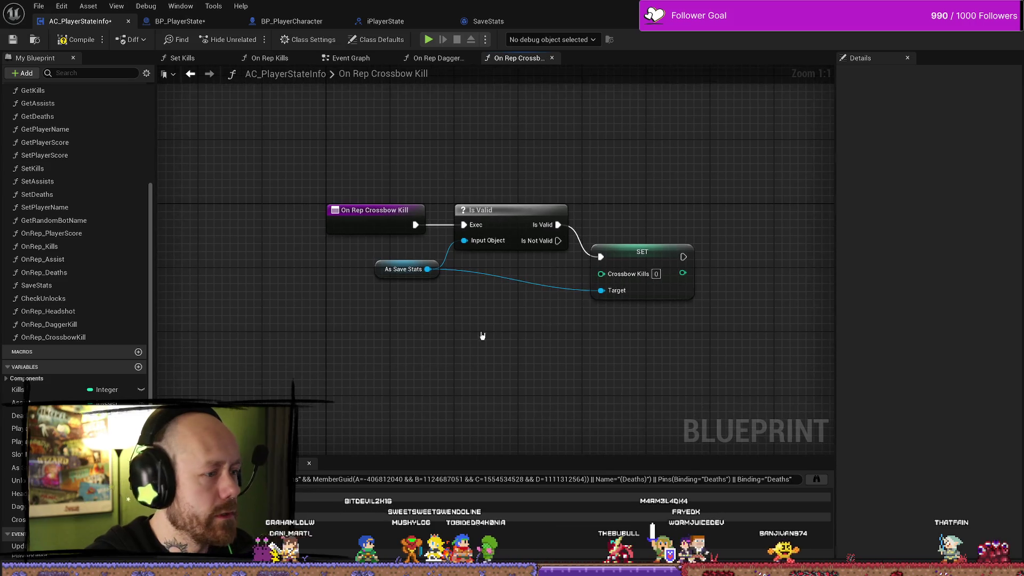
pyautogui.moveTo(679, 232); pyautogui.dragTo(611, 205)
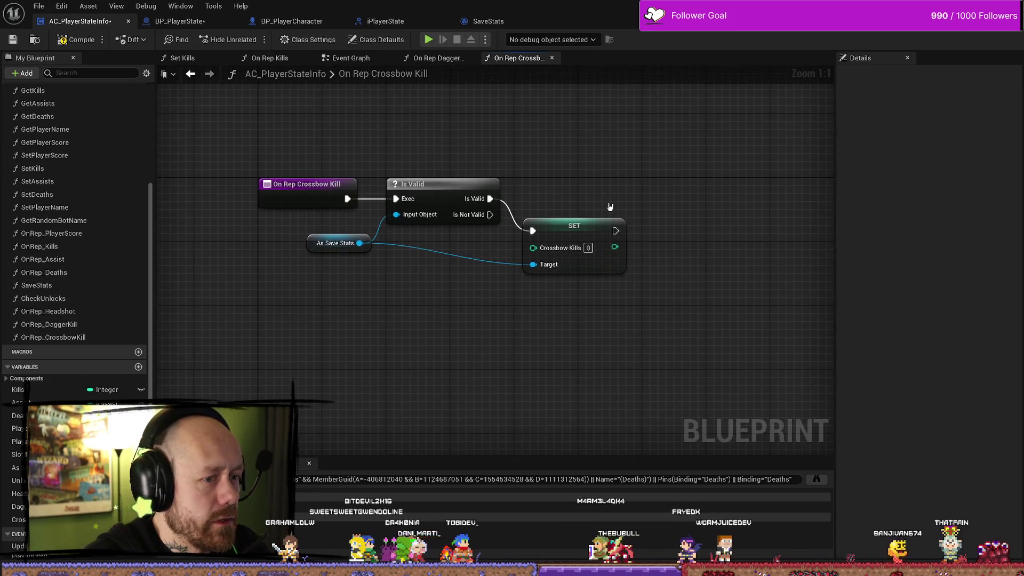
pyautogui.click(596, 243)
pyautogui.click(595, 169)
# - Undo the pin link, pasted nodes and added node, then return to On Rep Dagger Kill
pyautogui.hotkey('ctrl', 'z')
pyautogui.hotkey('ctrl', 'z')
pyautogui.hotkey('ctrl', 'z')
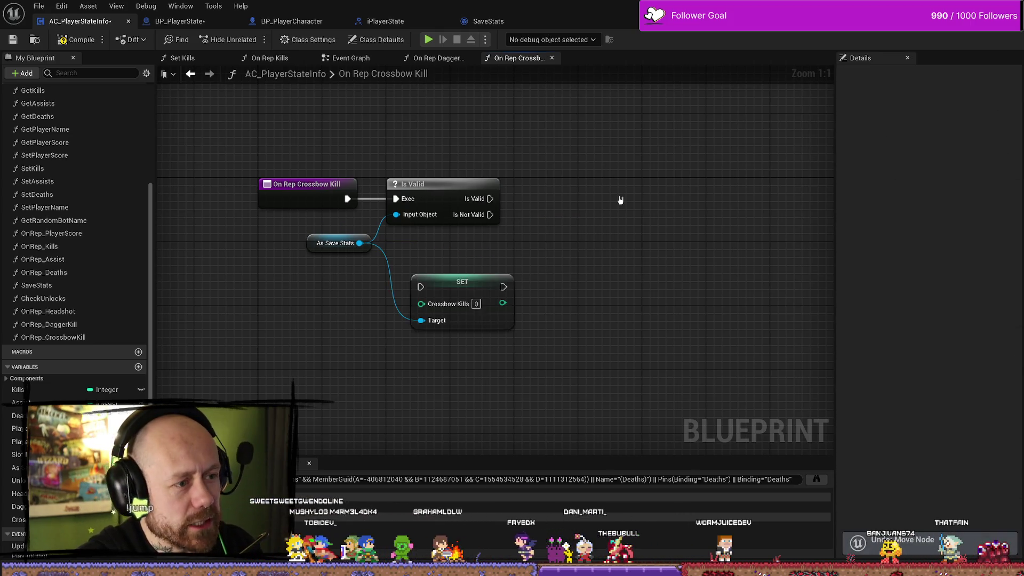
pyautogui.hotkey('ctrl', 'z')
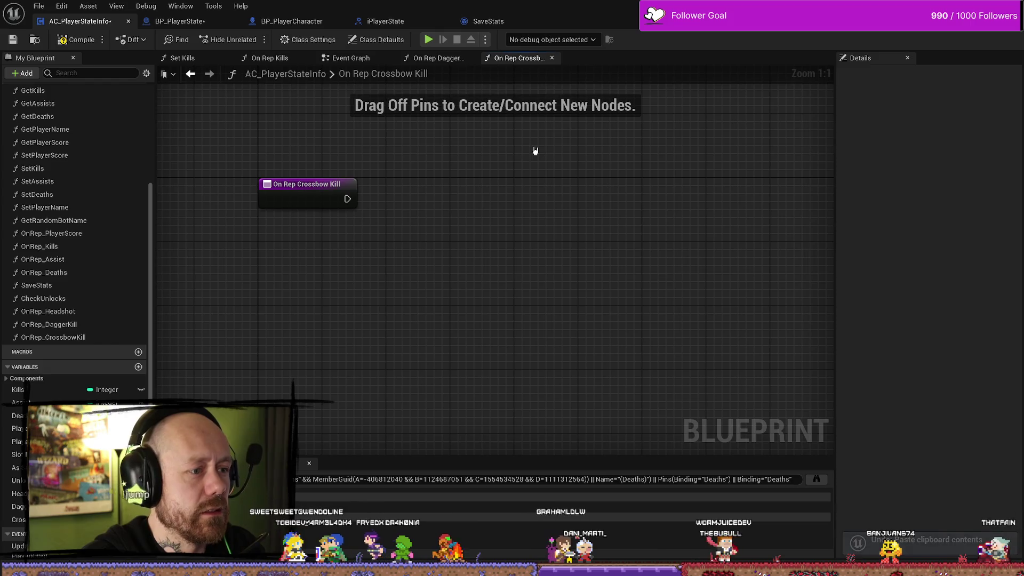
pyautogui.hotkey('ctrl', 'z')
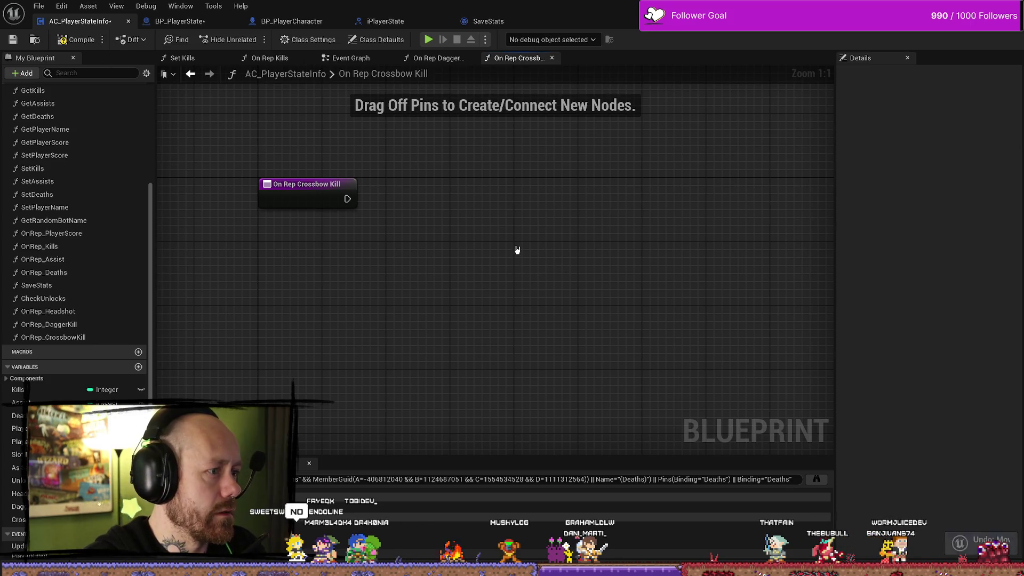
pyautogui.click(18, 507)
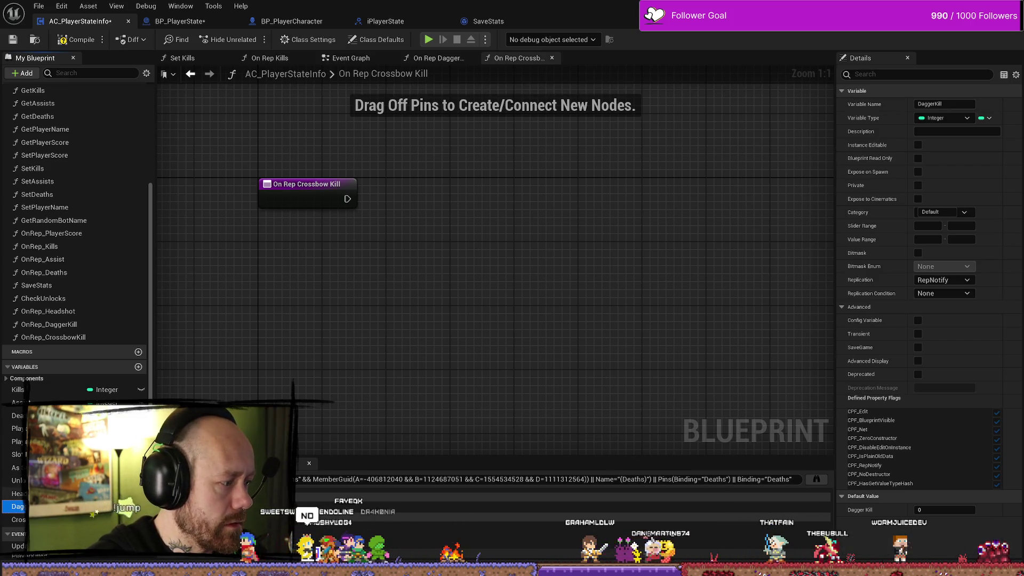
pyautogui.doubleClick(66, 324)
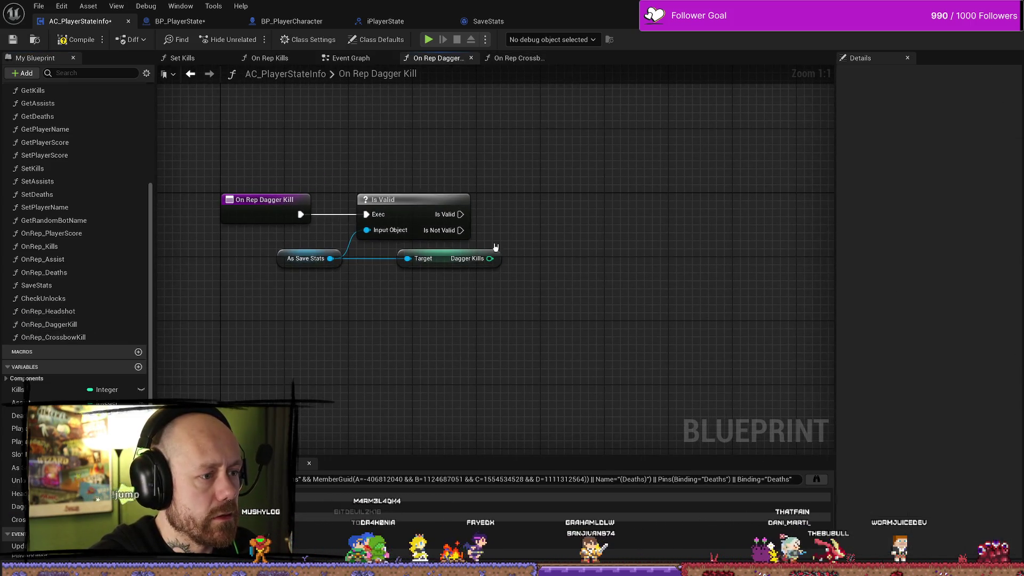
# - Restore the Dagger Kills ++ node after Is Valid with another undo, then open OnRep_Headshot
pyautogui.hotkey('ctrl', 'z')
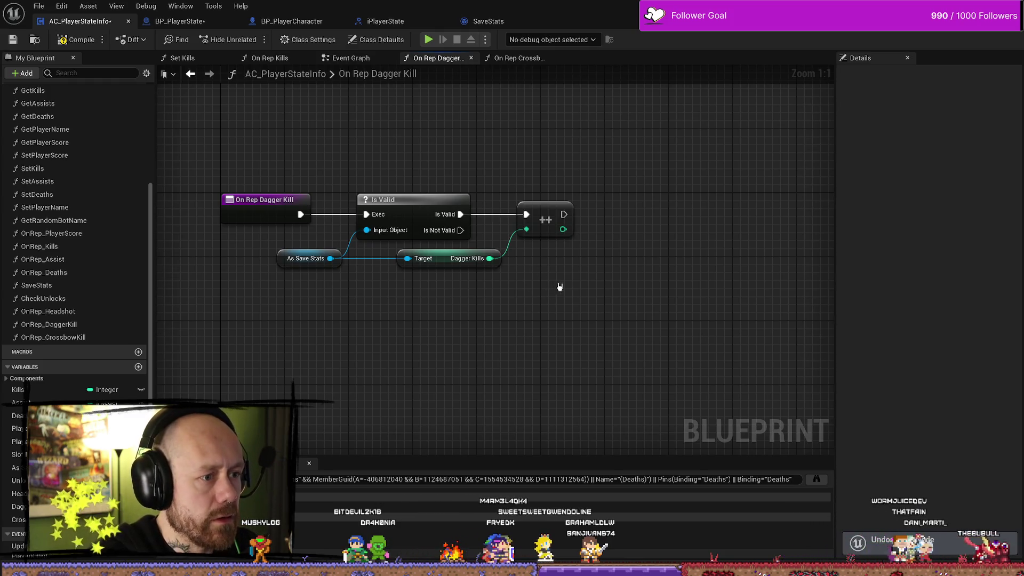
pyautogui.moveTo(613, 279); pyautogui.dragTo(418, 149)
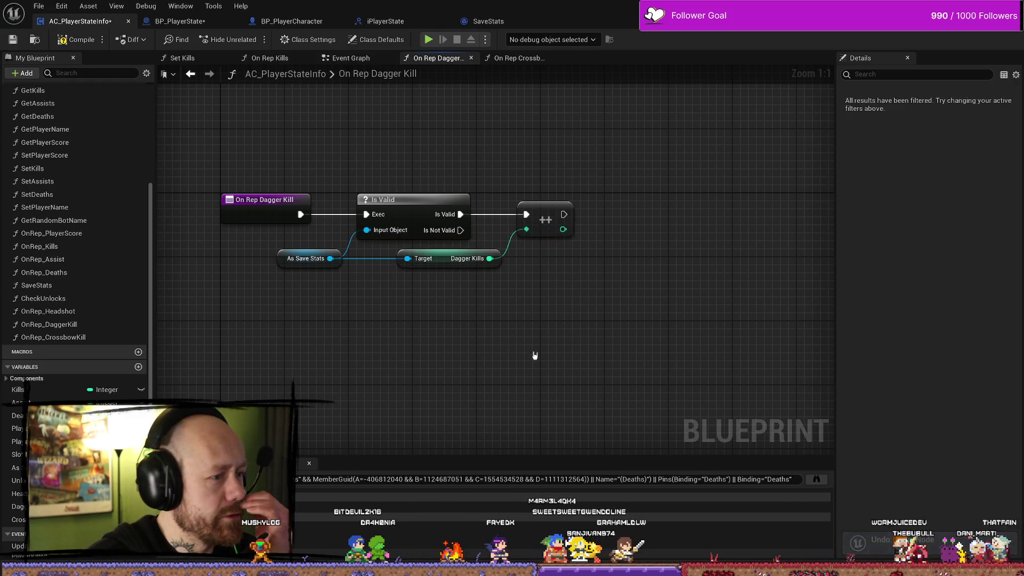
pyautogui.click(226, 111)
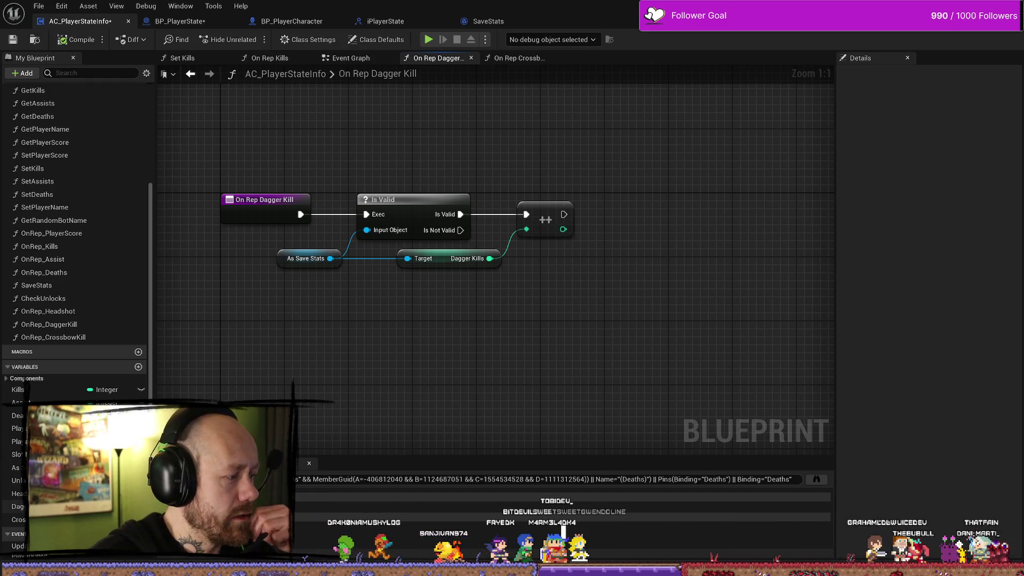
pyautogui.click(18, 493)
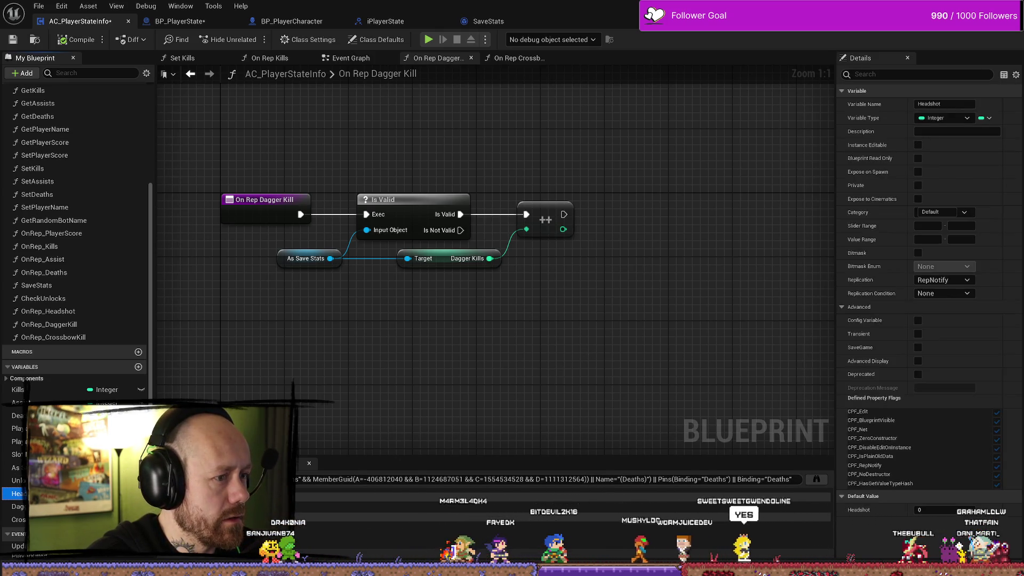
pyautogui.doubleClick(48, 311)
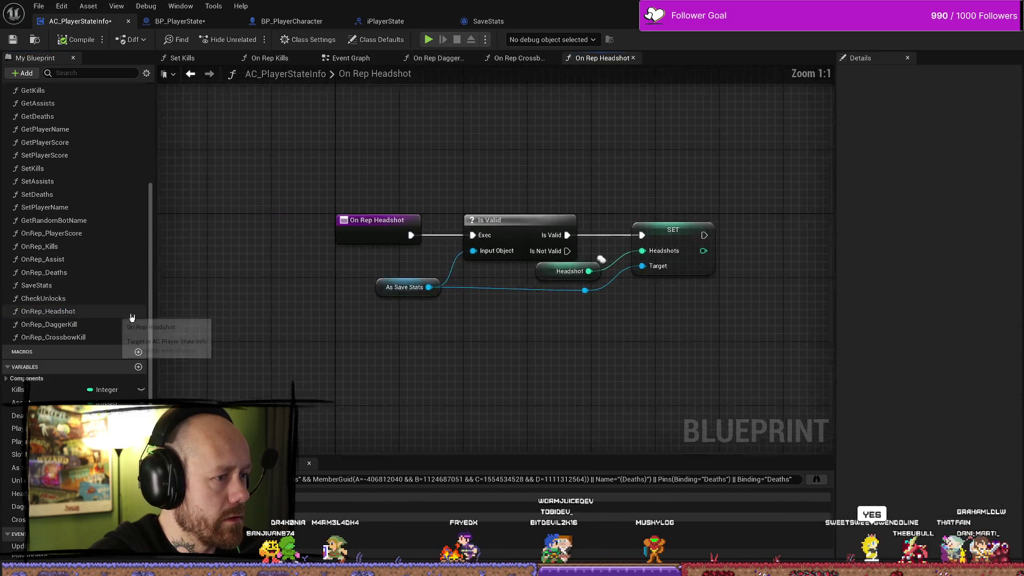
# - Replace the old SET and Headshot nodes with a Get Headshots node from As Save Stats
pyautogui.moveTo(600, 176); pyautogui.dragTo(473, 322)
pyautogui.press('Delete')
pyautogui.moveTo(303, 273); pyautogui.dragTo(464, 274)
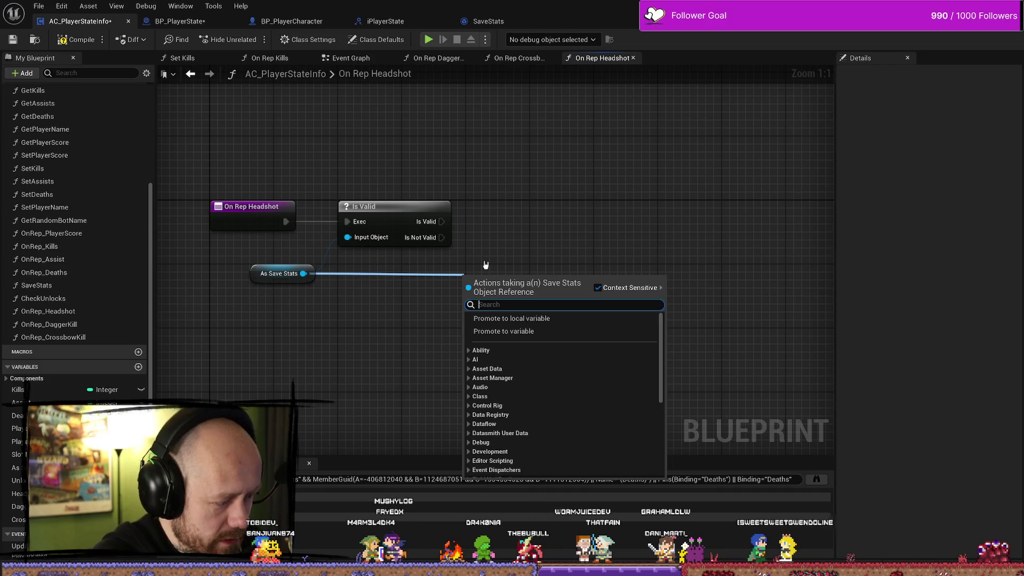
pyautogui.write('head')
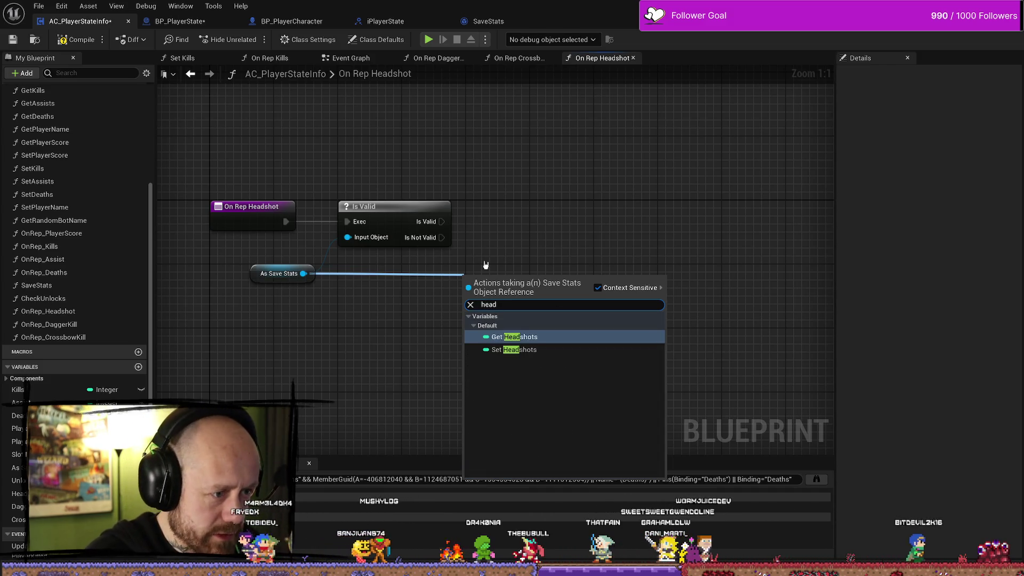
pyautogui.press('Return')
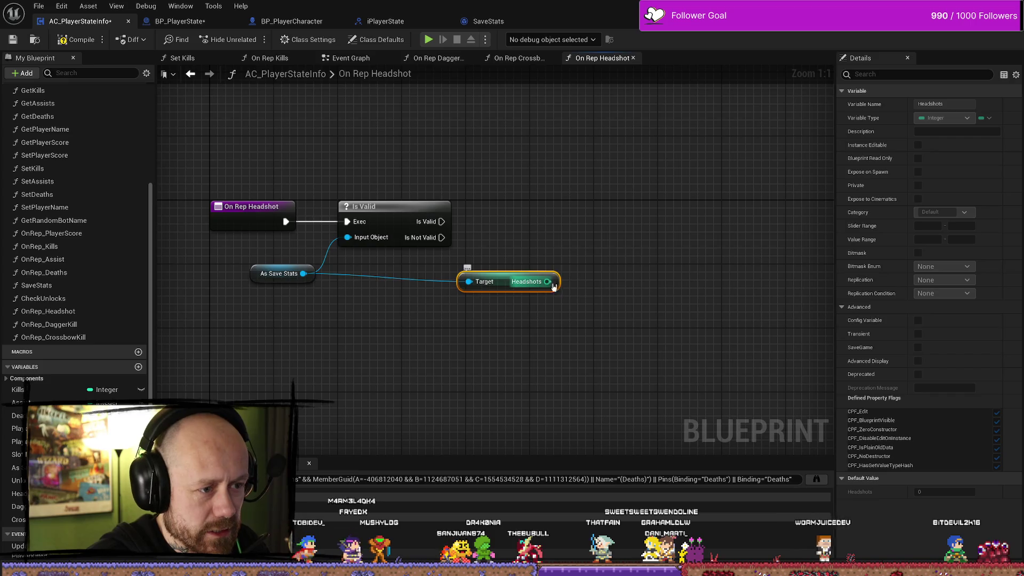
# - Add an Increment Int (++) on Headshots and place it beside Is Valid
pyautogui.moveTo(550, 282); pyautogui.dragTo(566, 247)
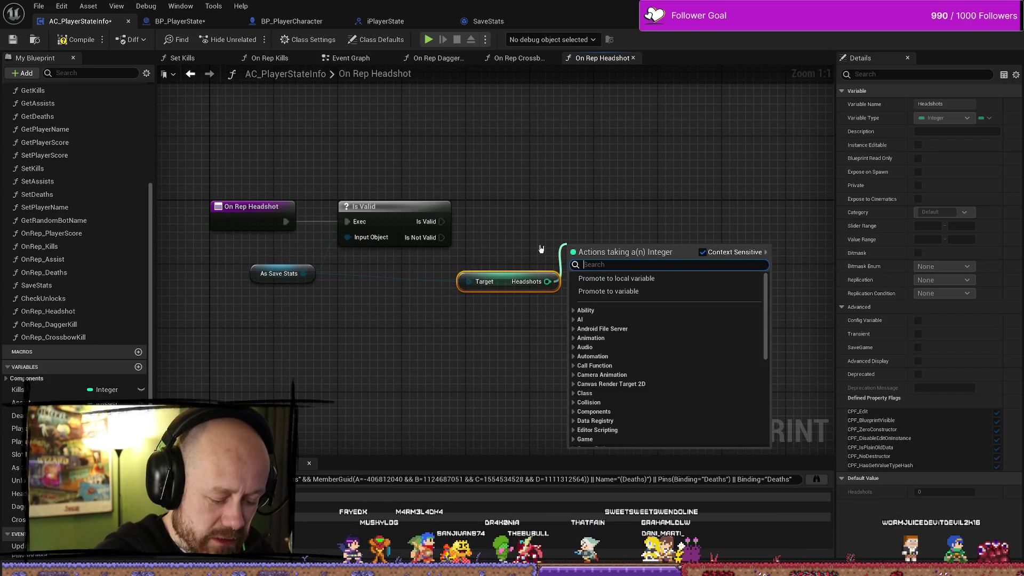
pyautogui.write('++')
pyautogui.press('Return')
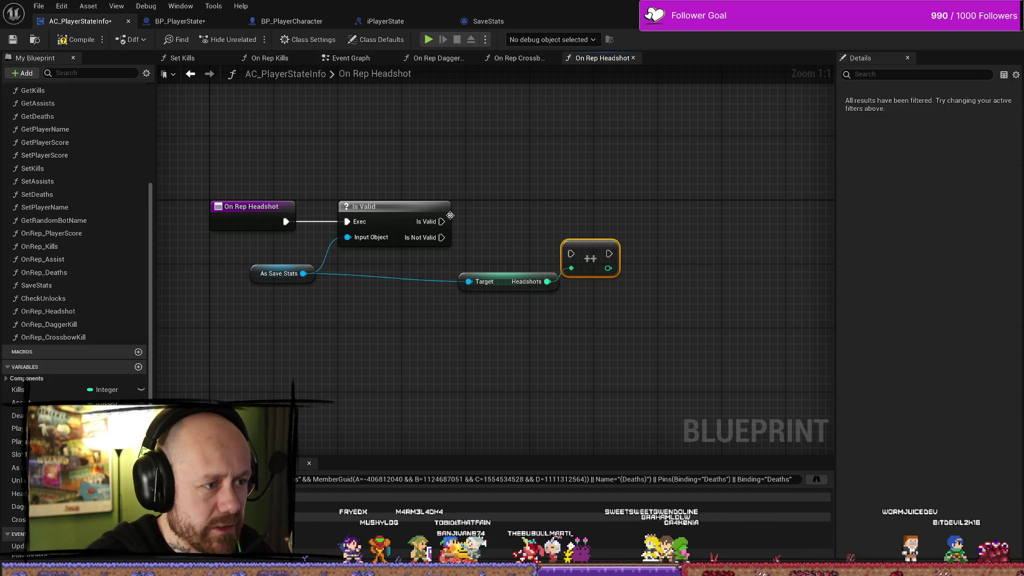
pyautogui.moveTo(590, 248)
pyautogui.mouseDown()
pyautogui.moveTo(553, 207)
pyautogui.moveTo(509, 226)
pyautogui.mouseUp()
pyautogui.moveTo(508, 282); pyautogui.dragTo(435, 273)
# - Compile the blueprint and save all modified assets
pyautogui.click(63, 42)
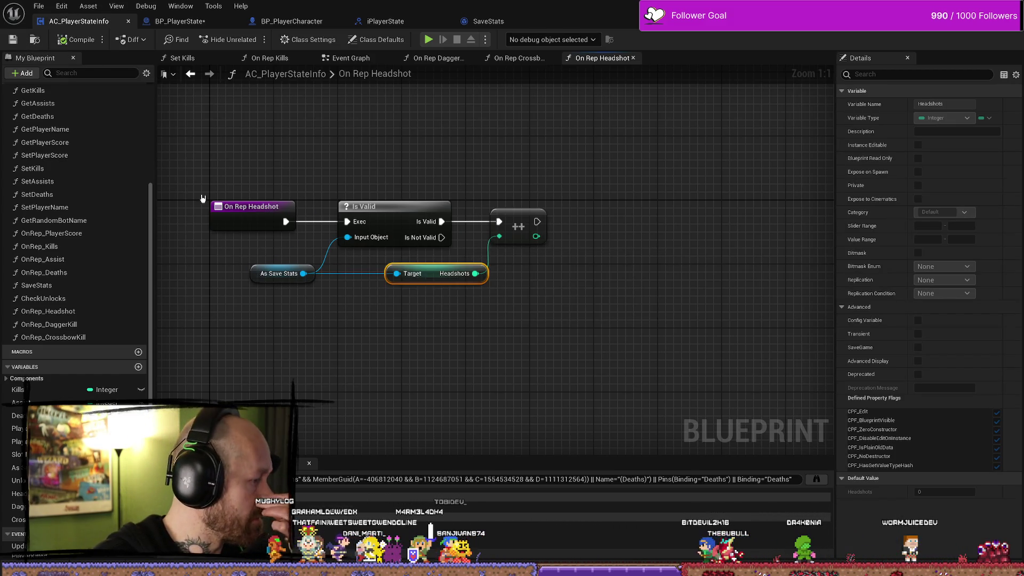
pyautogui.click(38, 6)
pyautogui.click(64, 170)
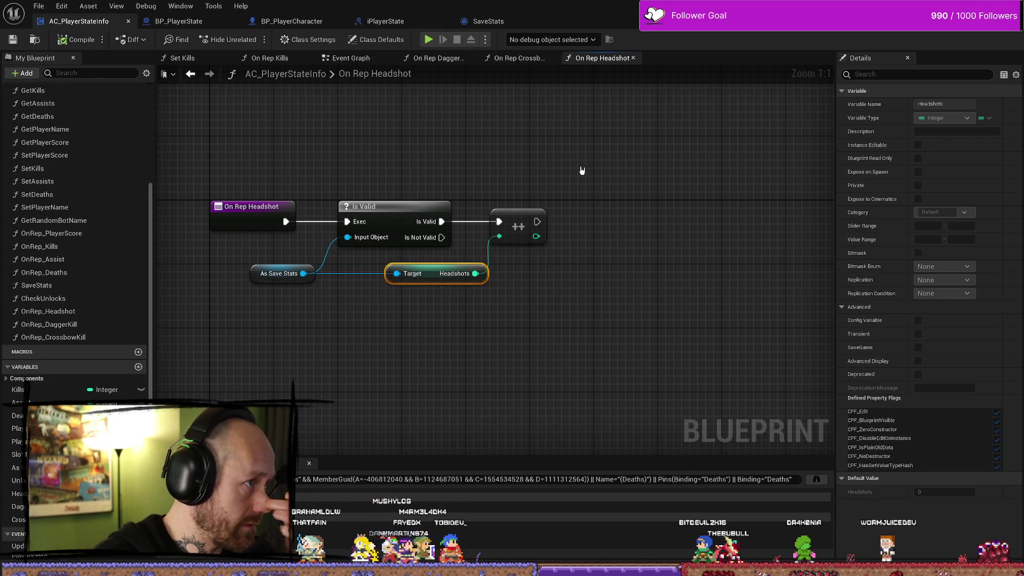
# - Look through the On Rep Dagger Kill, Crossbow Kill and Headshot graphs, ending in Set Kills
pyautogui.click(400, 342)
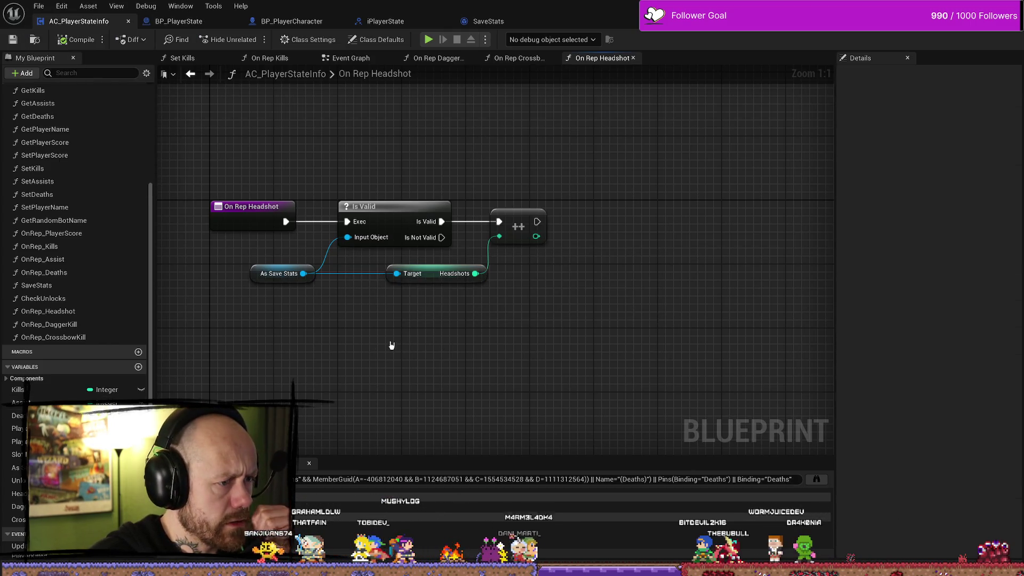
pyautogui.doubleClick(48, 324)
pyautogui.click(74, 339)
pyautogui.doubleClick(75, 339)
pyautogui.click(69, 312)
pyautogui.doubleClick(69, 312)
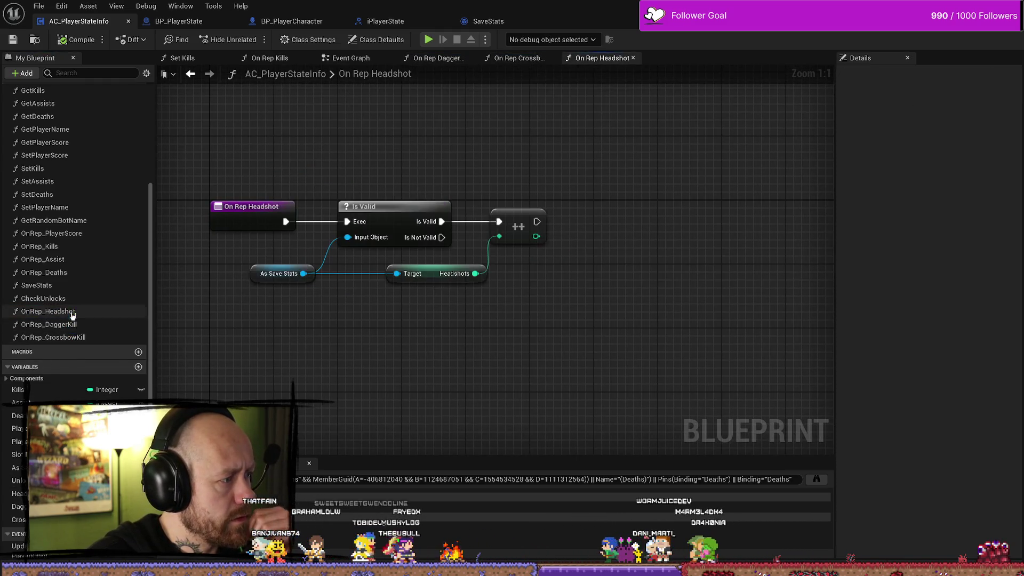
pyautogui.doubleClick(62, 169)
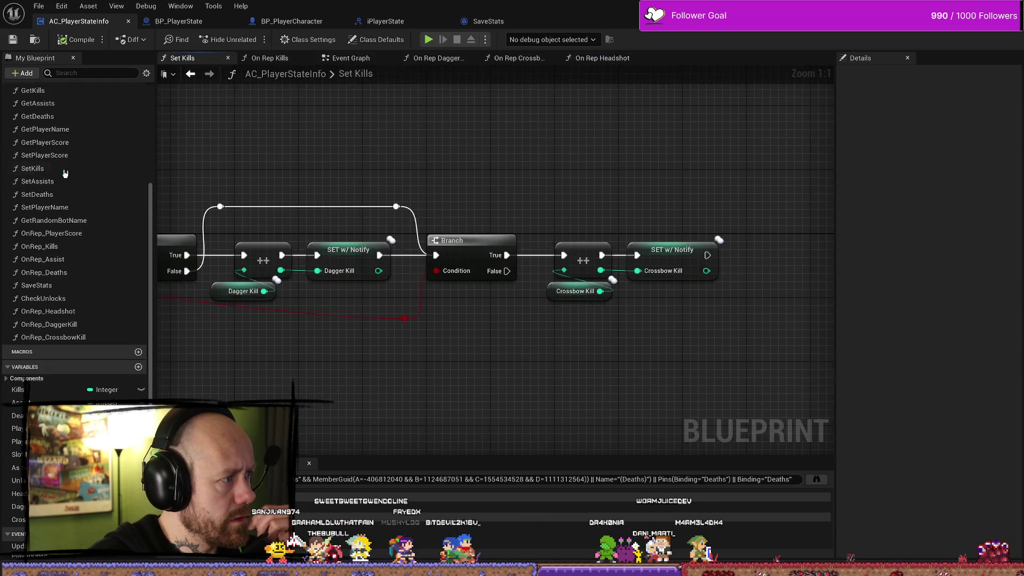
# - Pan through Set Kills and On Rep Kills, check CrossbowKill's replication, and open OnRep_CrossbowKill
pyautogui.moveTo(650, 294)
pyautogui.mouseDown()
pyautogui.moveTo(752, 320)
pyautogui.moveTo(224, 327)
pyautogui.moveTo(452, 323)
pyautogui.mouseUp()
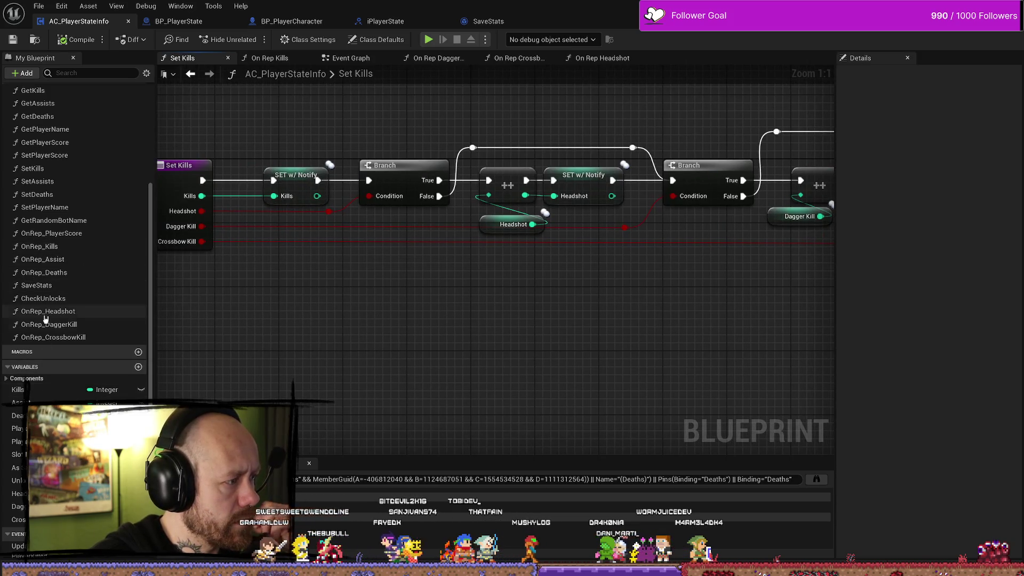
pyautogui.doubleClick(39, 246)
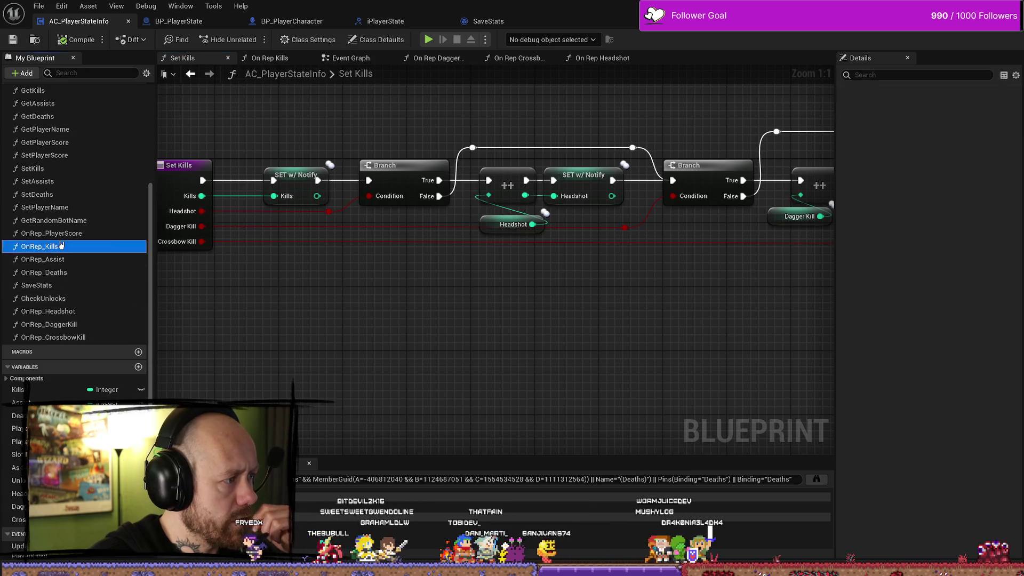
pyautogui.moveTo(472, 303)
pyautogui.mouseDown()
pyautogui.moveTo(434, 274)
pyautogui.moveTo(313, 268)
pyautogui.mouseUp()
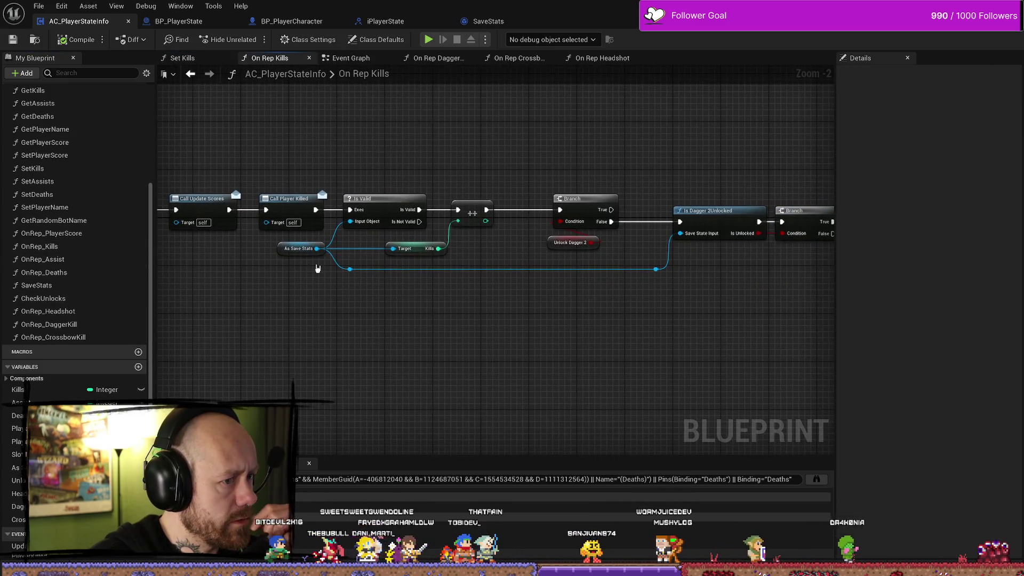
pyautogui.moveTo(496, 354)
pyautogui.mouseDown()
pyautogui.moveTo(448, 347)
pyautogui.moveTo(485, 348)
pyautogui.mouseUp()
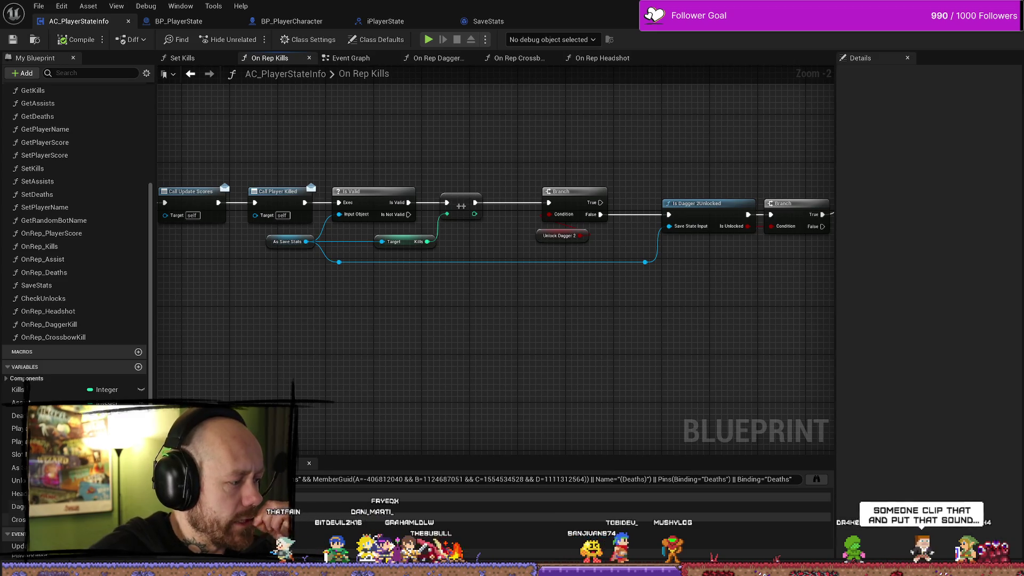
pyautogui.click(17, 506)
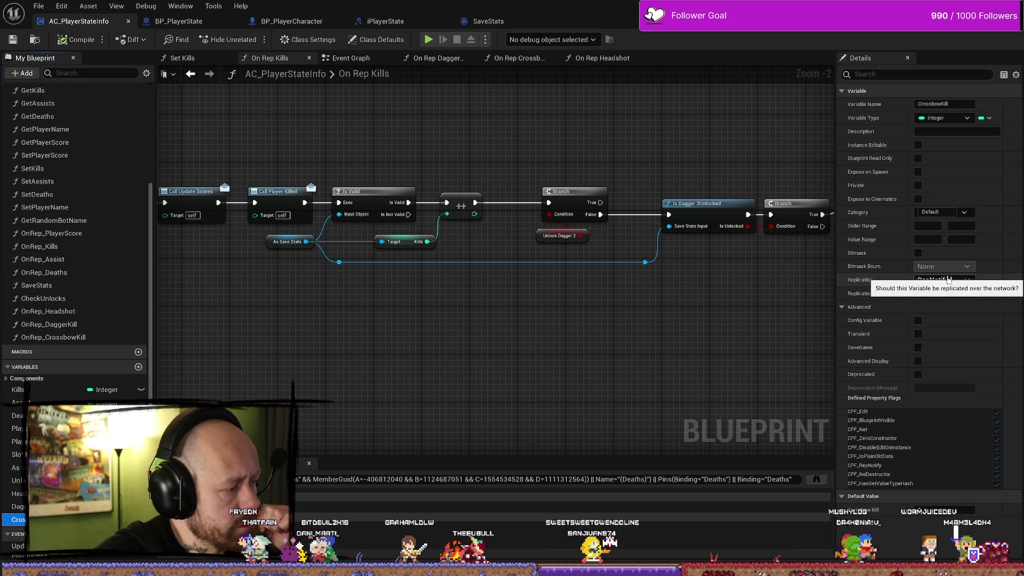
pyautogui.doubleClick(53, 337)
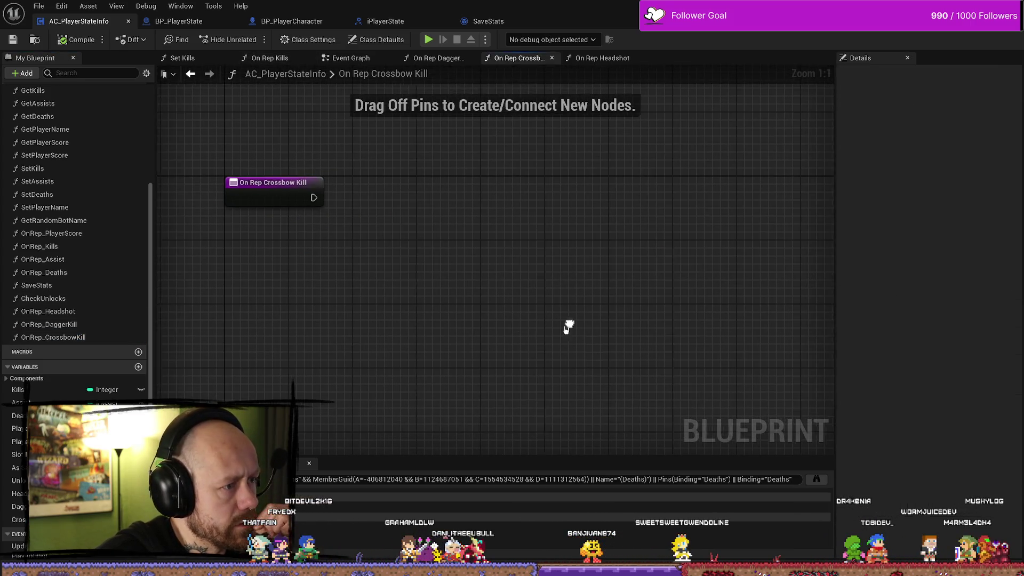
# - Add an As Save Stats getter to the On Rep Crossbow Kill graph
pyautogui.moveTo(310, 199); pyautogui.dragTo(433, 249)
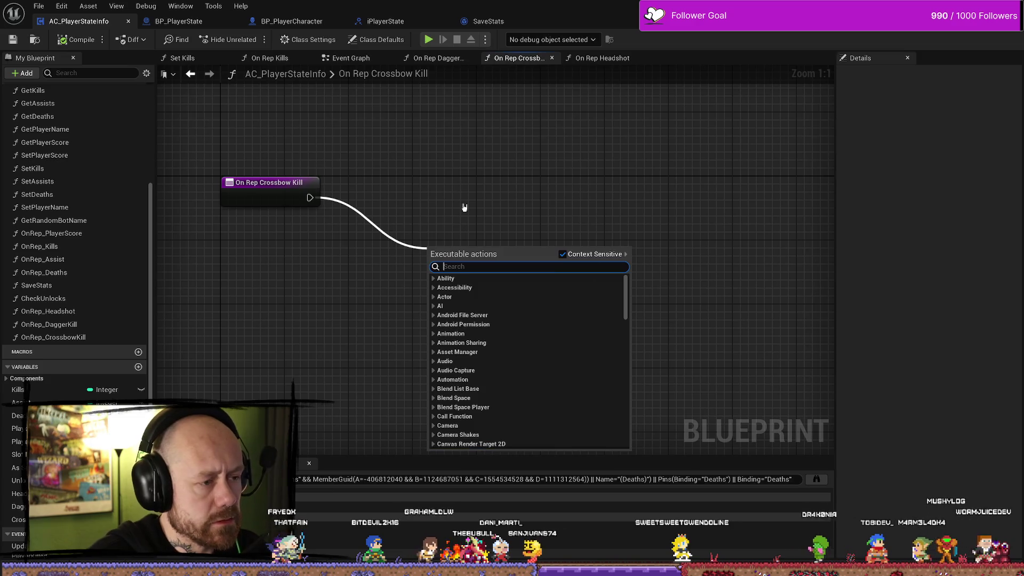
pyautogui.click(409, 239)
pyautogui.rightClick(341, 264)
pyautogui.write('as')
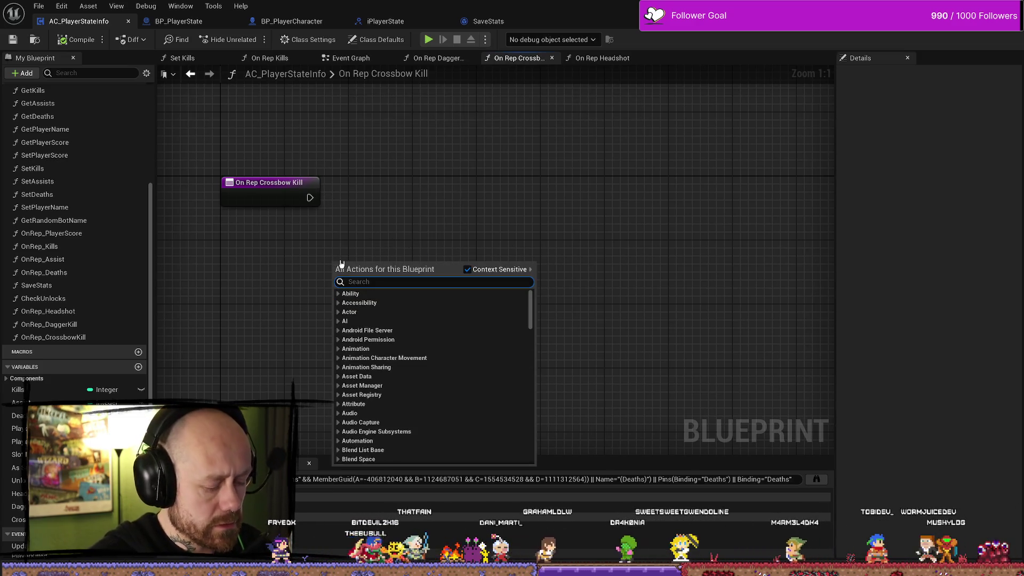
pyautogui.write(' save ga')
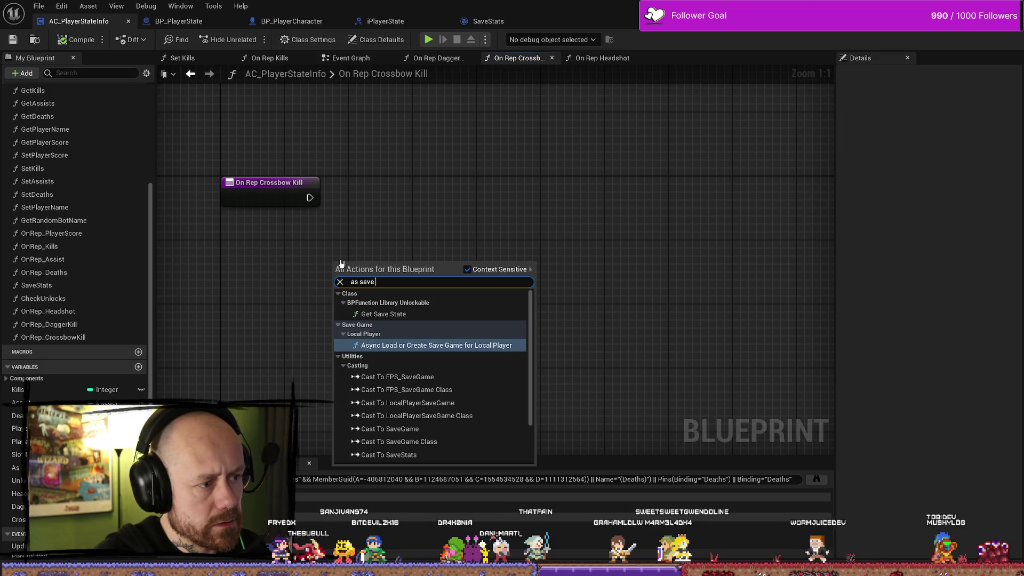
pyautogui.press('BackSpace')
pyautogui.press('BackSpace')
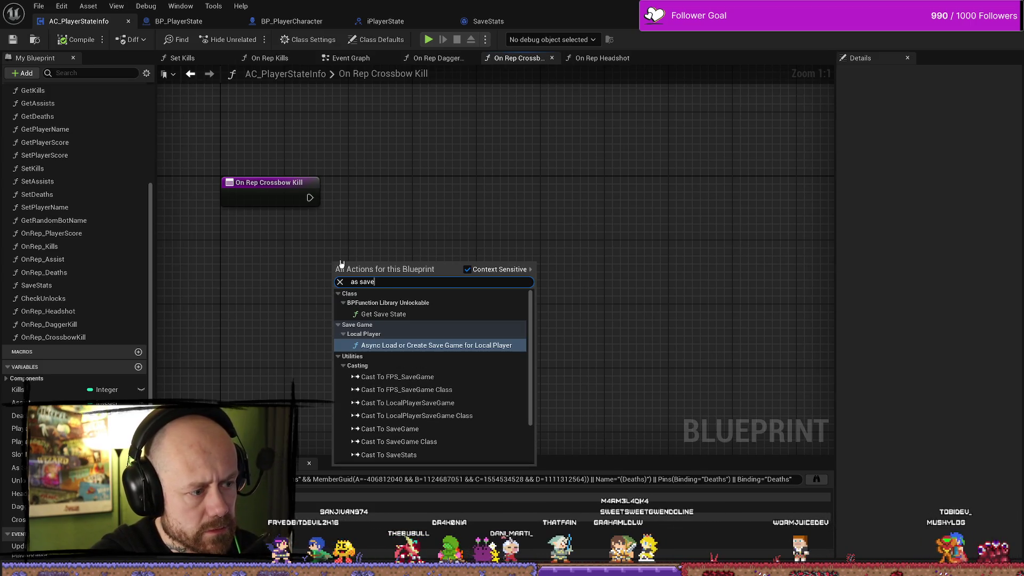
pyautogui.scroll(-2, 480, 374)
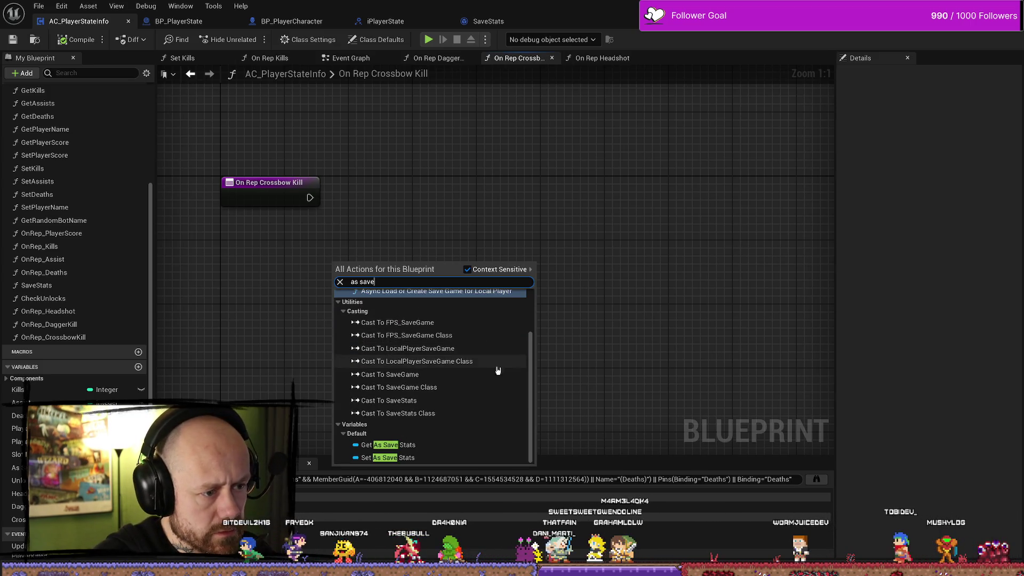
pyautogui.click(424, 446)
# - Try an Is Valid node, remove it, and compare against On Rep Dagger Kill
pyautogui.moveTo(435, 217); pyautogui.dragTo(395, 242)
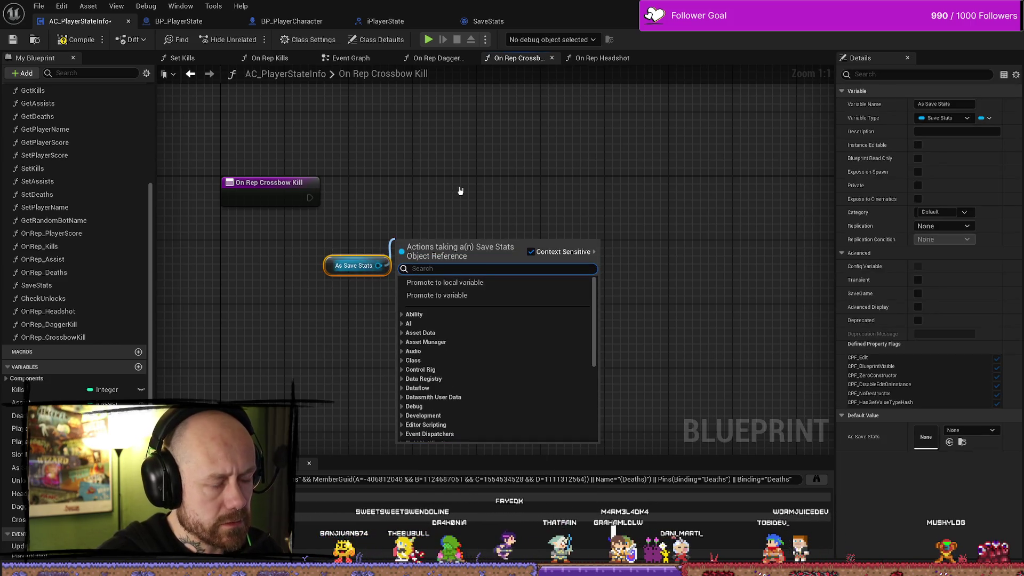
pyautogui.write('is val')
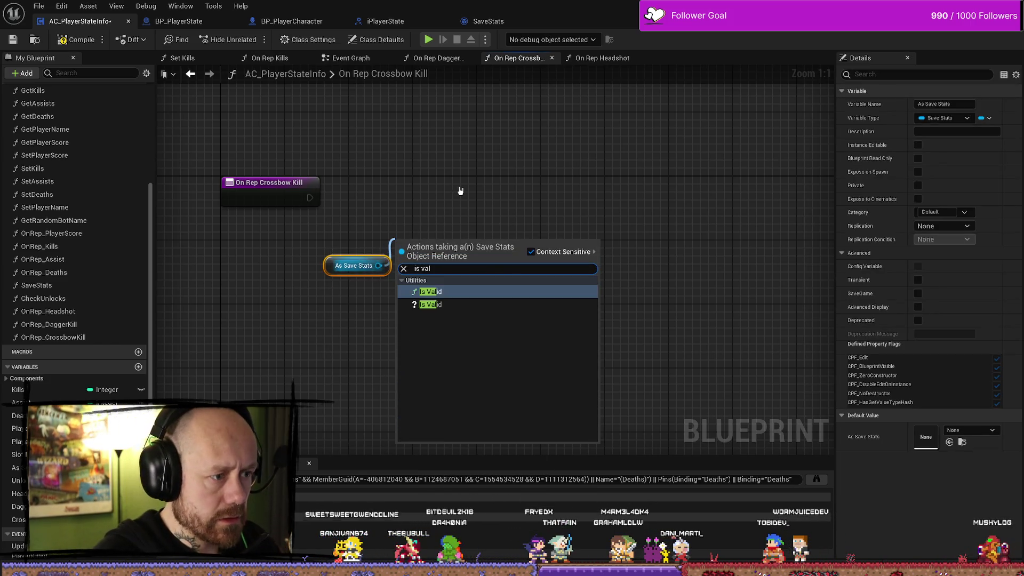
pyautogui.press('Return')
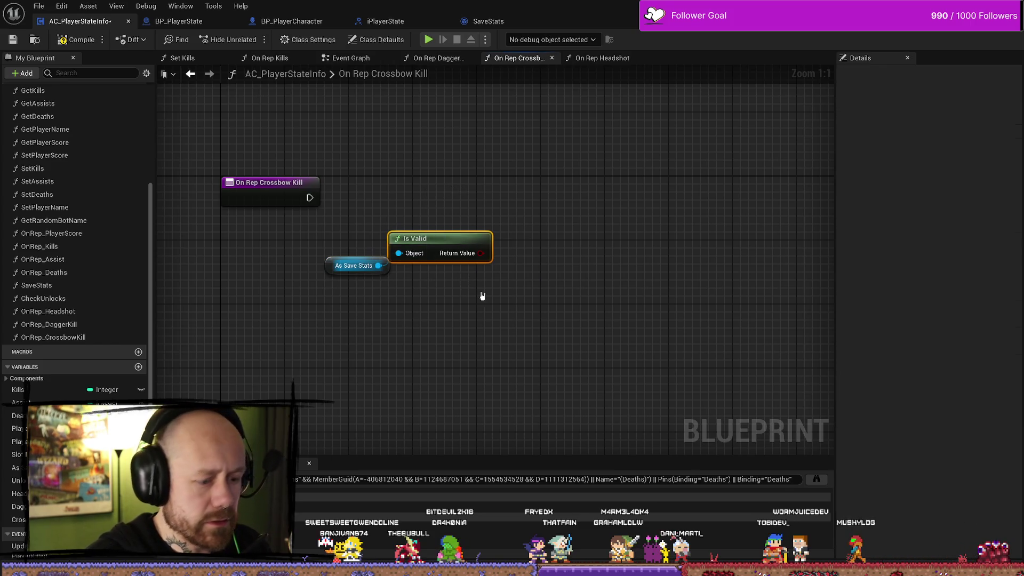
pyautogui.press('Delete')
pyautogui.doubleClick(50, 324)
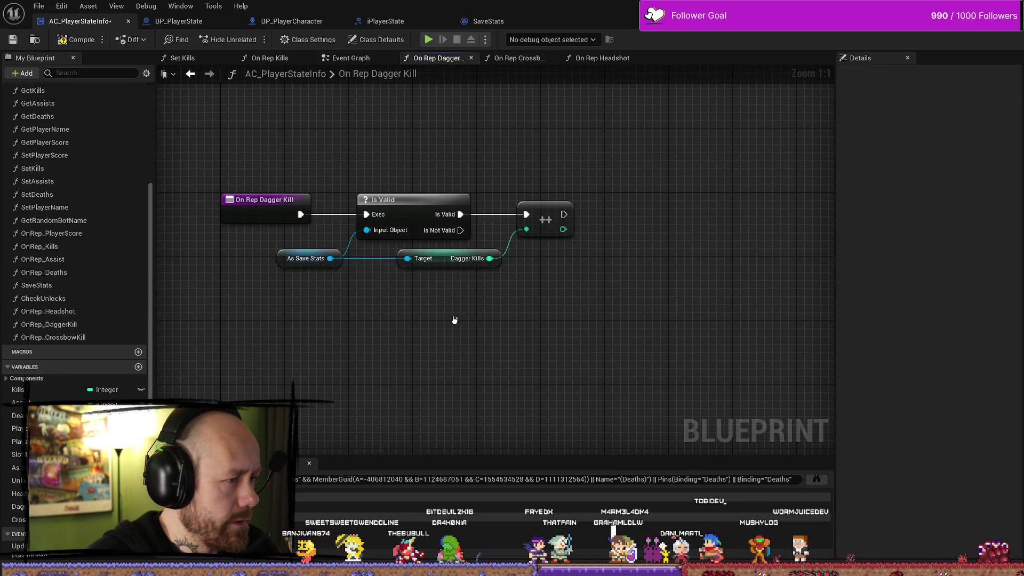
pyautogui.doubleClick(49, 337)
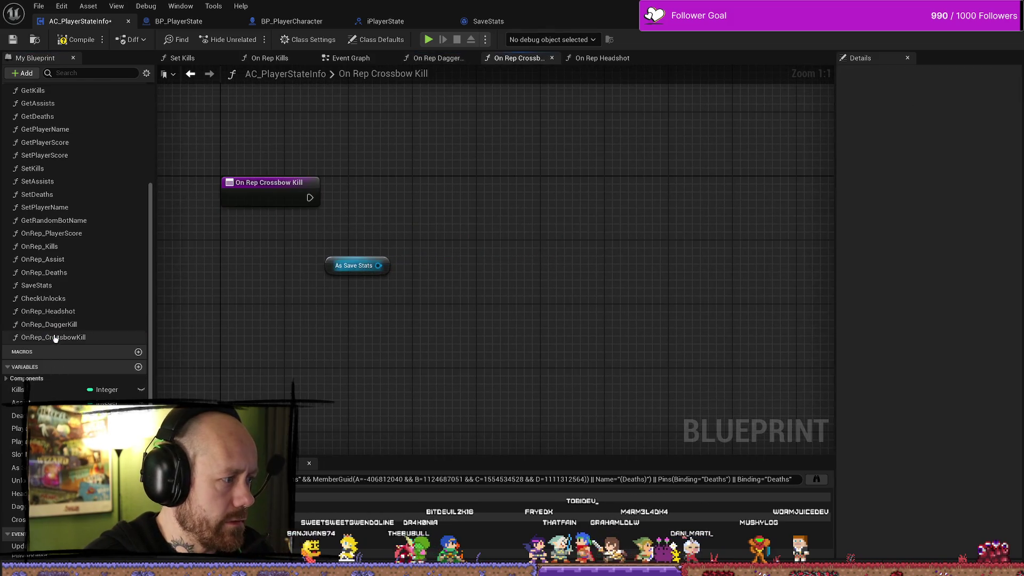
# - Run an Is Valid check on As Save Stats from the entry node and arrange the nodes
pyautogui.moveTo(378, 265); pyautogui.dragTo(436, 230)
pyautogui.write('is valid')
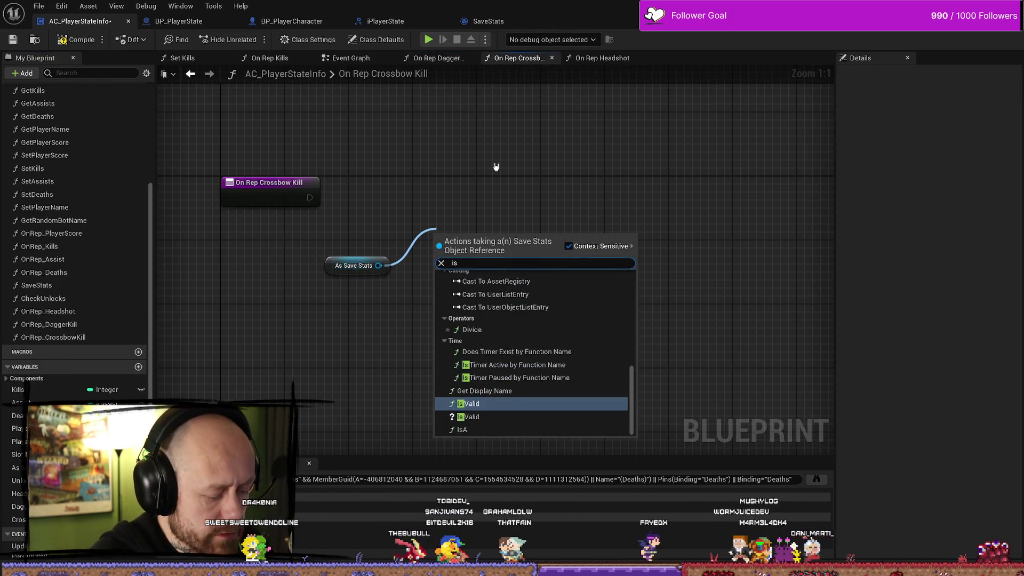
pyautogui.press('Return')
pyautogui.moveTo(310, 197); pyautogui.dragTo(438, 253)
pyautogui.moveTo(502, 229); pyautogui.dragTo(429, 183)
pyautogui.moveTo(458, 239)
pyautogui.mouseDown()
pyautogui.moveTo(401, 183)
pyautogui.moveTo(371, 182)
pyautogui.mouseUp()
pyautogui.click(350, 267)
pyautogui.moveTo(342, 287); pyautogui.dragTo(304, 275)
# - Increment Get Crossbow Kills (++) on the Is Valid branch, then save AC_PlayerStateInfo
pyautogui.moveTo(474, 269); pyautogui.dragTo(477, 265)
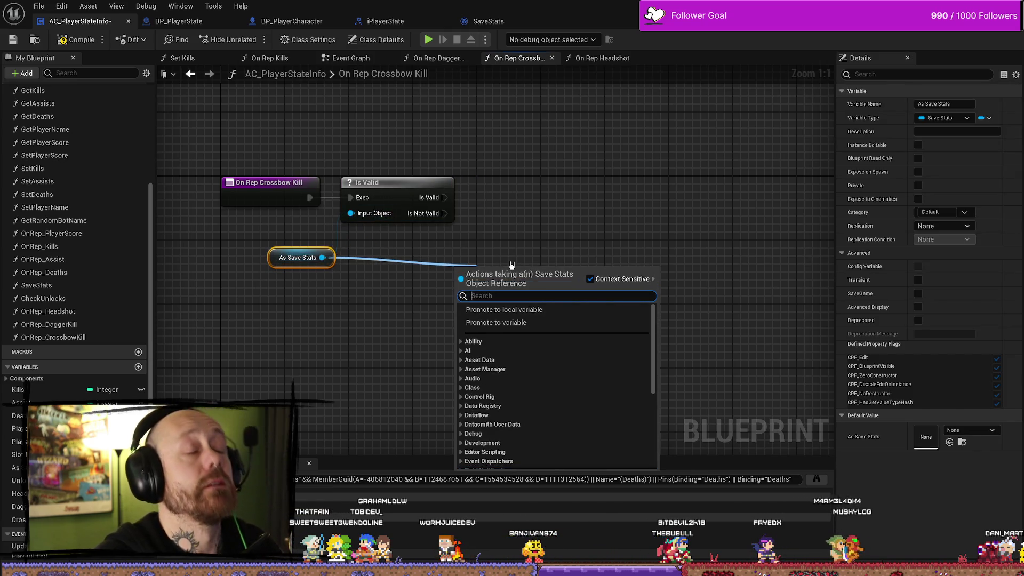
pyautogui.write('cros')
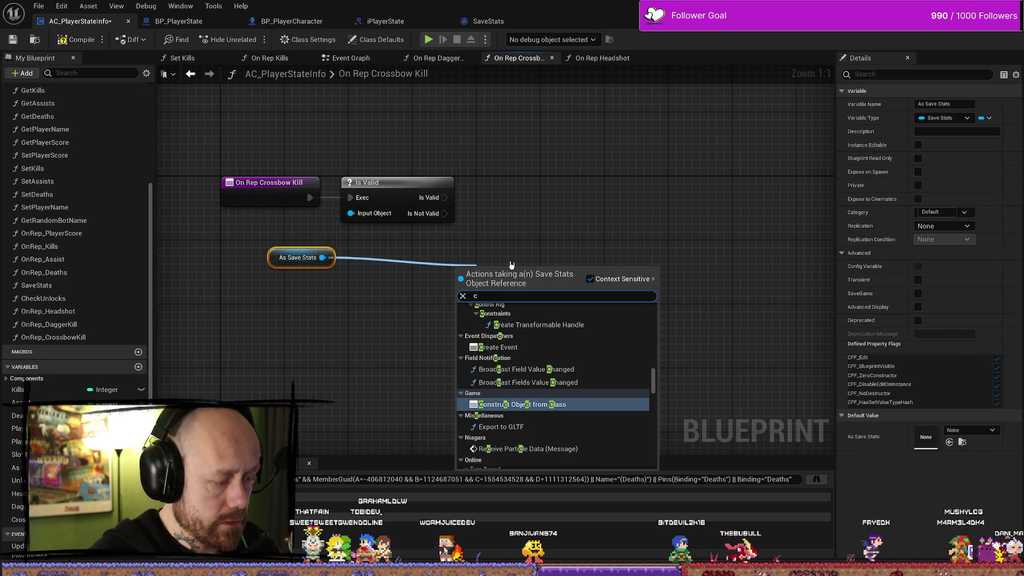
pyautogui.press('Down')
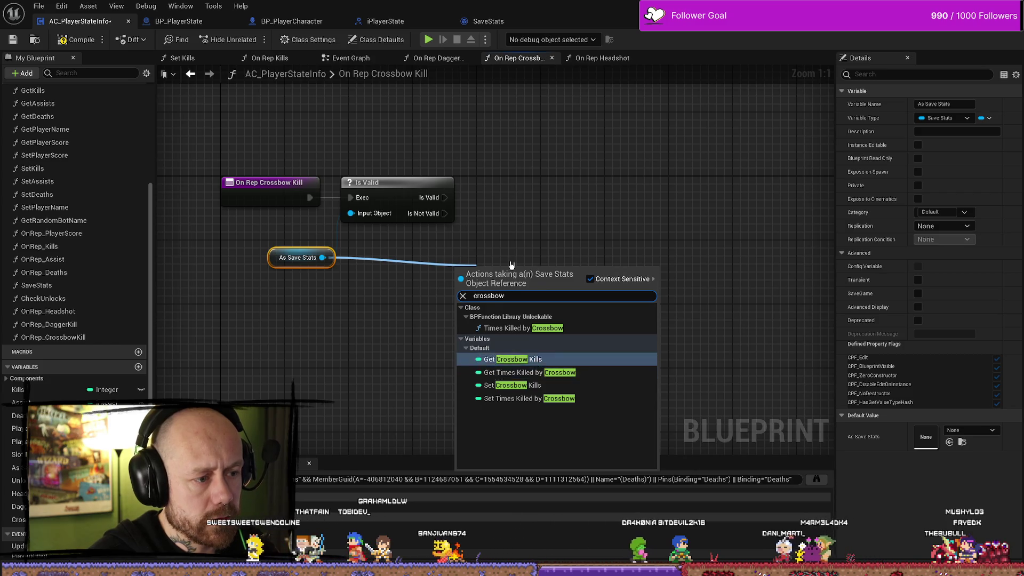
pyautogui.press('Return')
pyautogui.moveTo(504, 266)
pyautogui.mouseDown()
pyautogui.moveTo(449, 255)
pyautogui.moveTo(413, 263)
pyautogui.moveTo(484, 236)
pyautogui.mouseUp()
pyautogui.write('++')
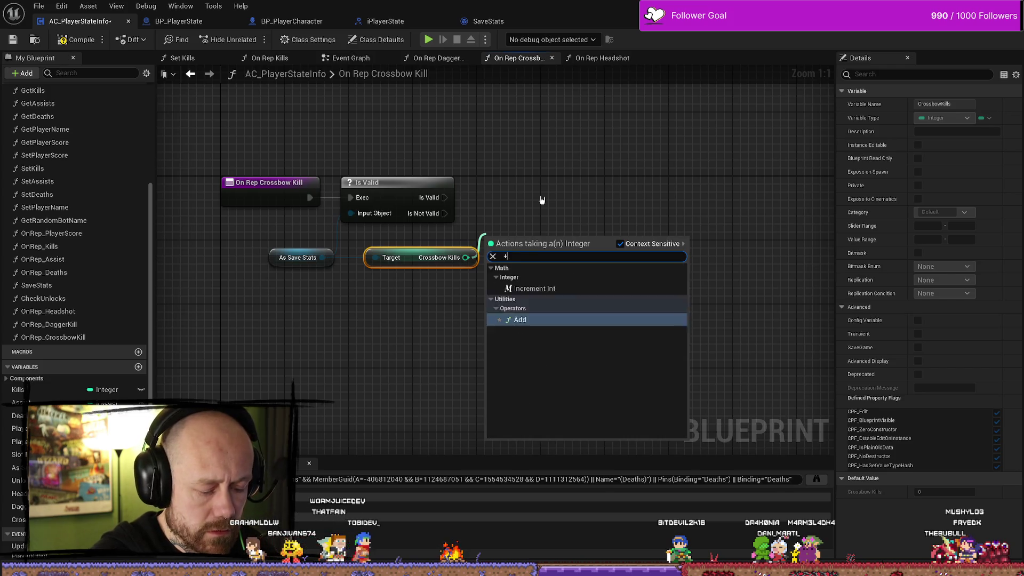
pyautogui.press('Return')
pyautogui.moveTo(444, 198)
pyautogui.mouseDown()
pyautogui.moveTo(486, 246)
pyautogui.moveTo(522, 194)
pyautogui.mouseUp()
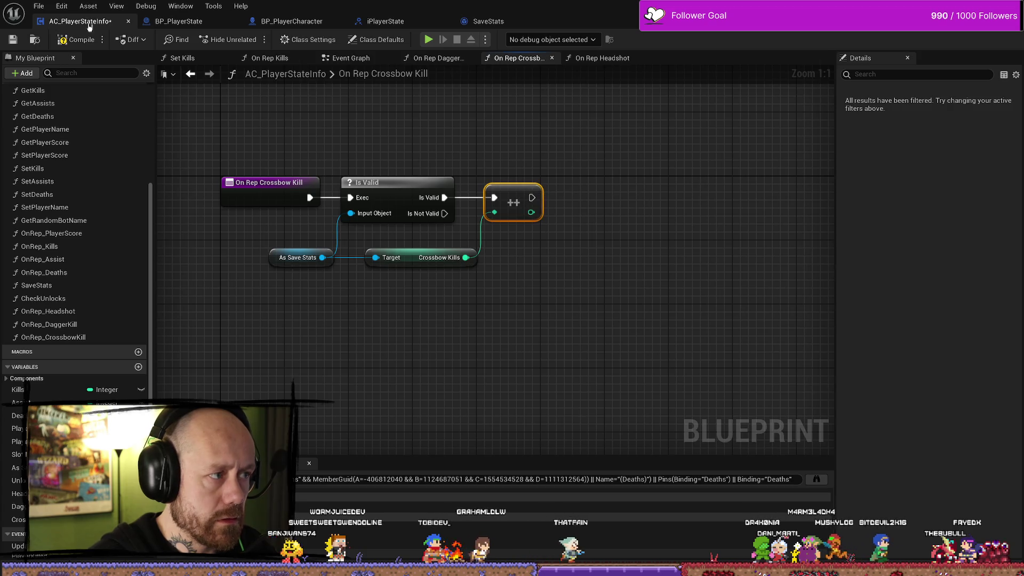
pyautogui.click(19, 45)
pyautogui.click(38, 6)
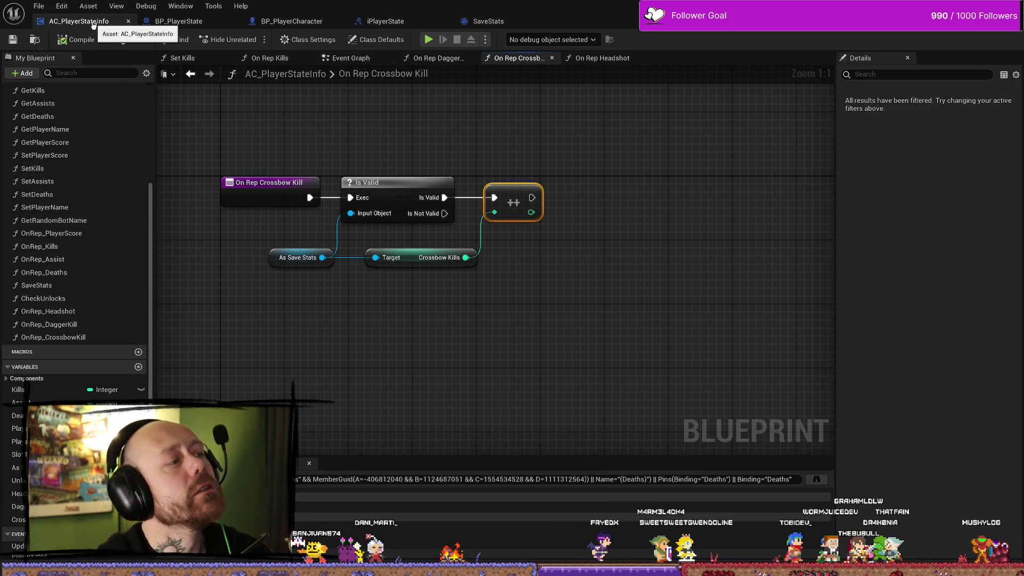
# - Switch to AC_PlayerStateInfo's Event Graph tab
pyautogui.click(347, 59)
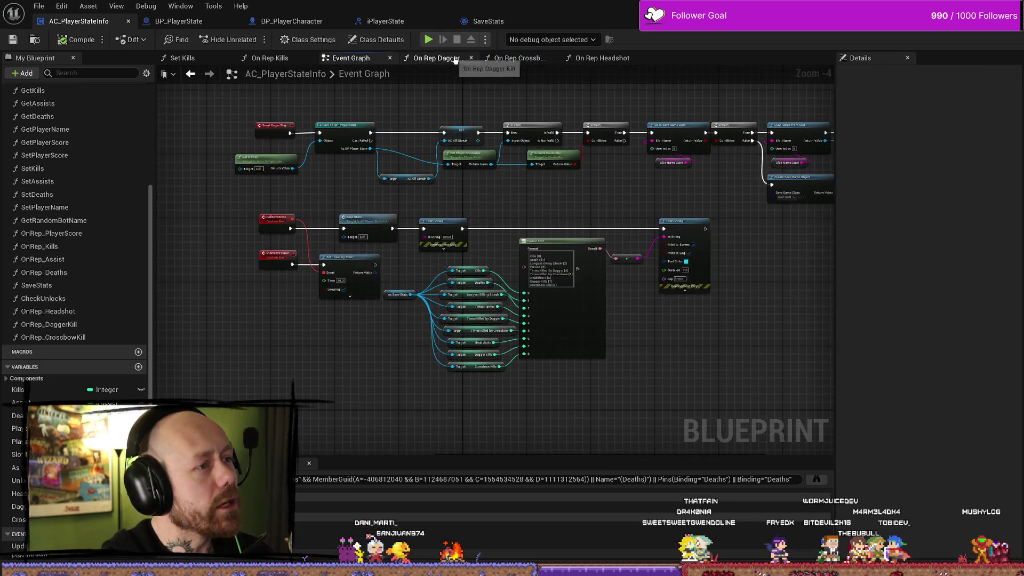
# - Zoom into the Event Graph and select As Save Stats to view its properties
pyautogui.scroll(3, 487, 389)
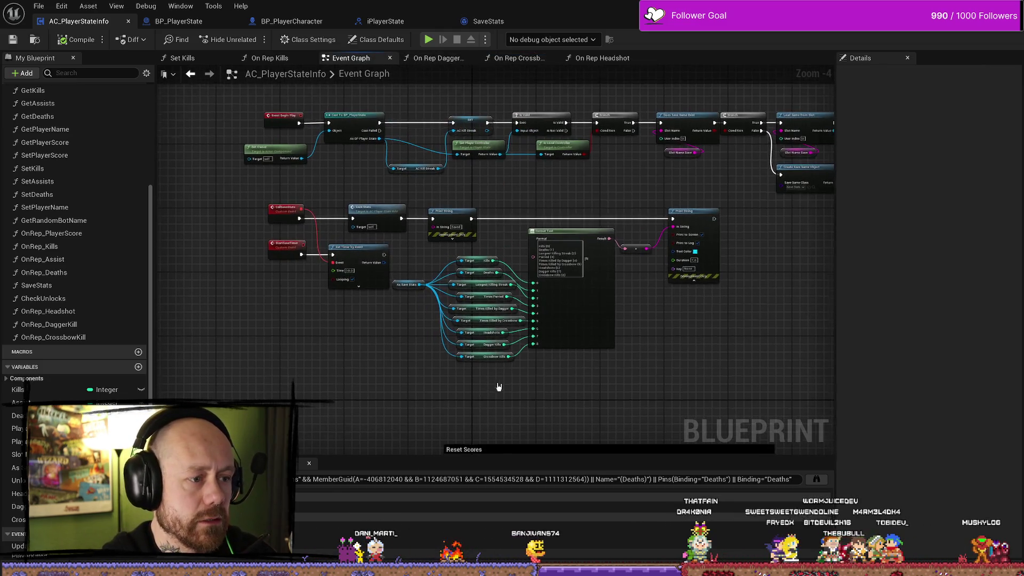
pyautogui.click(320, 267)
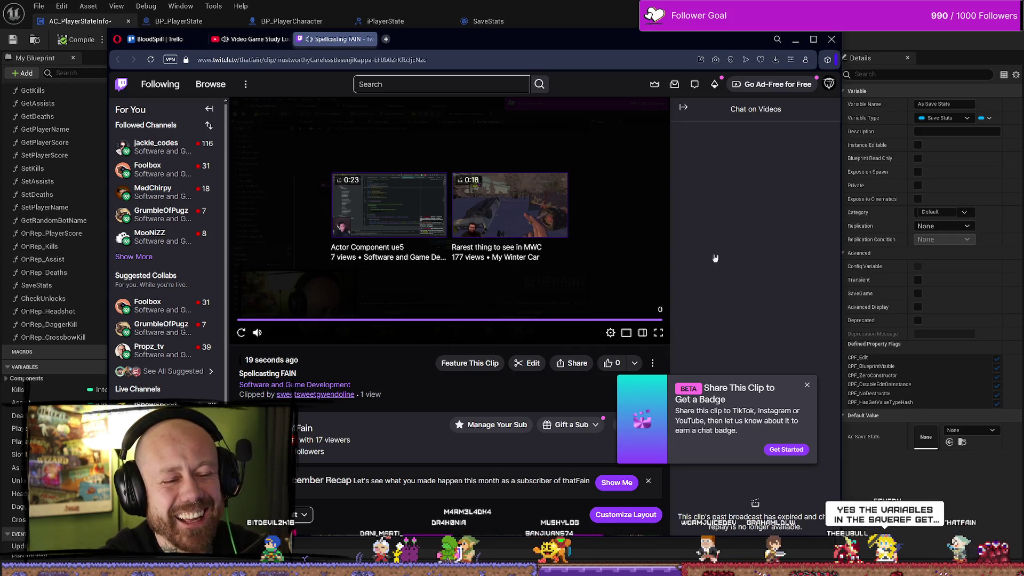
# - Close the Twitch clip browser window to get back to the editor
pyautogui.click(372, 39)
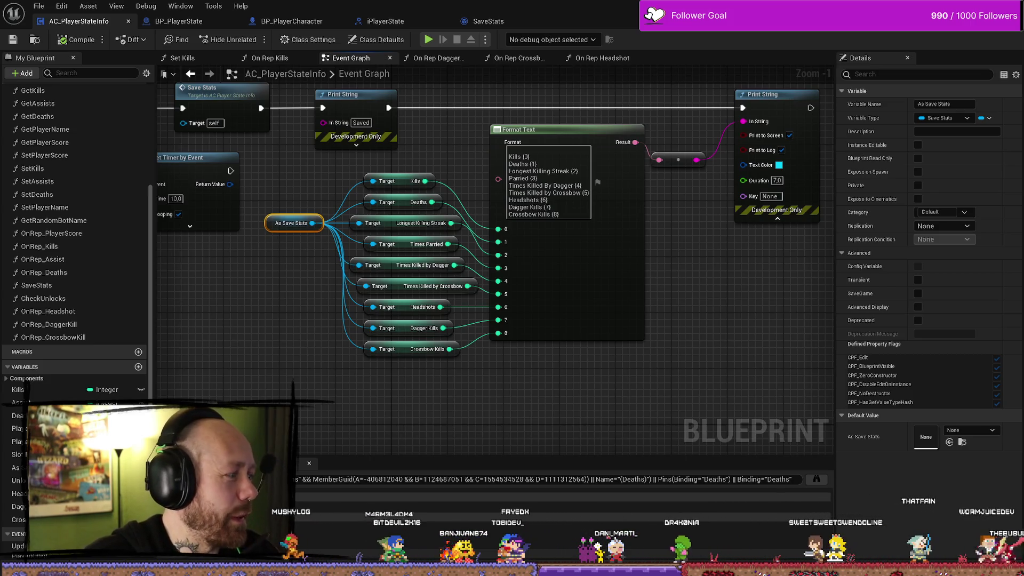
# - Check the File menu's save options twice without choosing anything
pyautogui.moveTo(254, 270); pyautogui.dragTo(241, 260)
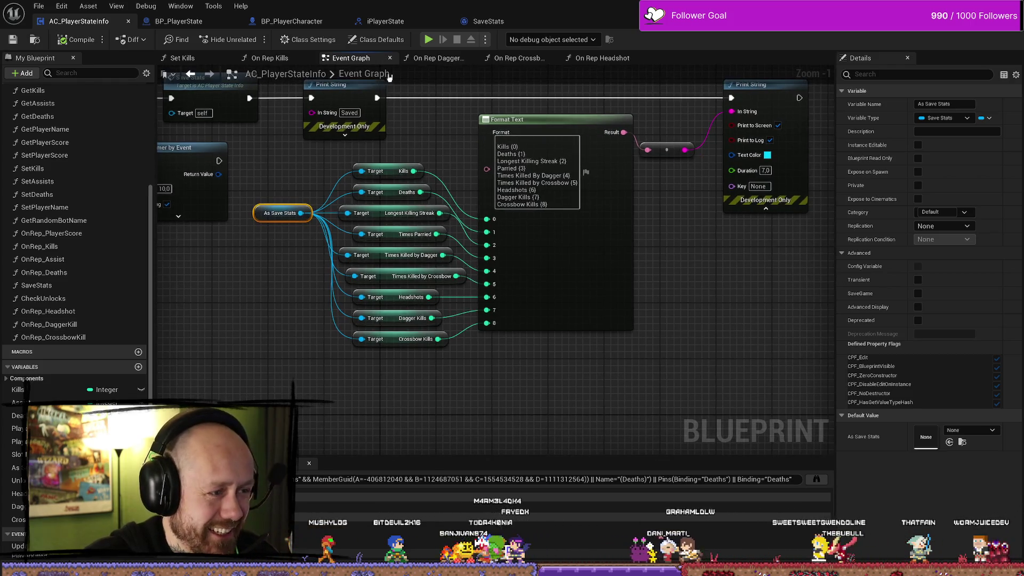
pyautogui.click(38, 6)
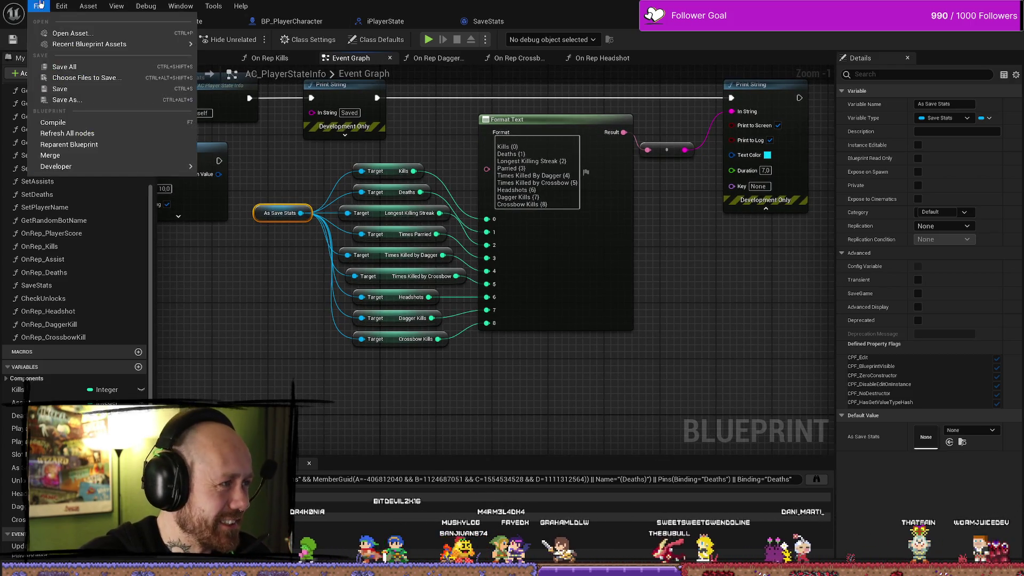
pyautogui.click(816, 201)
pyautogui.scroll(-2, 561, 341)
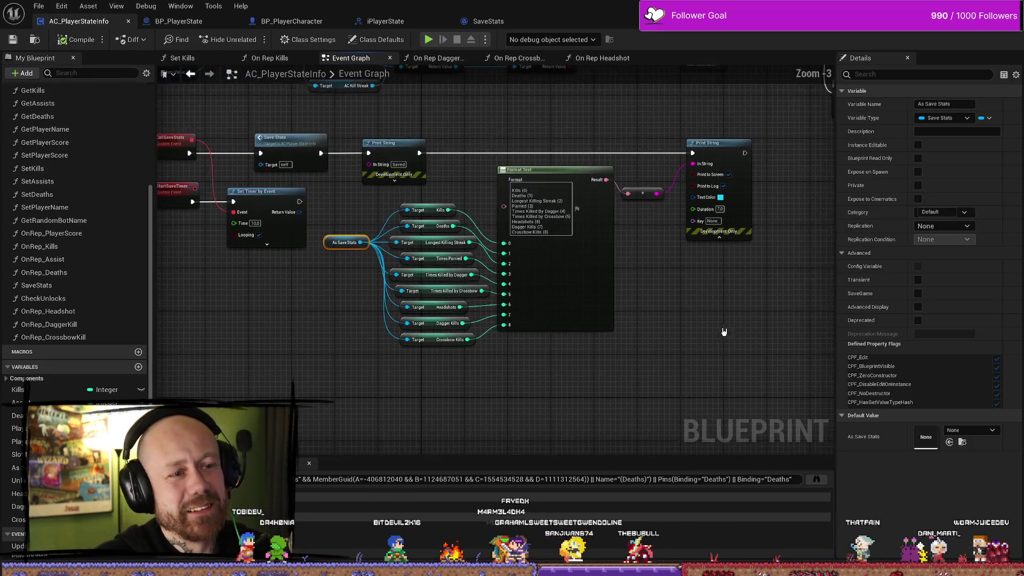
pyautogui.click(39, 6)
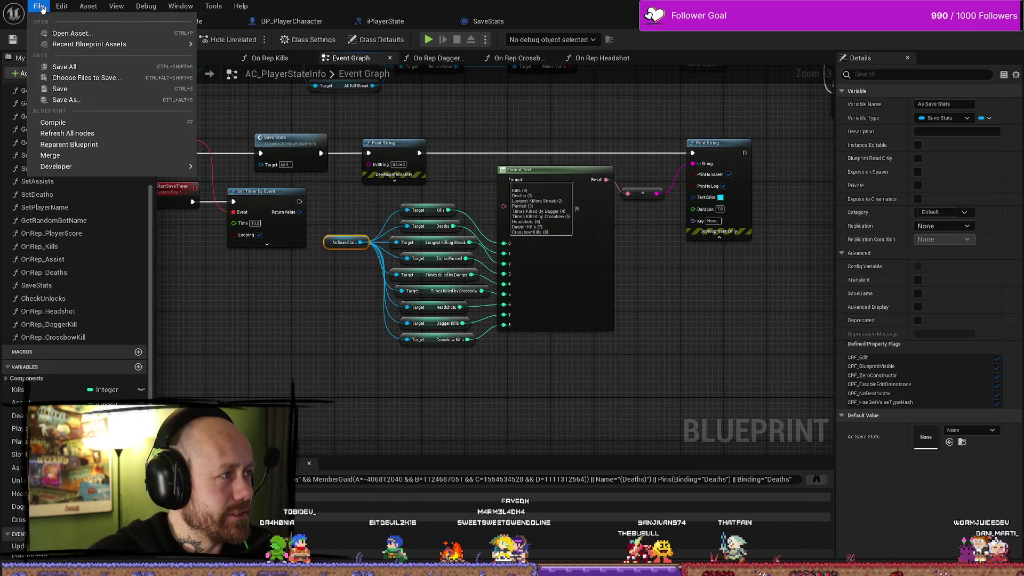
pyautogui.click(423, 120)
# - Review the SaveStats, iPlayerState and BP_PlayerCharacter tabs, ending on BP_PlayerState's Event Graph
pyautogui.click(515, 22)
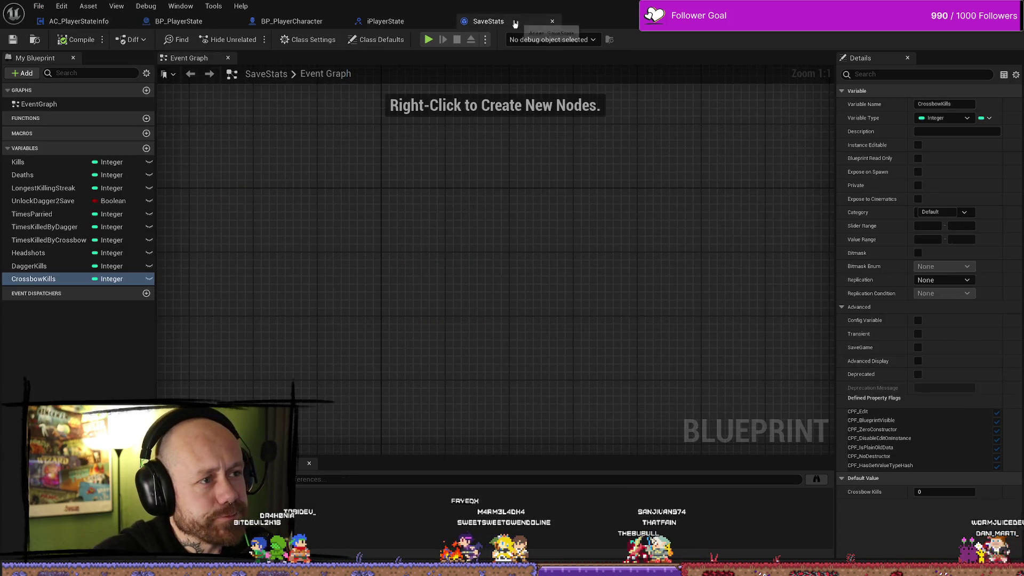
pyautogui.click(390, 20)
pyautogui.click(293, 21)
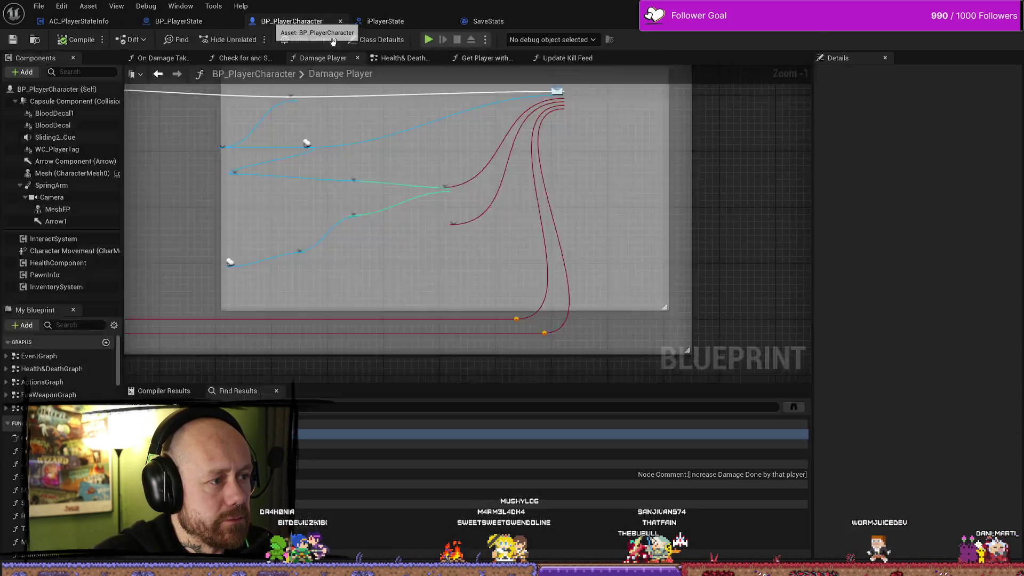
pyautogui.click(79, 21)
pyautogui.click(488, 21)
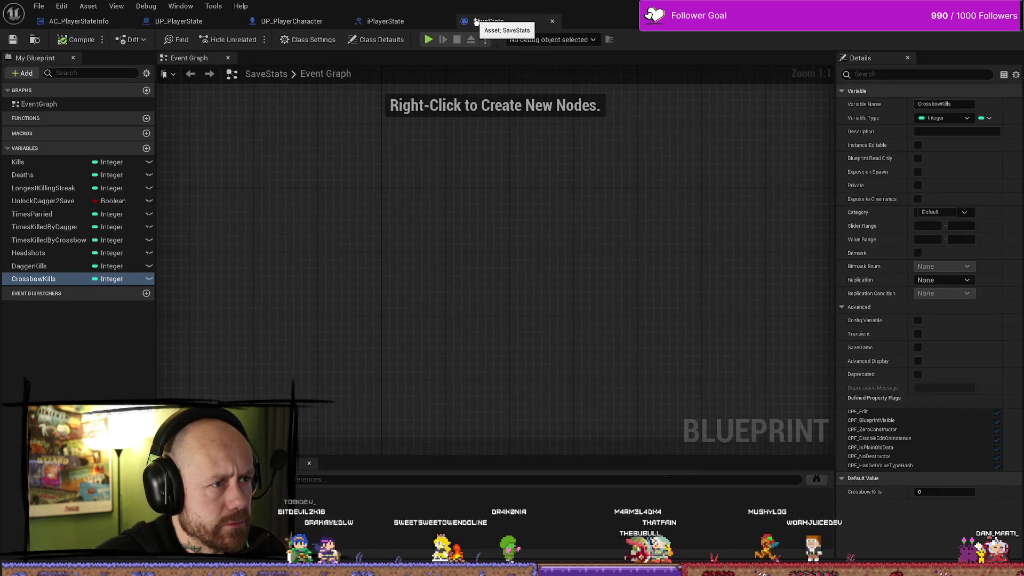
pyautogui.click(385, 22)
pyautogui.click(292, 21)
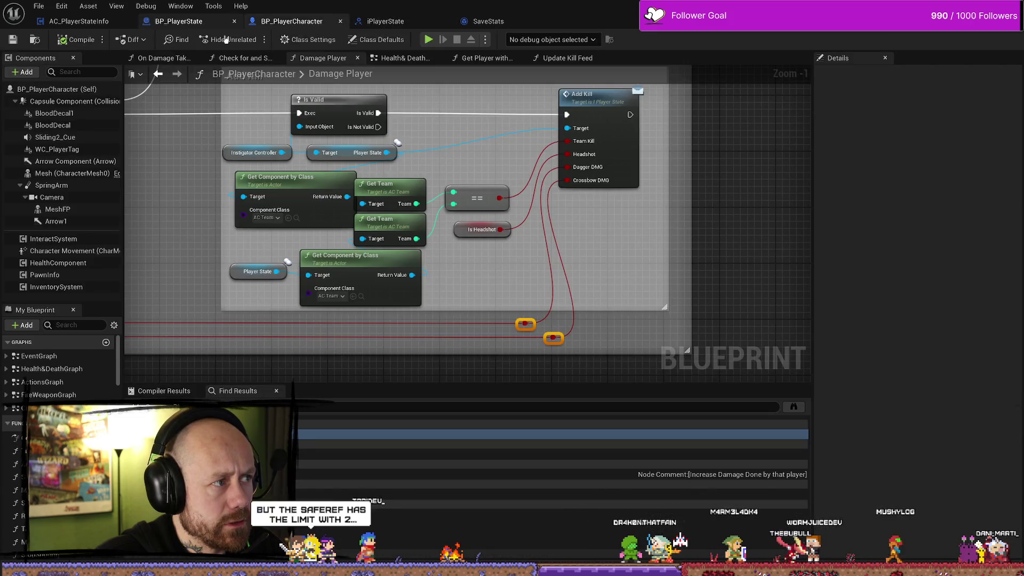
pyautogui.click(179, 21)
# - Move the Set Kills, Increase Kill Streak and Force Net Update chain to the left
pyautogui.scroll(-1, 580, 269)
pyautogui.moveTo(580, 270)
pyautogui.mouseDown()
pyautogui.moveTo(391, 265)
pyautogui.moveTo(613, 270)
pyautogui.mouseUp()
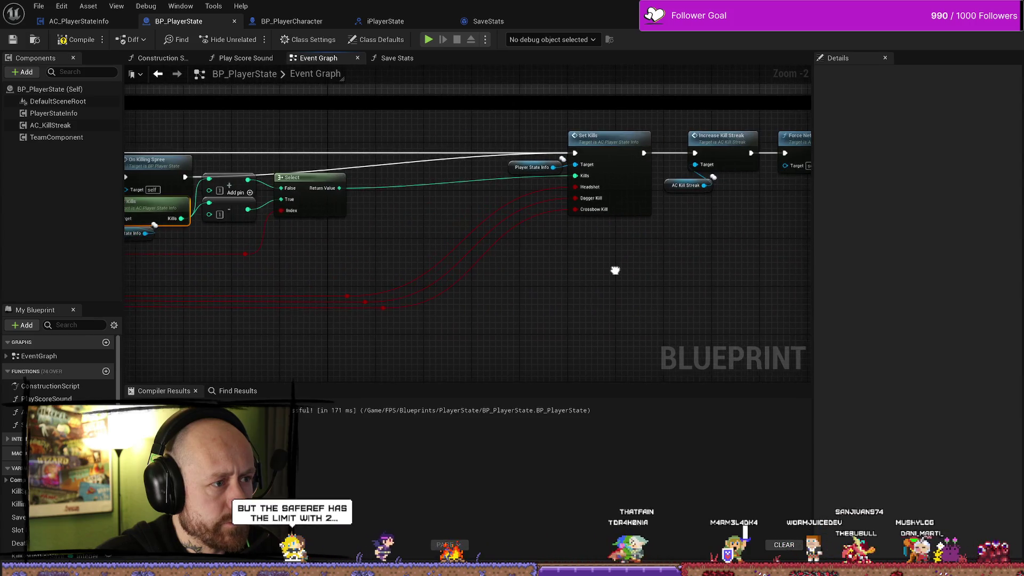
pyautogui.scroll(-3, 636, 275)
pyautogui.scroll(3, 635, 219)
pyautogui.moveTo(606, 176)
pyautogui.mouseDown()
pyautogui.moveTo(266, 295)
pyautogui.moveTo(532, 251)
pyautogui.mouseUp()
pyautogui.moveTo(567, 128); pyautogui.dragTo(422, 129)
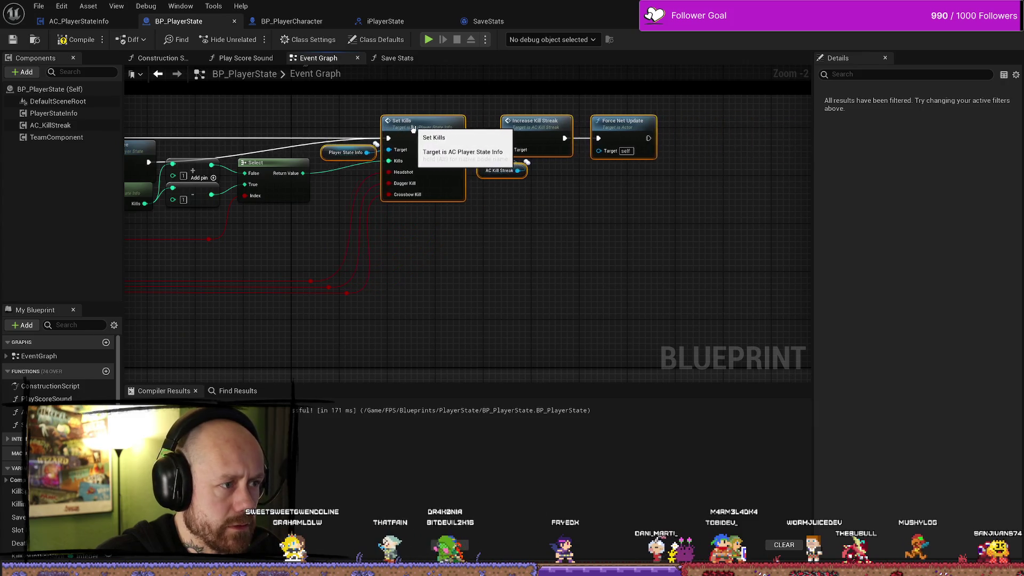
pyautogui.moveTo(576, 251)
pyautogui.mouseDown()
pyautogui.moveTo(654, 250)
pyautogui.moveTo(454, 251)
pyautogui.mouseUp()
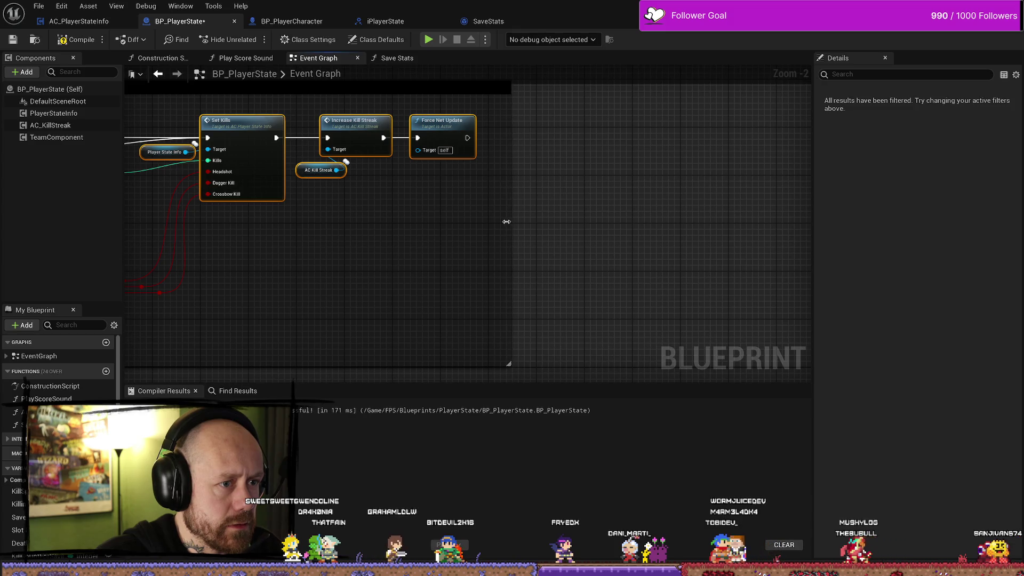
# - Wire the lower Player State Info into Set Kills' Target and delete the redundant node
pyautogui.moveTo(349, 250); pyautogui.dragTo(528, 256)
pyautogui.scroll(-1, 358, 270)
pyautogui.scroll(2, 361, 279)
pyautogui.moveTo(209, 247)
pyautogui.mouseDown()
pyautogui.moveTo(256, 243)
pyautogui.moveTo(466, 166)
pyautogui.moveTo(540, 166)
pyautogui.mouseUp()
pyautogui.click(490, 168)
pyautogui.press('Delete')
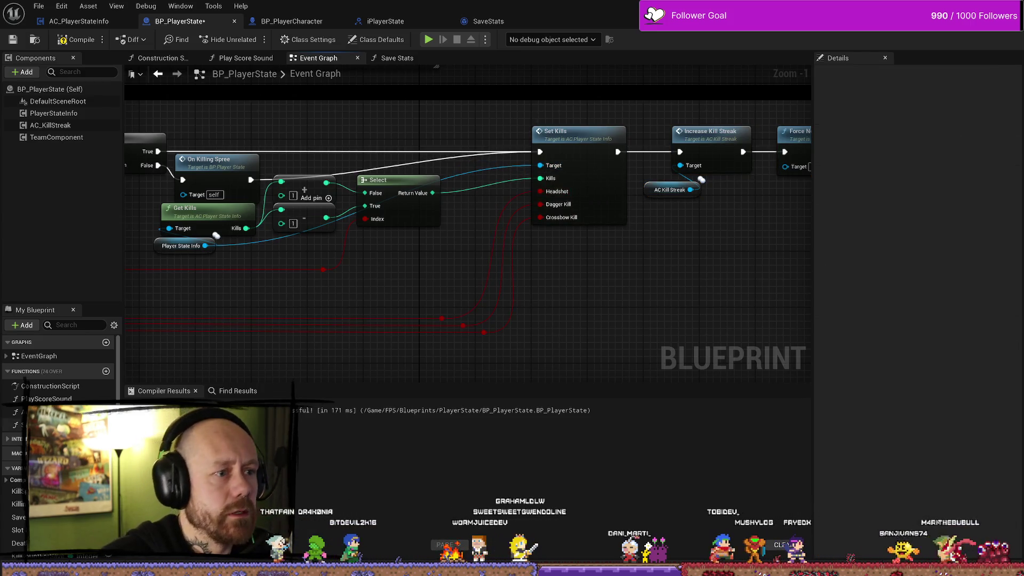
# - Compile and save BP_PlayerState, then look over the rest of the kill chain
pyautogui.click(72, 40)
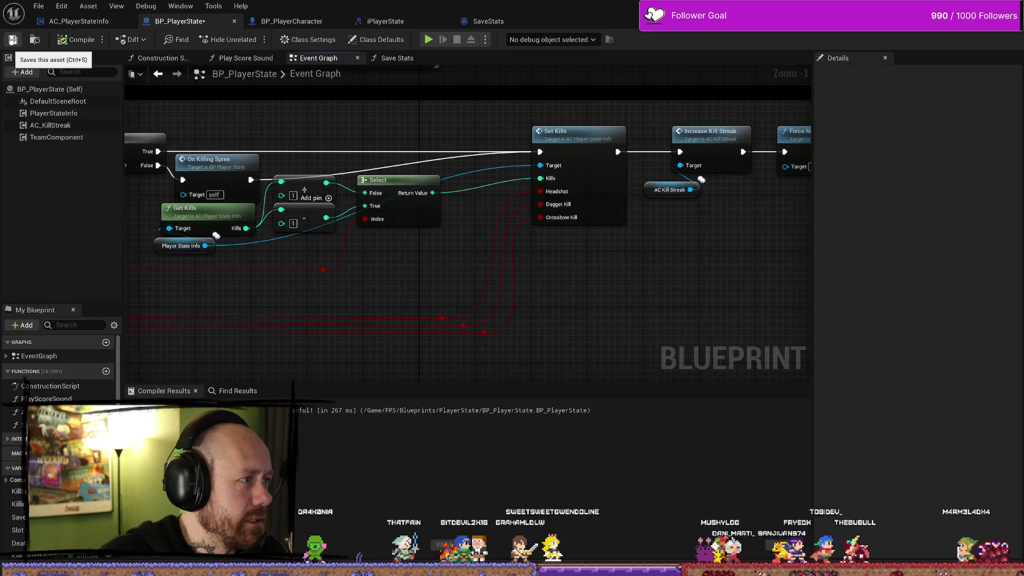
pyautogui.click(12, 40)
pyautogui.moveTo(339, 342); pyautogui.dragTo(567, 313)
pyautogui.scroll(-4, 567, 313)
pyautogui.scroll(3, 605, 307)
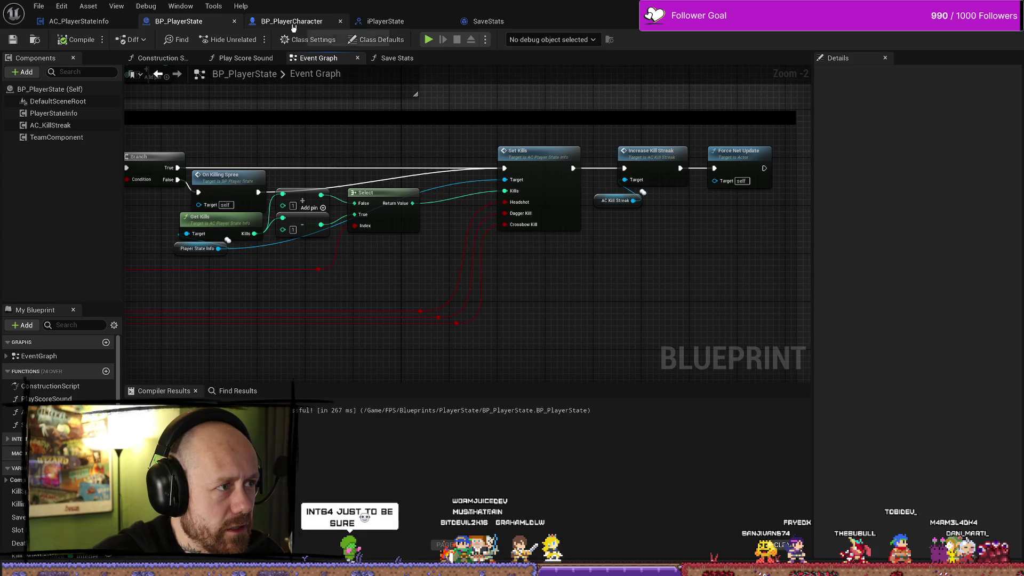
# - Browse the BP_PlayerCharacter, iPlayerState and SaveStats tabs and save all unsaved assets
pyautogui.click(292, 21)
pyautogui.click(386, 21)
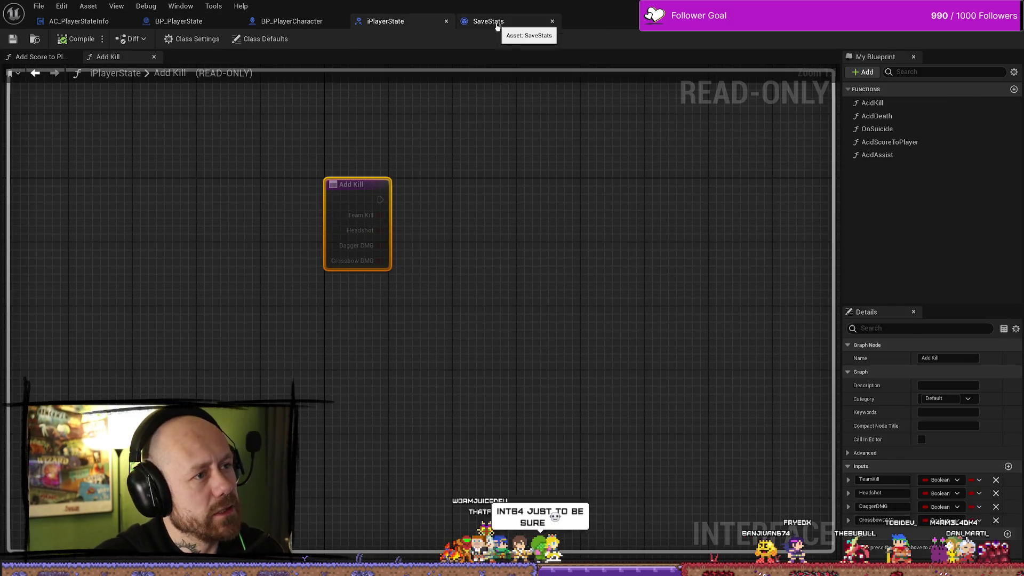
pyautogui.click(486, 22)
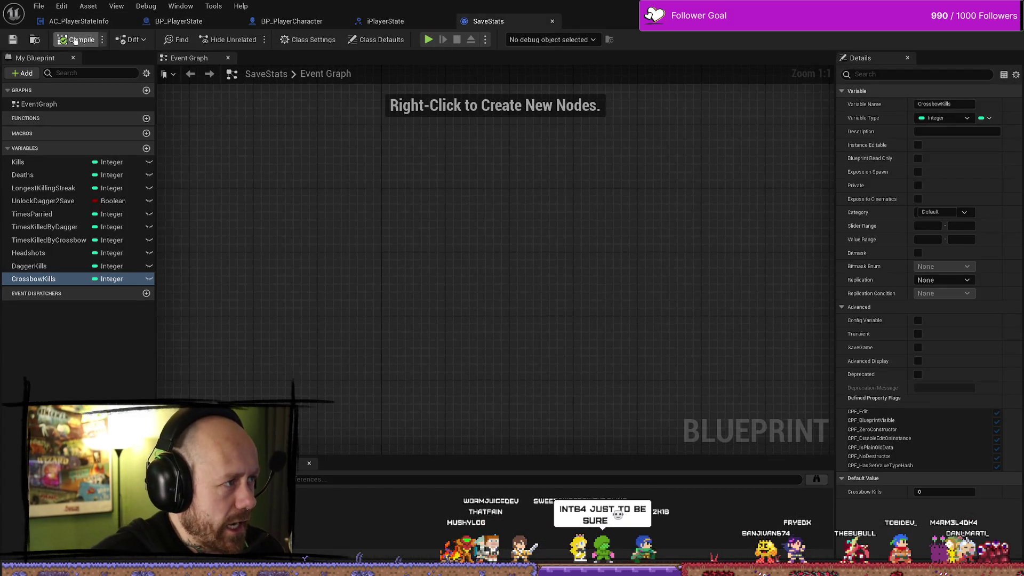
pyautogui.rightClick(24, 19)
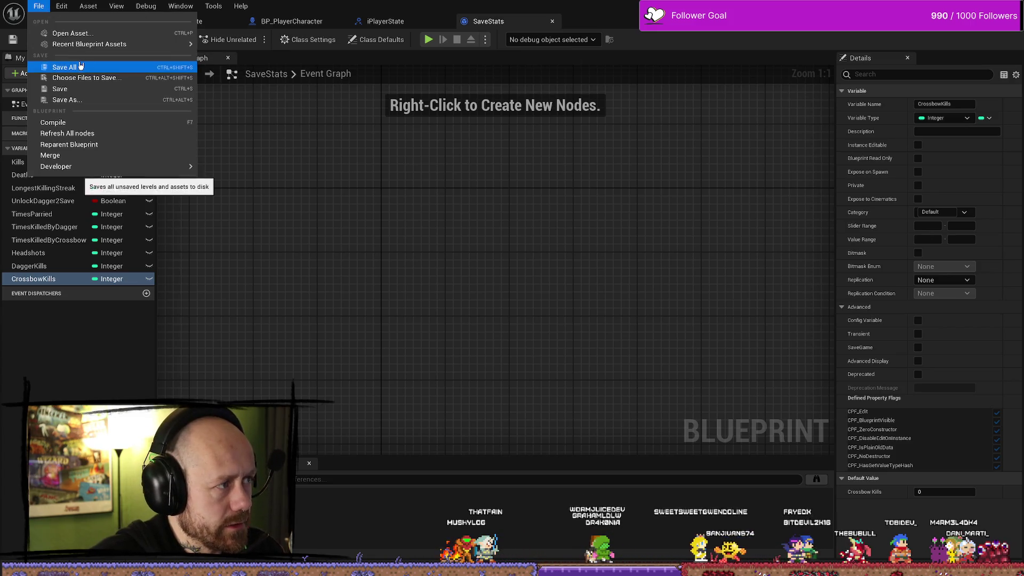
pyautogui.click(189, 22)
pyautogui.moveTo(219, 197)
pyautogui.mouseDown()
pyautogui.moveTo(459, 309)
pyautogui.moveTo(394, 281)
pyautogui.moveTo(382, 306)
pyautogui.moveTo(235, 92)
pyautogui.mouseUp()
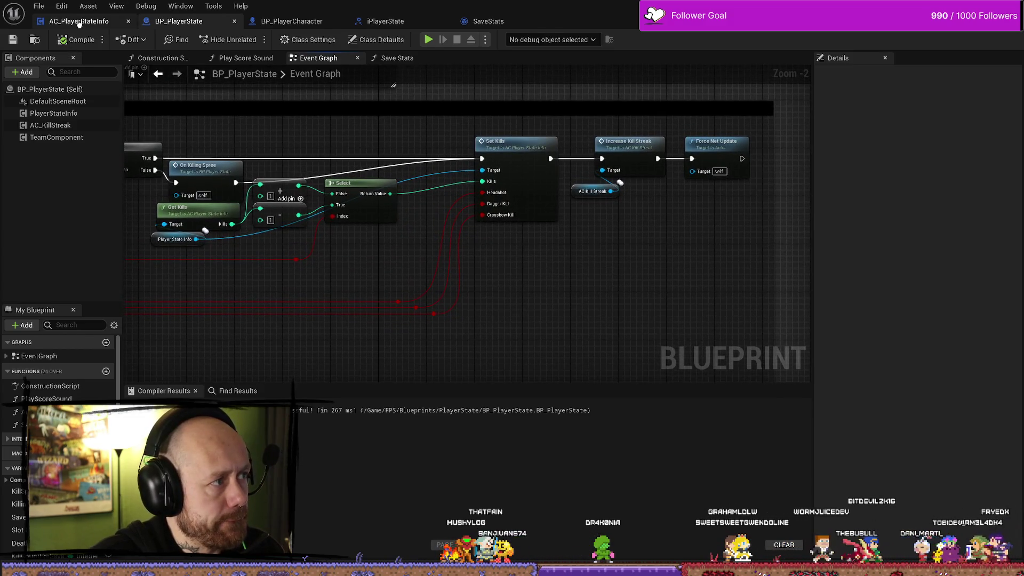
pyautogui.click(75, 21)
pyautogui.click(40, 5)
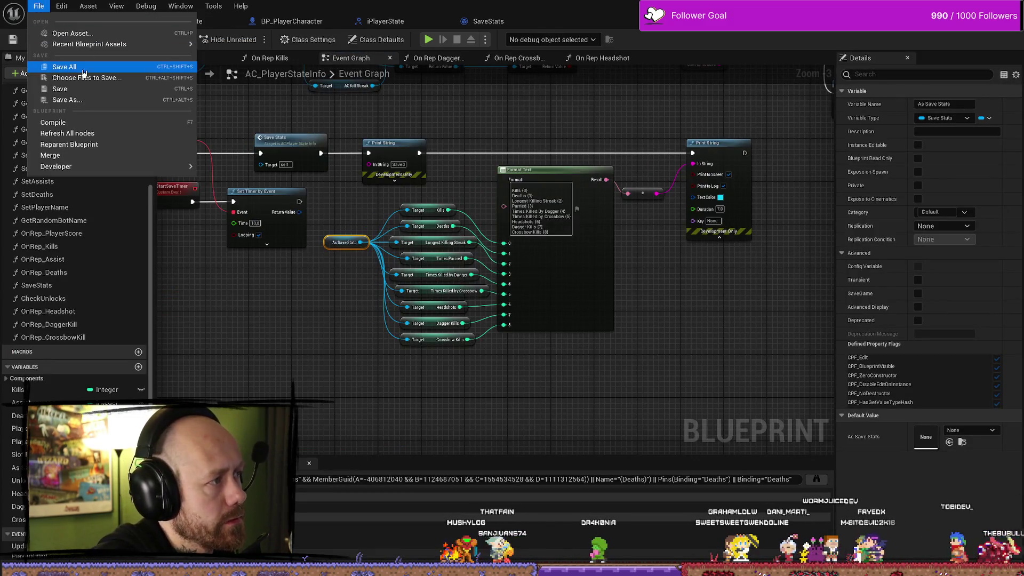
pyautogui.click(160, 67)
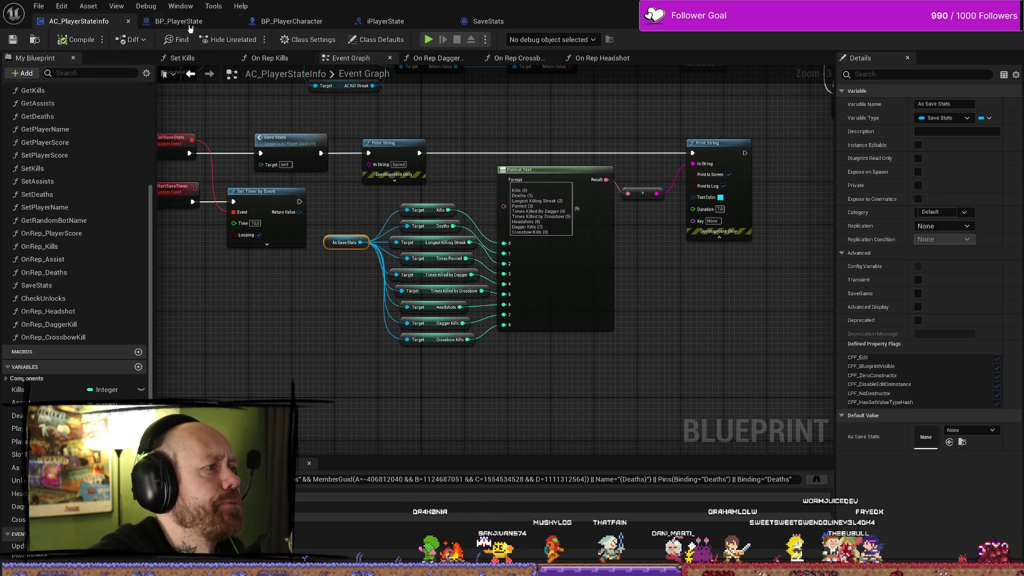
# - Cycle through BP_PlayerState, BP_PlayerCharacter and iPlayerState, ending on AC_PlayerStateInfo's Event Graph
pyautogui.click(179, 21)
pyautogui.click(292, 21)
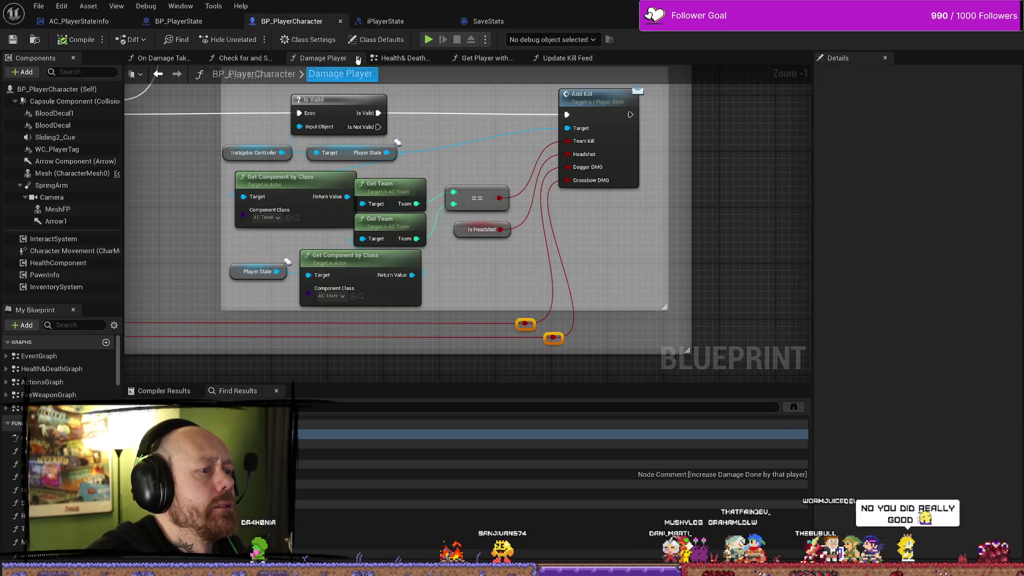
pyautogui.click(399, 22)
pyautogui.click(191, 21)
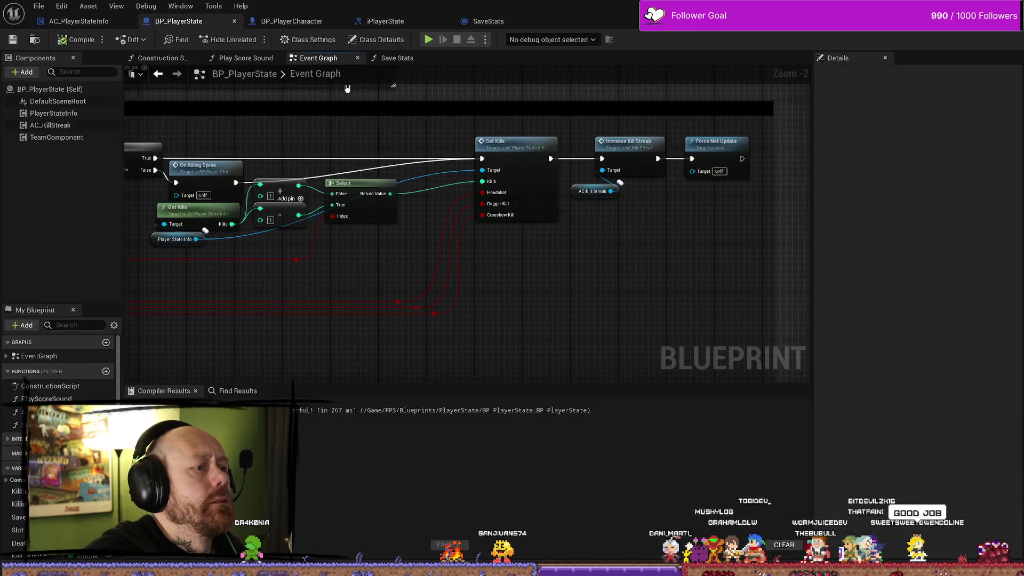
pyautogui.click(105, 21)
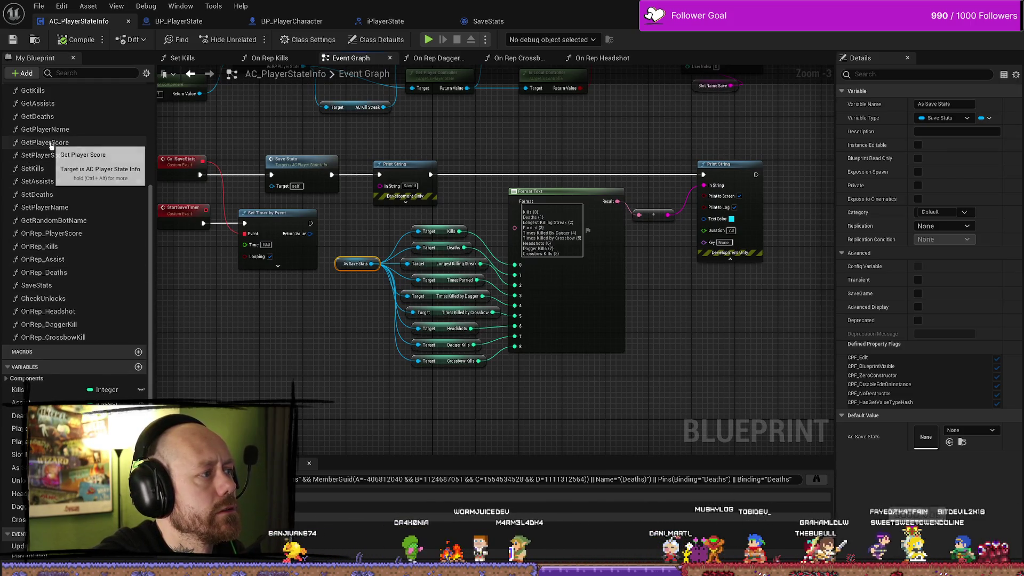
pyautogui.scroll(3, 56, 143)
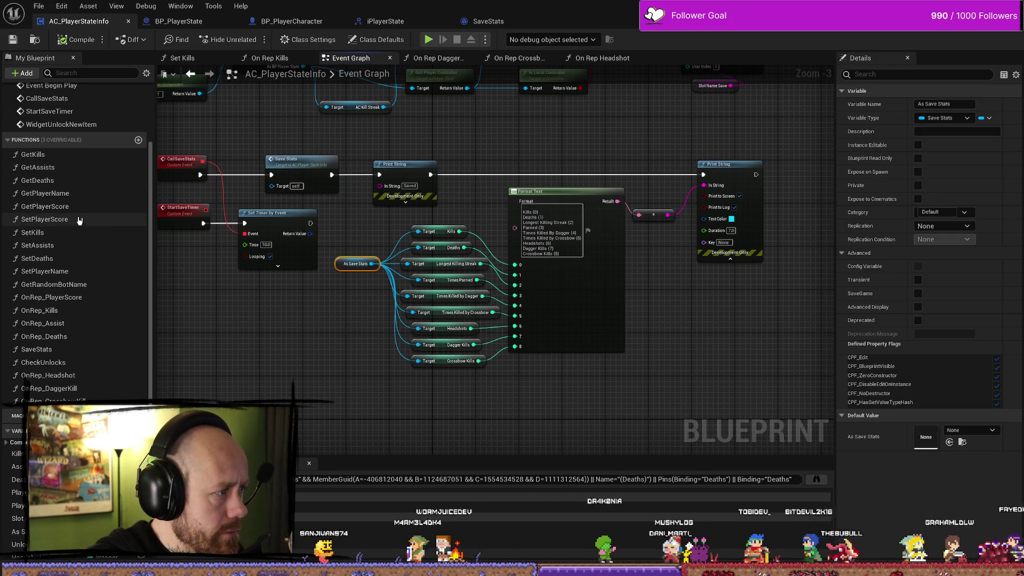
# - Open the SetKills function and pan through its graph and entry node
pyautogui.doubleClick(55, 234)
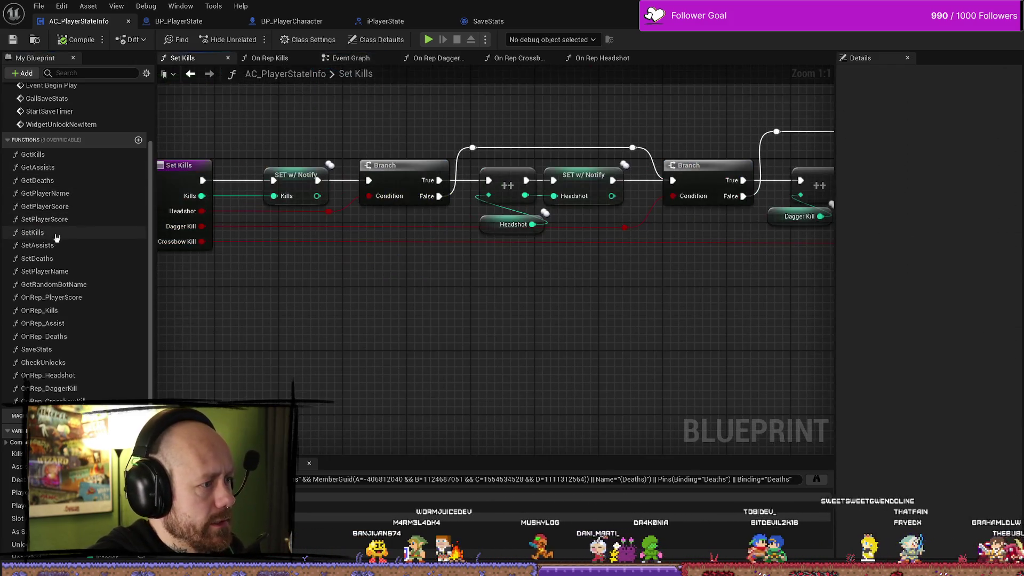
pyautogui.click(346, 184)
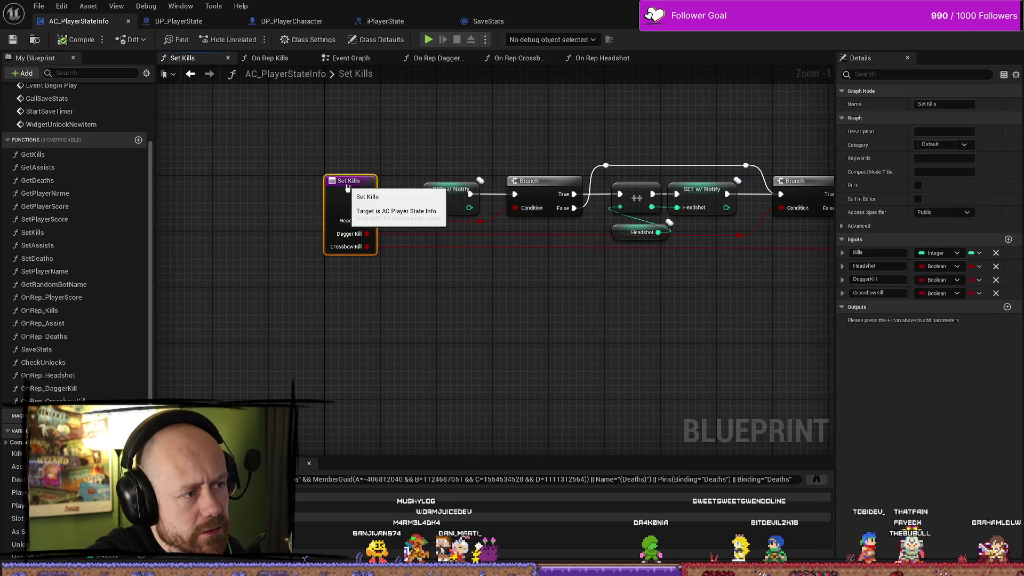
pyautogui.moveTo(562, 254); pyautogui.dragTo(331, 252)
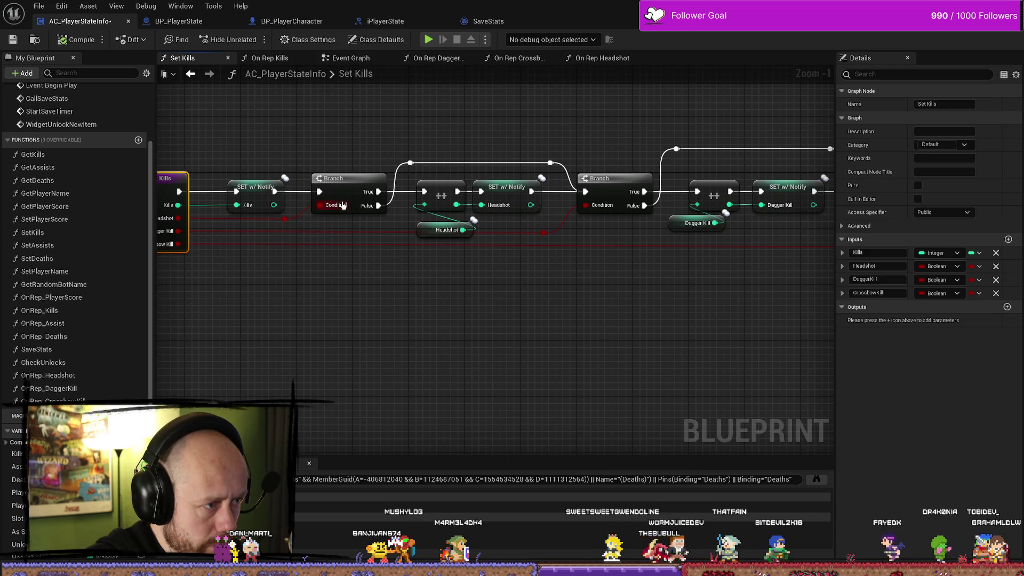
pyautogui.moveTo(384, 158)
pyautogui.mouseDown()
pyautogui.moveTo(353, 152)
pyautogui.moveTo(409, 169)
pyautogui.moveTo(393, 154)
pyautogui.mouseUp()
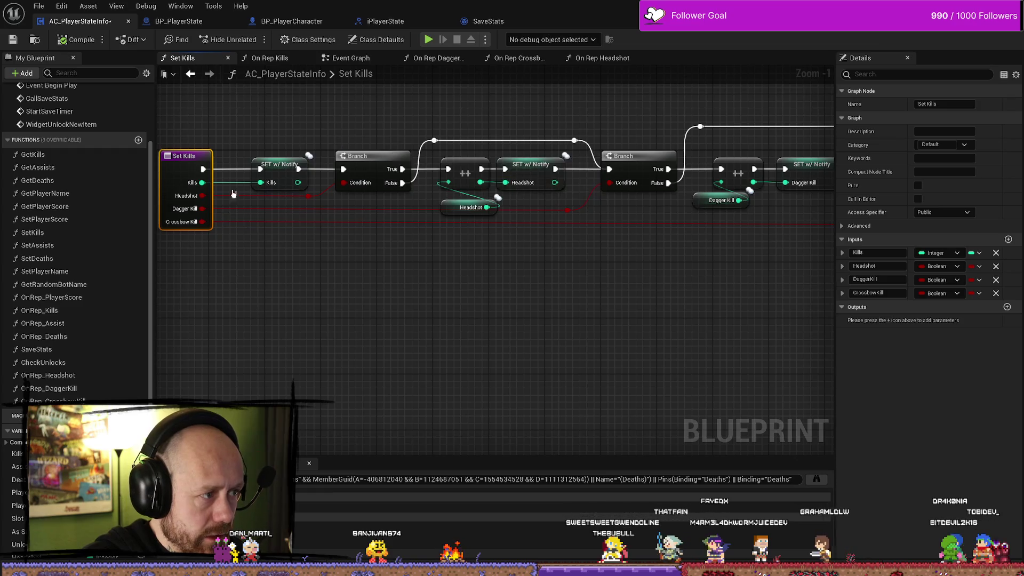
pyautogui.moveTo(374, 206); pyautogui.dragTo(327, 217)
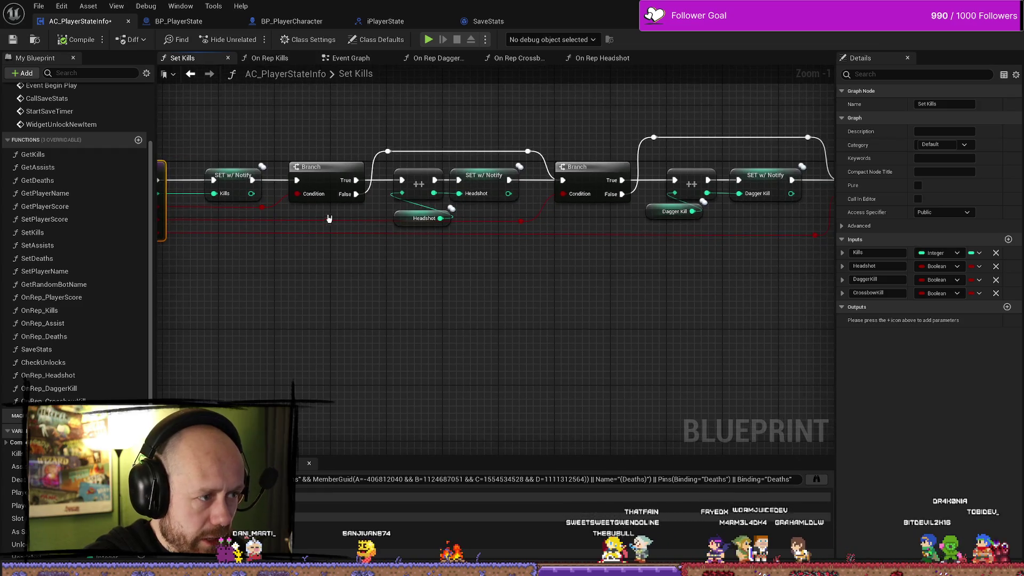
pyautogui.click(422, 255)
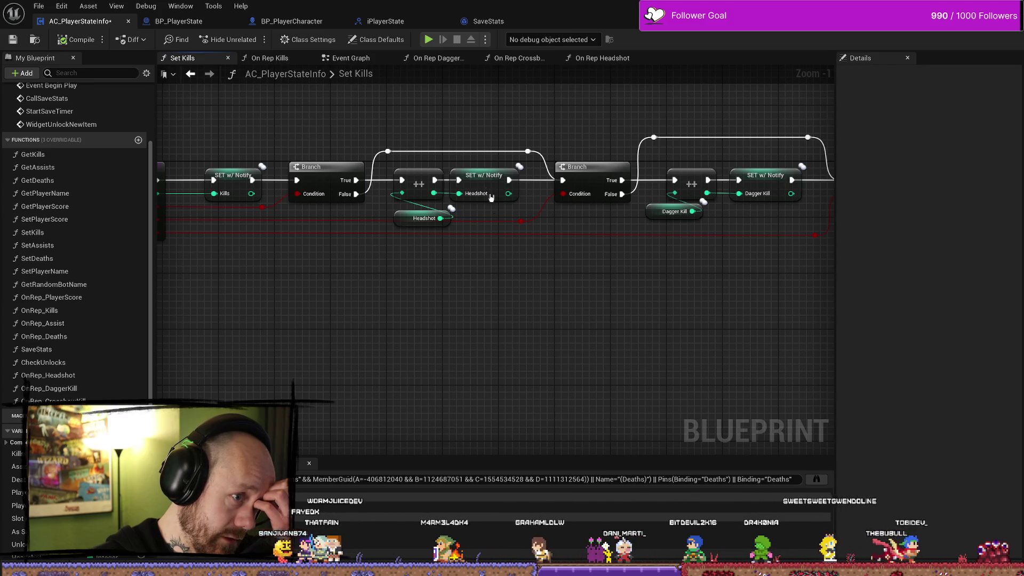
pyautogui.moveTo(547, 309); pyautogui.dragTo(517, 316)
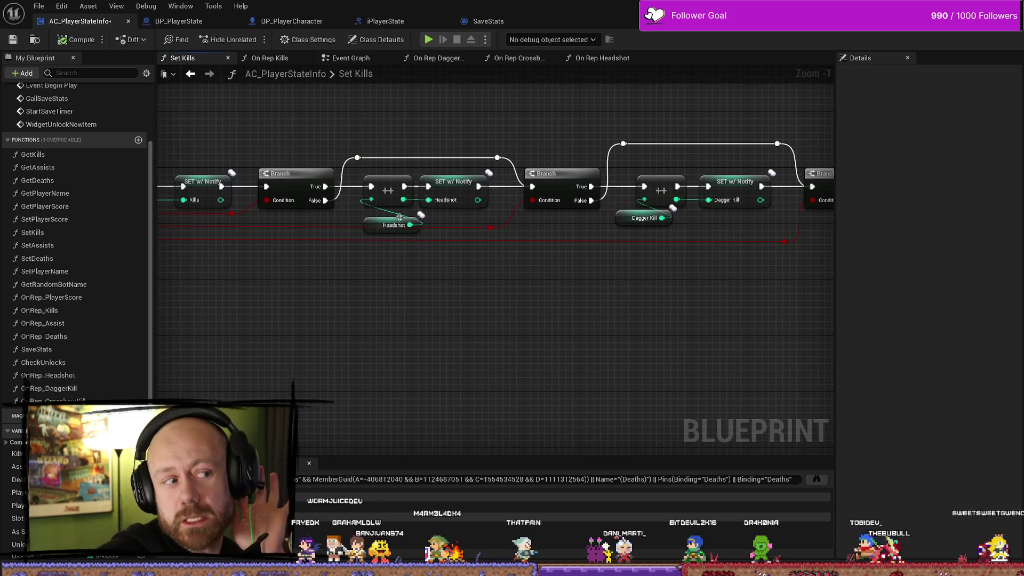
# - Look over OnRep_Headshot, On Rep Kills, Event Graph and On Rep Dagger Kill, then return to Set Kills
pyautogui.doubleClick(72, 376)
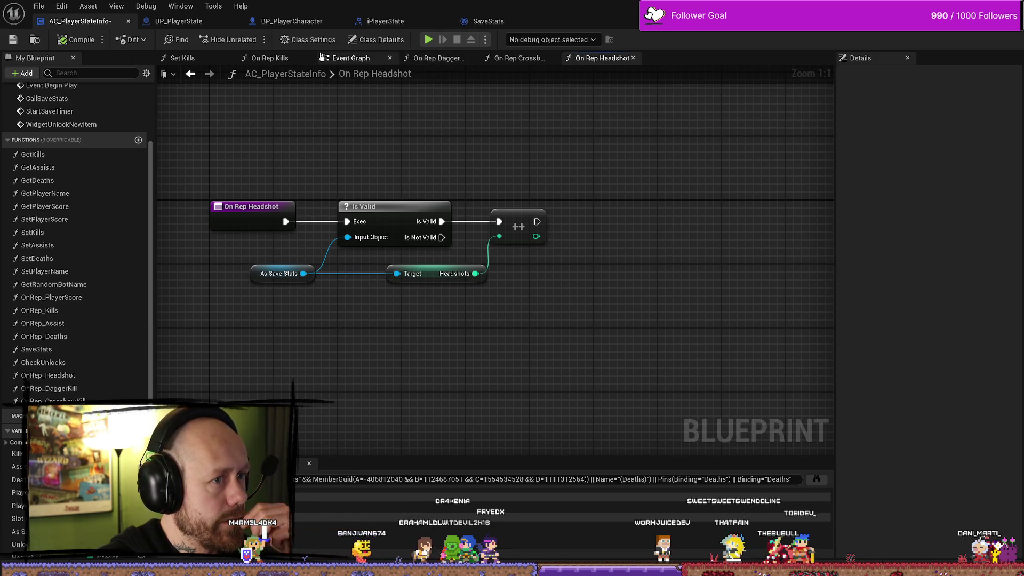
pyautogui.click(283, 59)
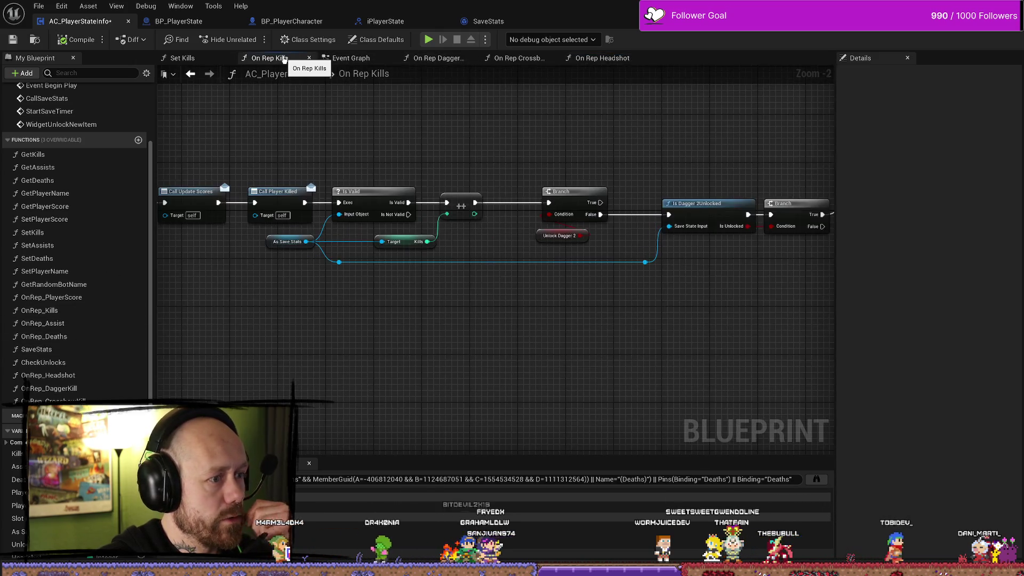
pyautogui.click(349, 60)
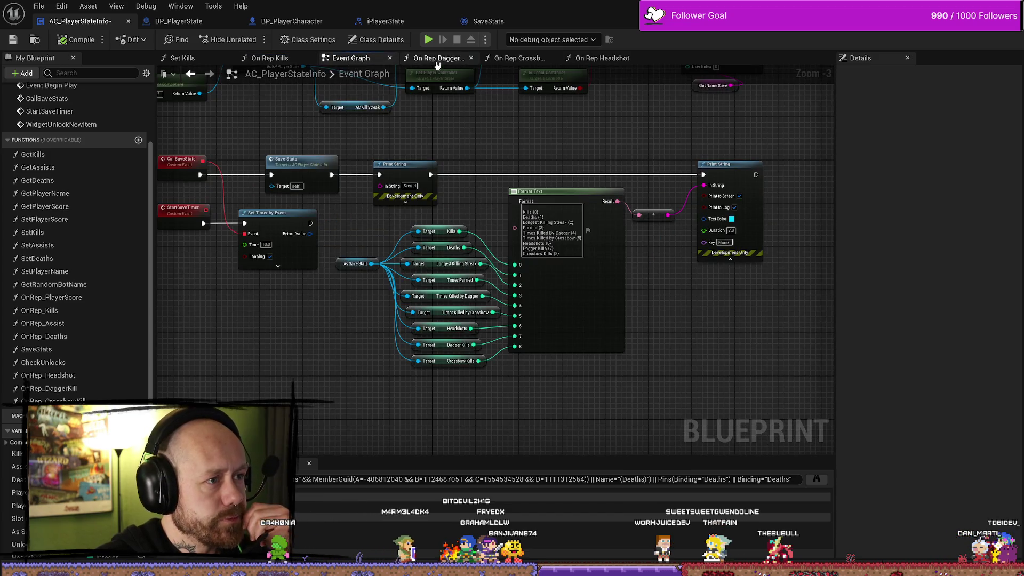
pyautogui.click(436, 63)
pyautogui.click(193, 58)
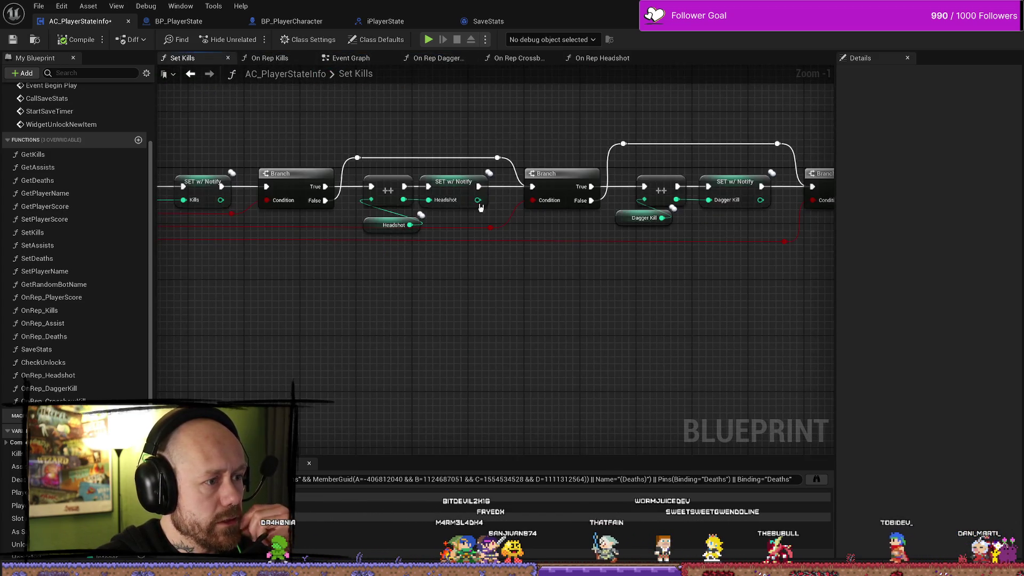
# - Wire the dagger Branch's False output into the crossbow kill check
pyautogui.moveTo(484, 276); pyautogui.dragTo(358, 187)
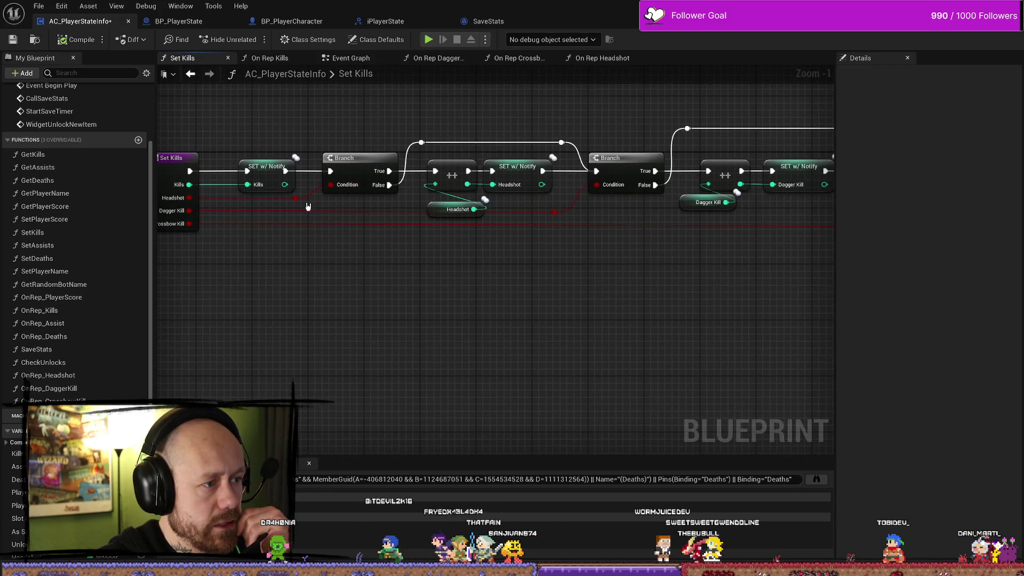
pyautogui.moveTo(604, 120); pyautogui.dragTo(492, 127)
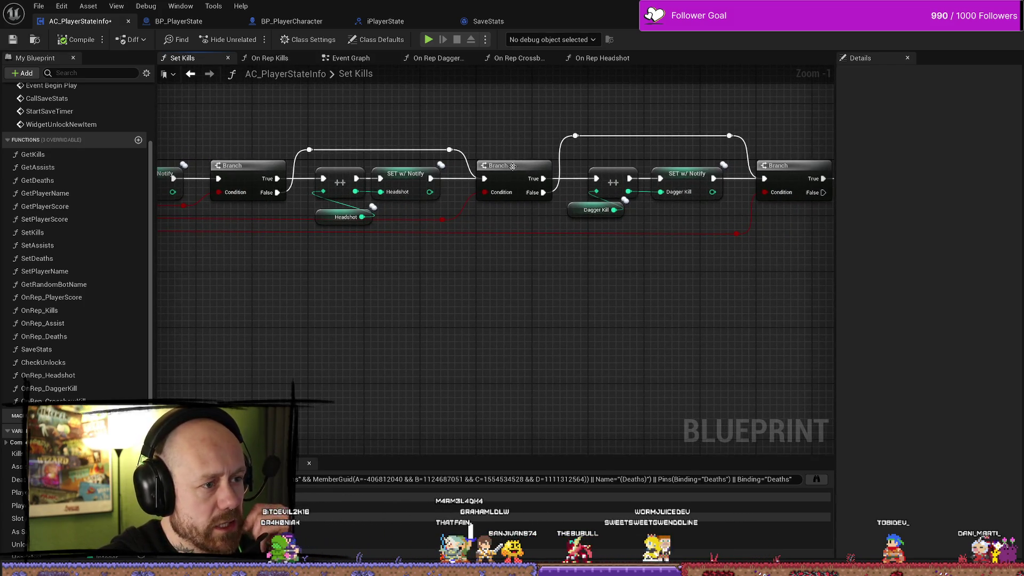
pyautogui.moveTo(460, 282)
pyautogui.mouseDown()
pyautogui.moveTo(642, 269)
pyautogui.moveTo(450, 292)
pyautogui.moveTo(423, 253)
pyautogui.moveTo(315, 256)
pyautogui.mouseUp()
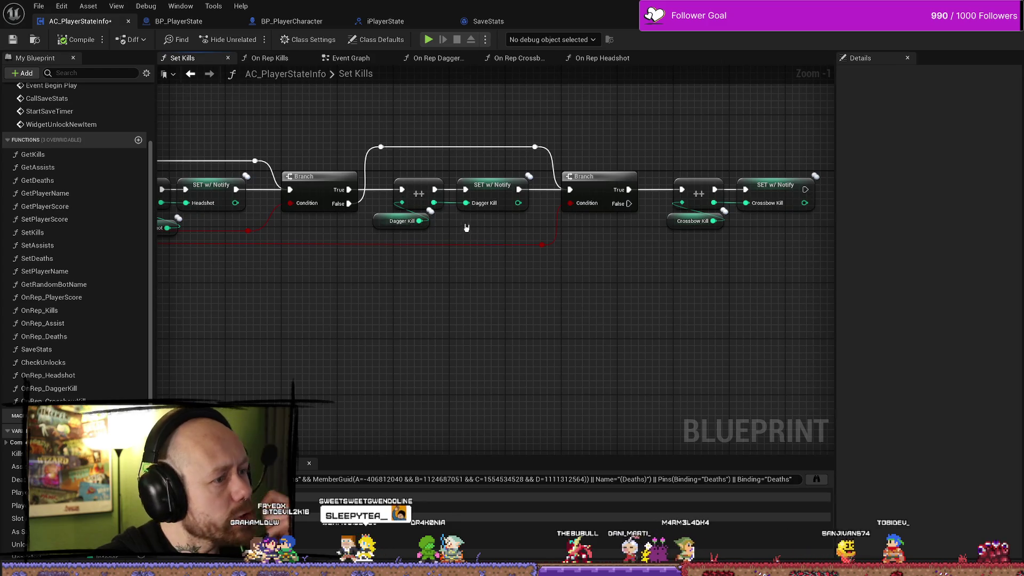
pyautogui.moveTo(440, 188); pyautogui.dragTo(381, 189)
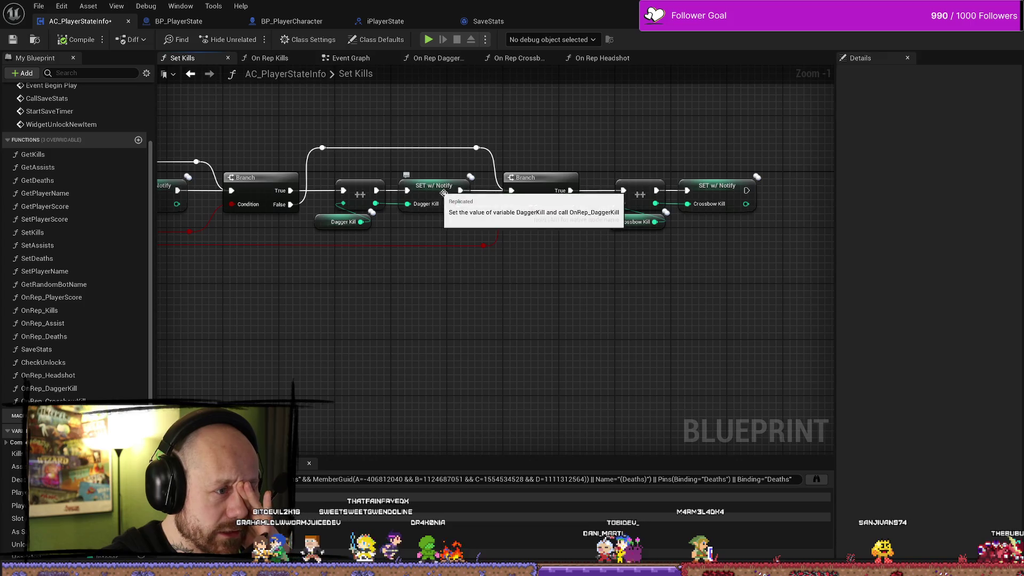
pyautogui.moveTo(293, 203); pyautogui.dragTo(322, 149)
# - Shift the crossbow increment nodes slightly left in the Set Kills graph
pyautogui.moveTo(543, 266); pyautogui.dragTo(505, 260)
pyautogui.moveTo(468, 215)
pyautogui.mouseDown()
pyautogui.moveTo(489, 270)
pyautogui.moveTo(467, 194)
pyautogui.mouseUp()
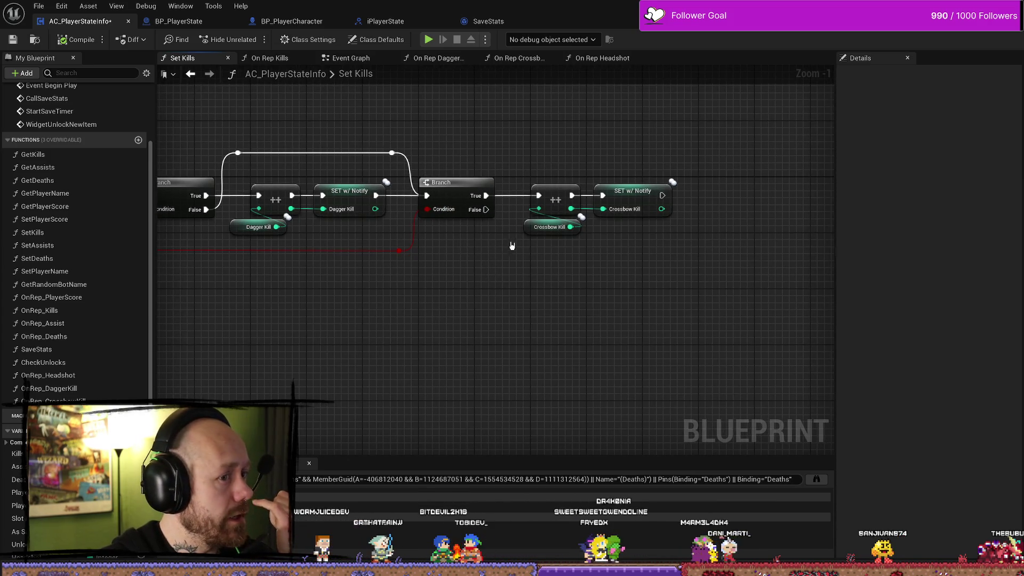
pyautogui.moveTo(448, 248); pyautogui.dragTo(496, 245)
pyautogui.moveTo(599, 258); pyautogui.dragTo(548, 258)
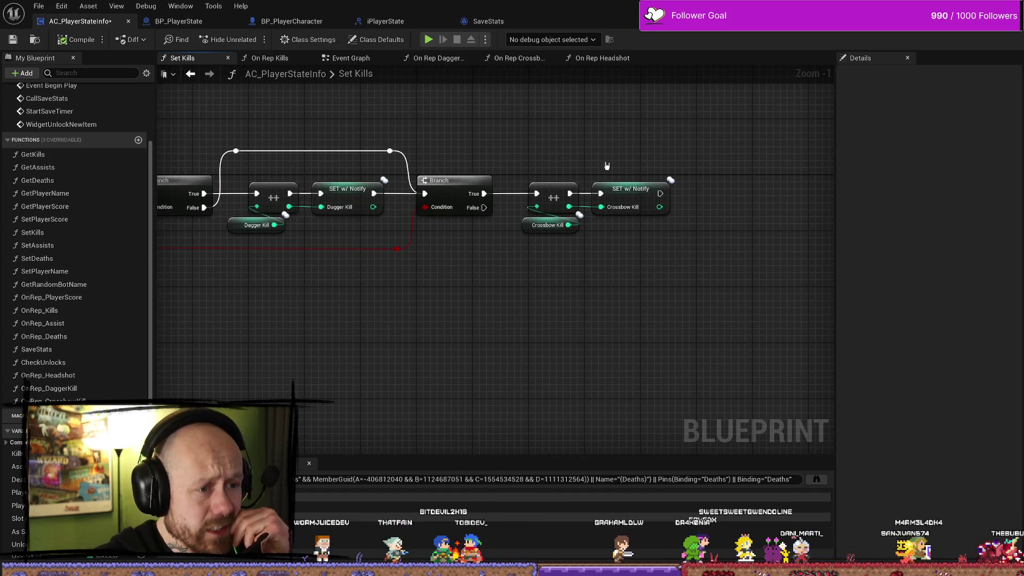
pyautogui.moveTo(539, 154); pyautogui.dragTo(614, 238)
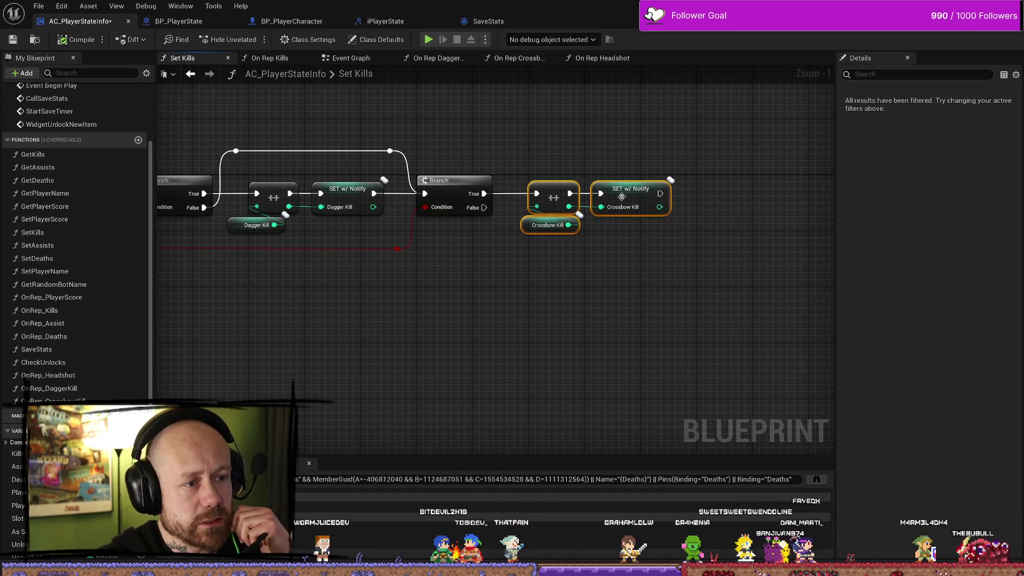
pyautogui.moveTo(531, 193); pyautogui.dragTo(516, 192)
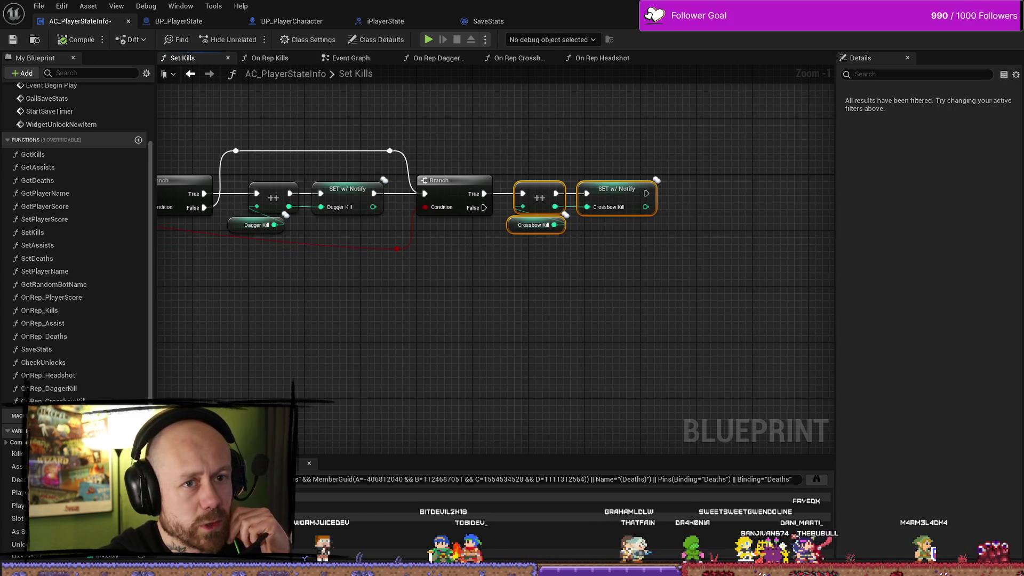
# - Save the AC_PlayerStateInfo blueprint and start a play-in-editor test session
pyautogui.click(39, 6)
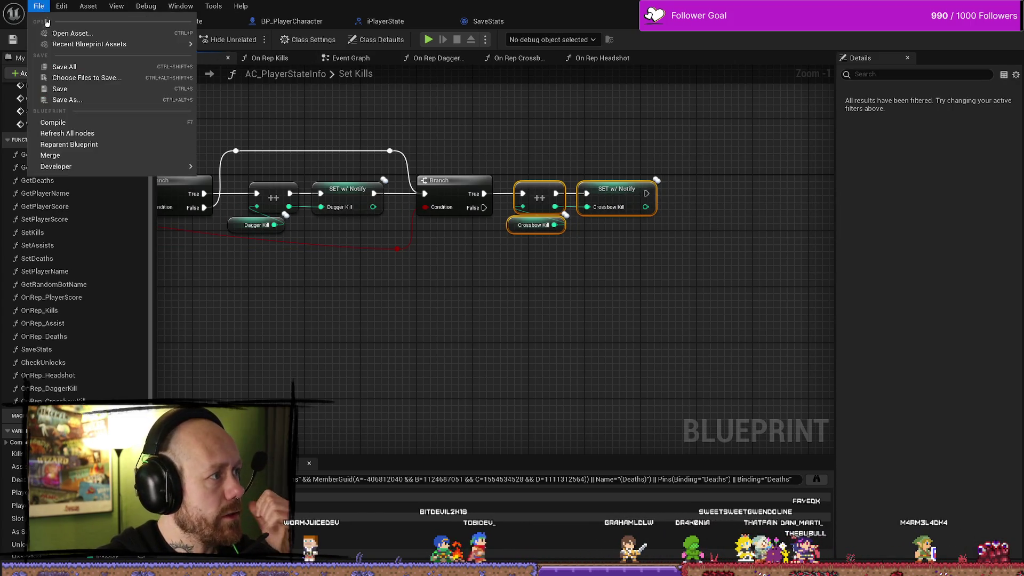
pyautogui.click(92, 76)
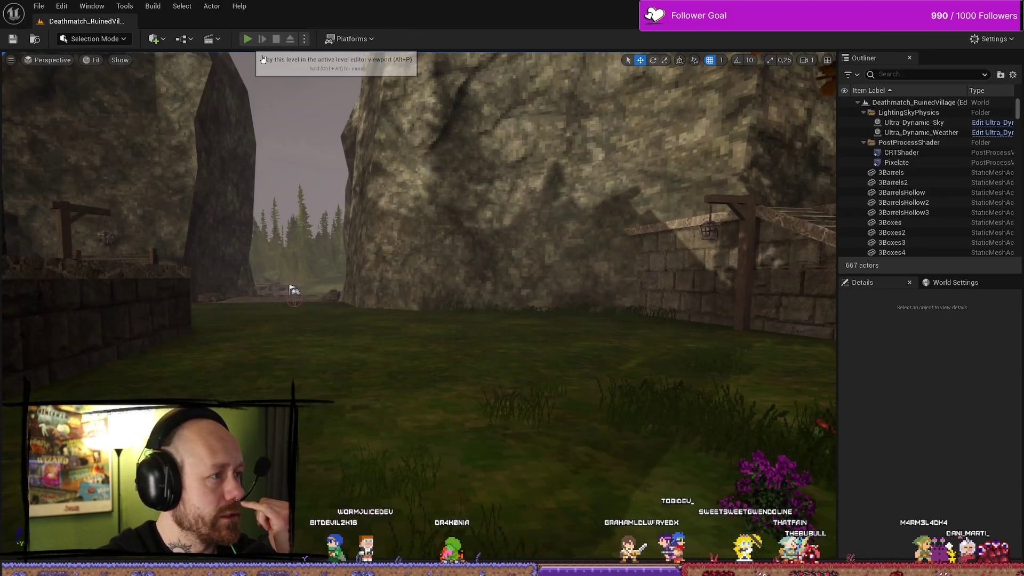
pyautogui.click(247, 38)
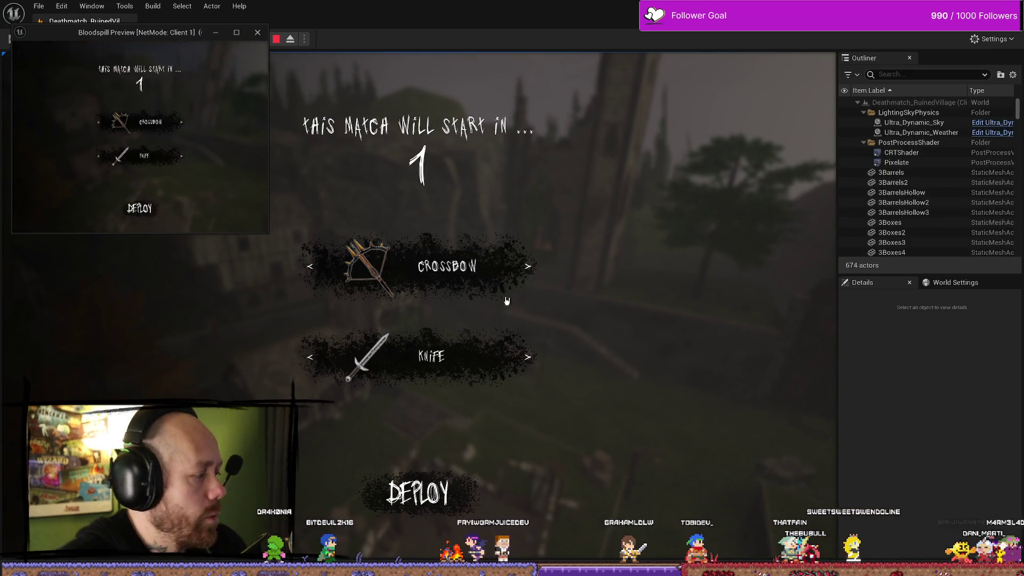
# - Put away the Epic Games Launcher and enlarge the client preview window
pyautogui.moveTo(615, 20)
pyautogui.mouseDown()
pyautogui.moveTo(353, 90)
pyautogui.moveTo(558, 16)
pyautogui.moveTo(530, 16)
pyautogui.moveTo(549, 75)
pyautogui.mouseUp()
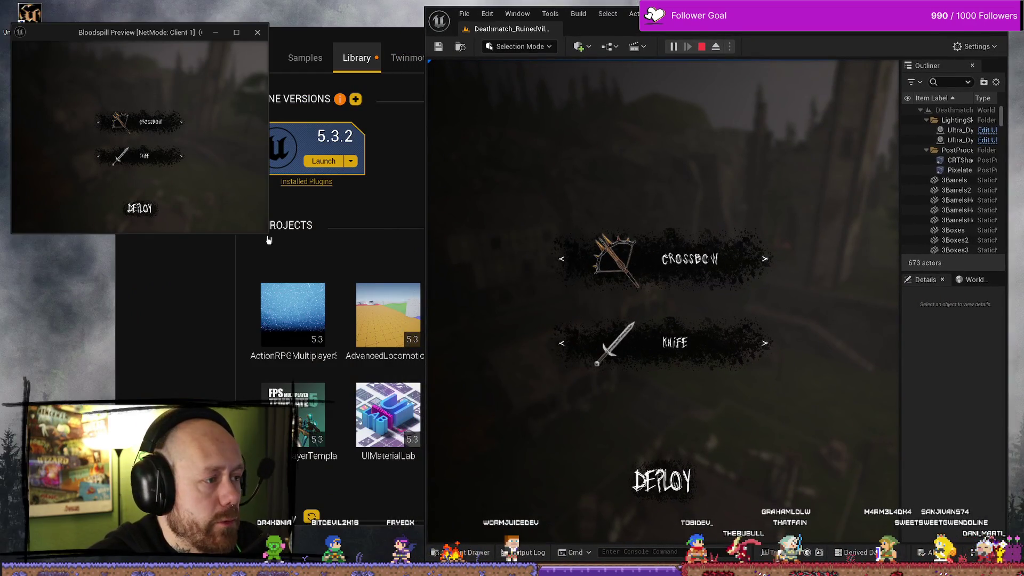
pyautogui.click(269, 238)
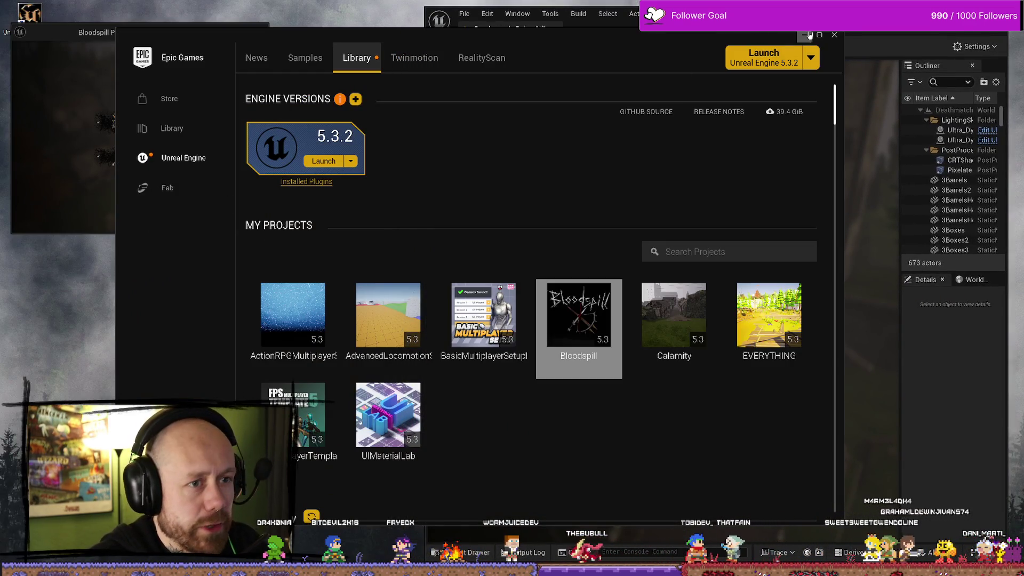
pyautogui.click(805, 35)
pyautogui.moveTo(268, 234)
pyautogui.mouseDown()
pyautogui.moveTo(423, 400)
pyautogui.moveTo(448, 480)
pyautogui.moveTo(487, 518)
pyautogui.mouseUp()
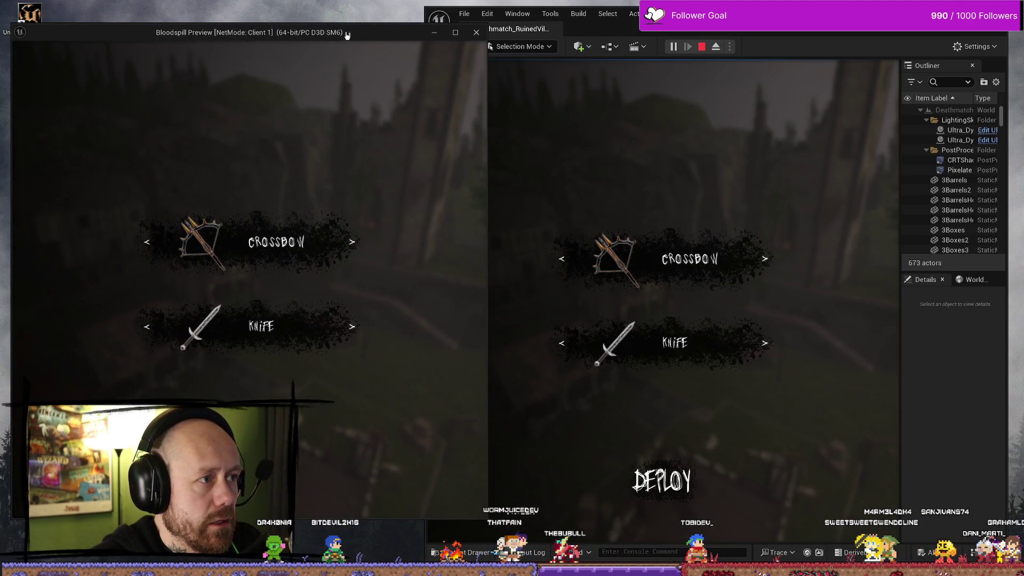
pyautogui.moveTo(347, 35); pyautogui.dragTo(347, 30)
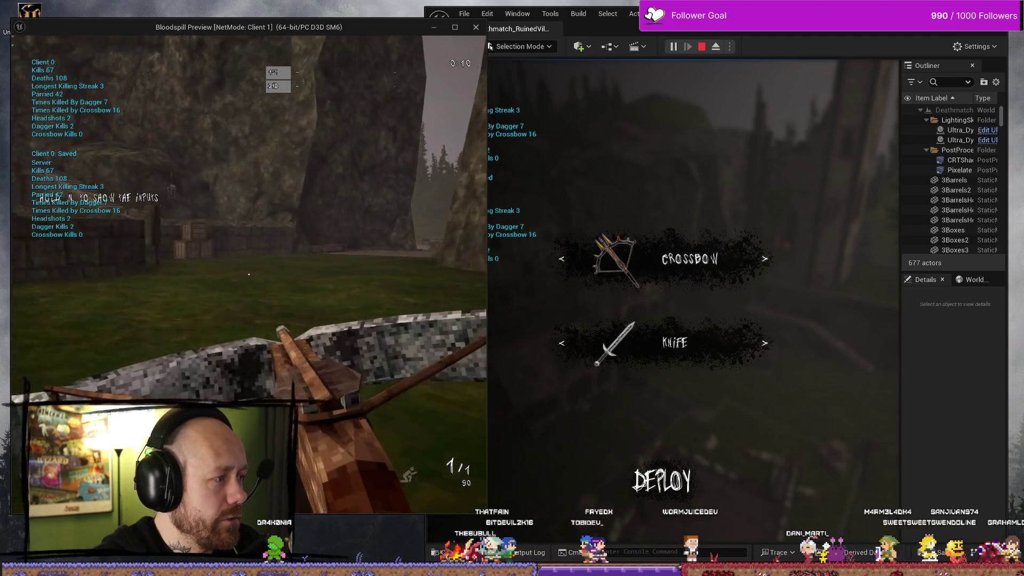
# - Kill the opponent with the server player's knife, respawning the client with the crossbow
pyautogui.click(663, 481)
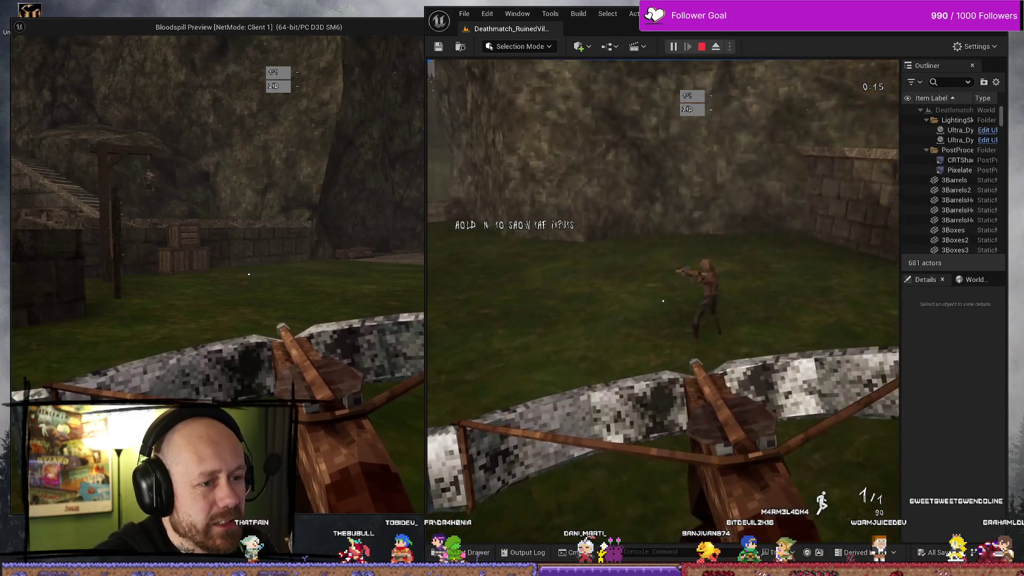
pyautogui.press('1')
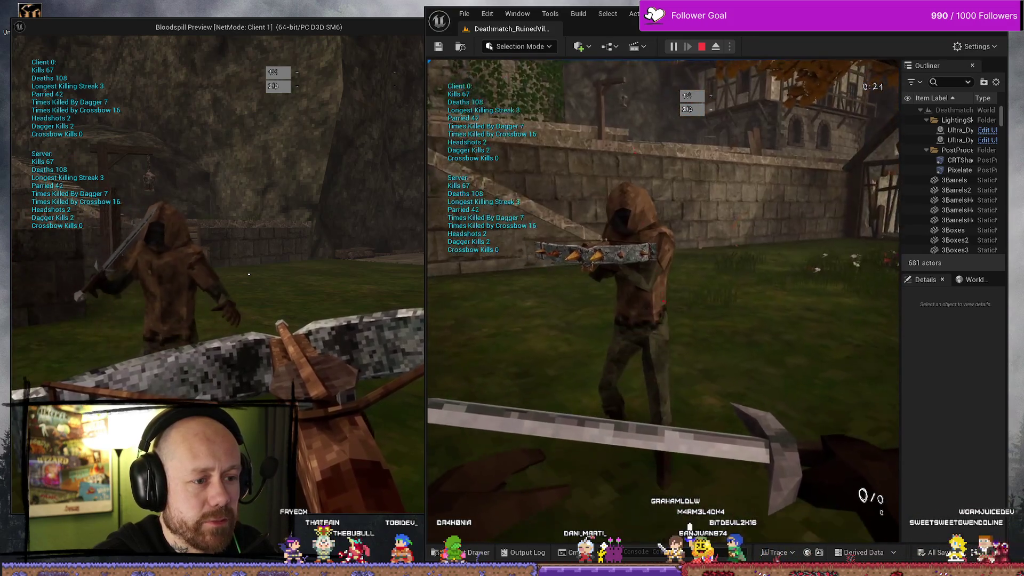
pyautogui.click(663, 302)
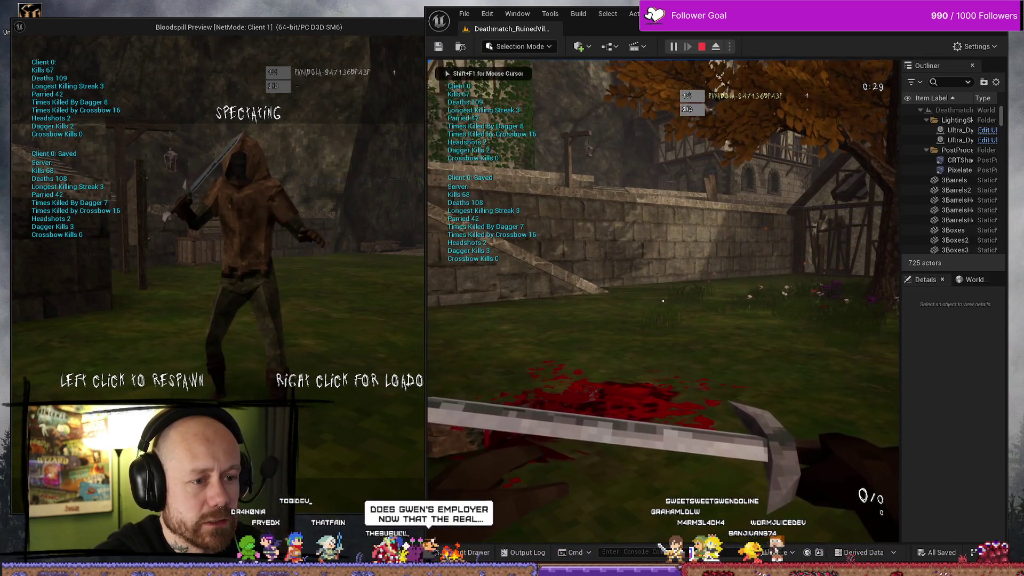
pyautogui.rightClick(350, 276)
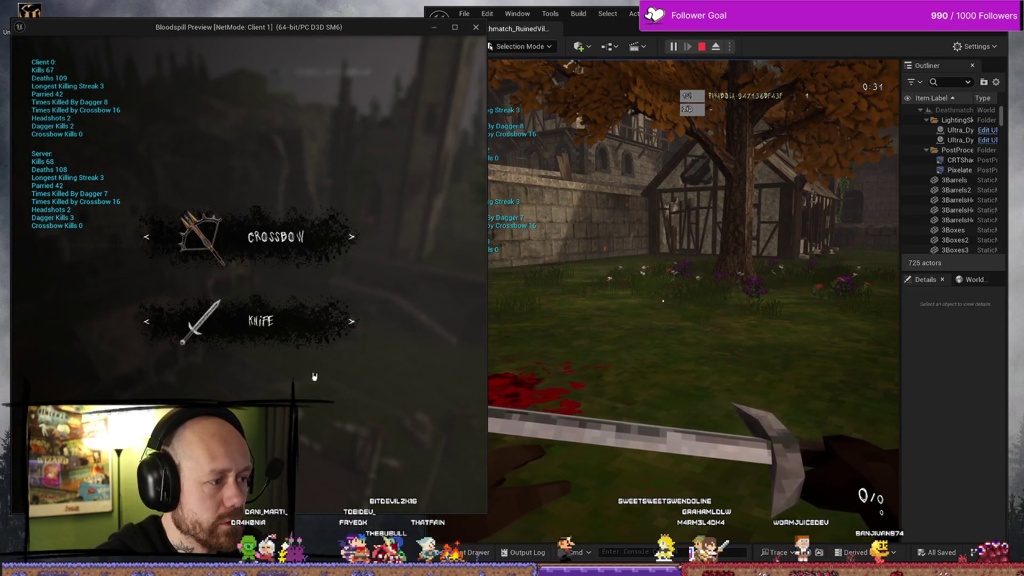
pyautogui.click(275, 230)
pyautogui.press('w')
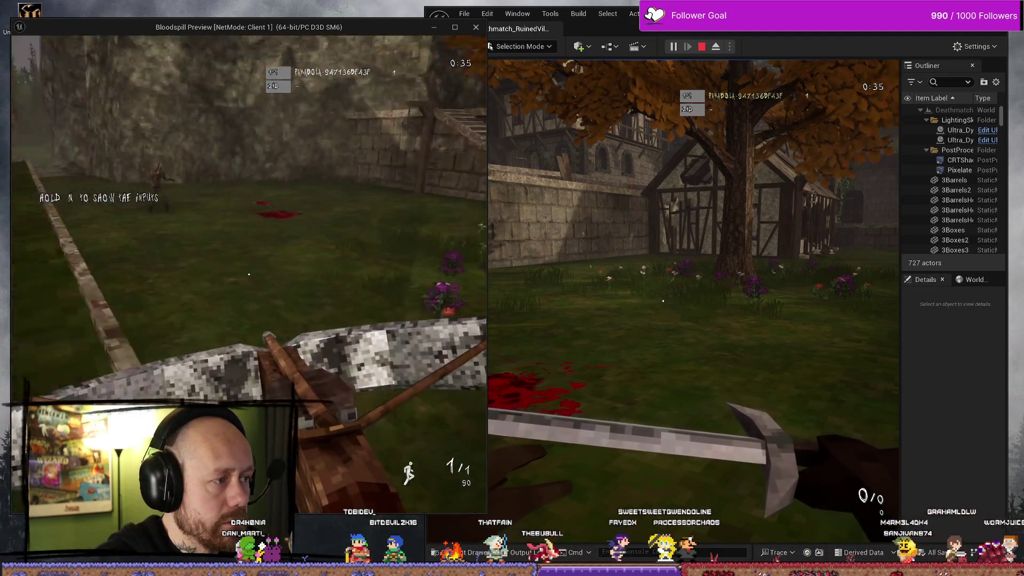
pyautogui.click(663, 301)
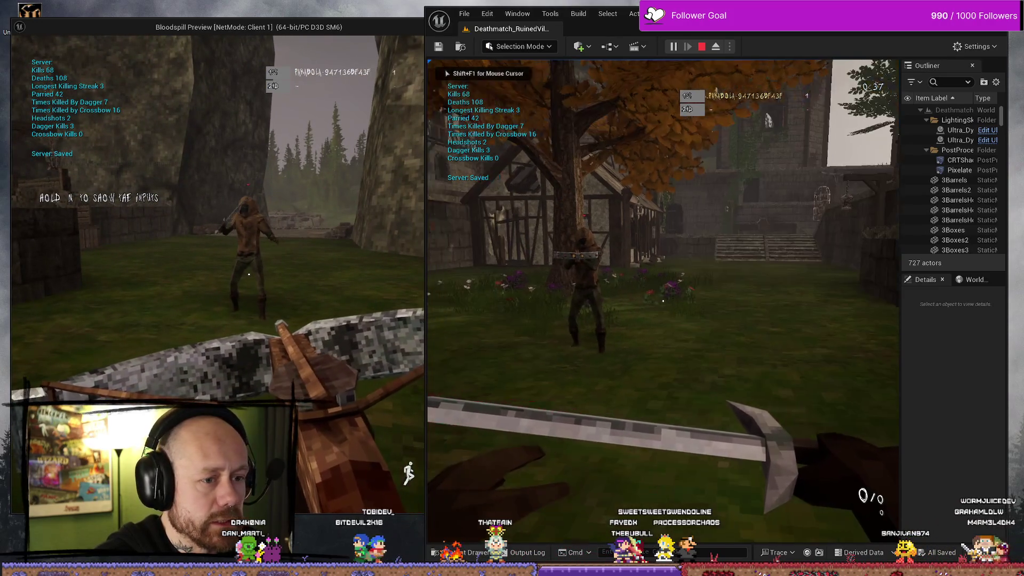
pyautogui.click(663, 300)
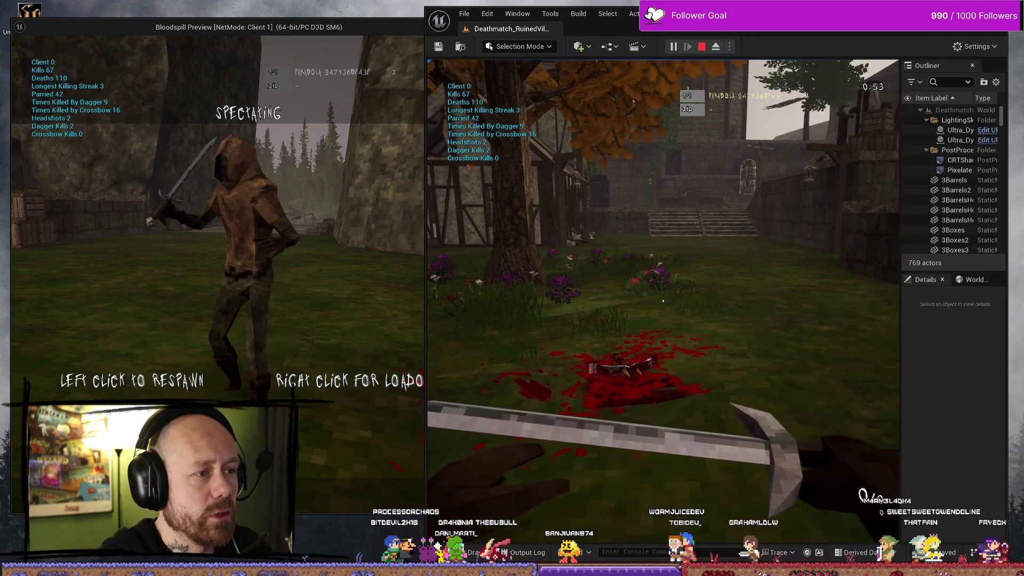
# - Respawn the client and land crossbow shots, including a headshot on the server player
pyautogui.hotkey('shift', 'F1')
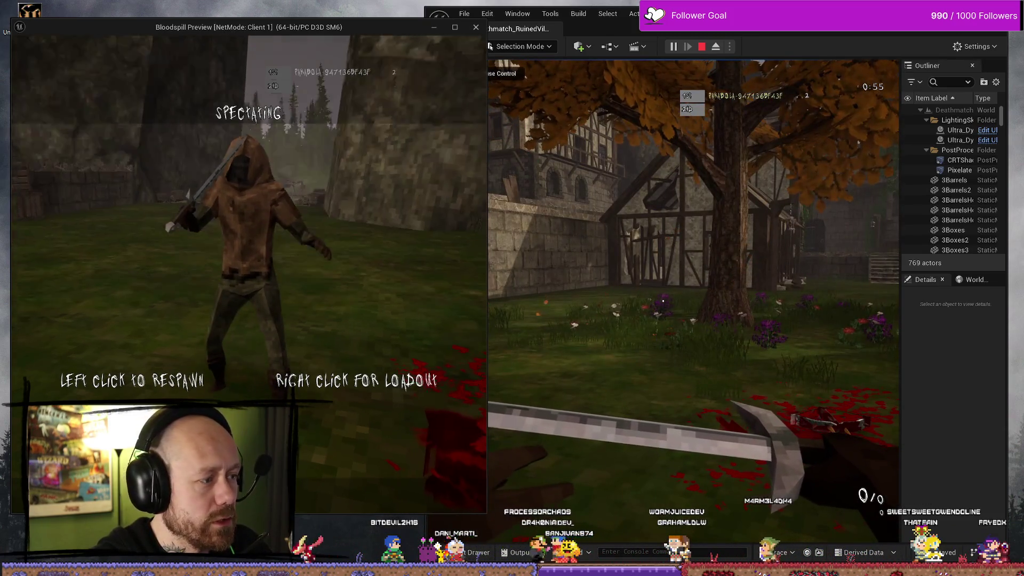
pyautogui.click(470, 277)
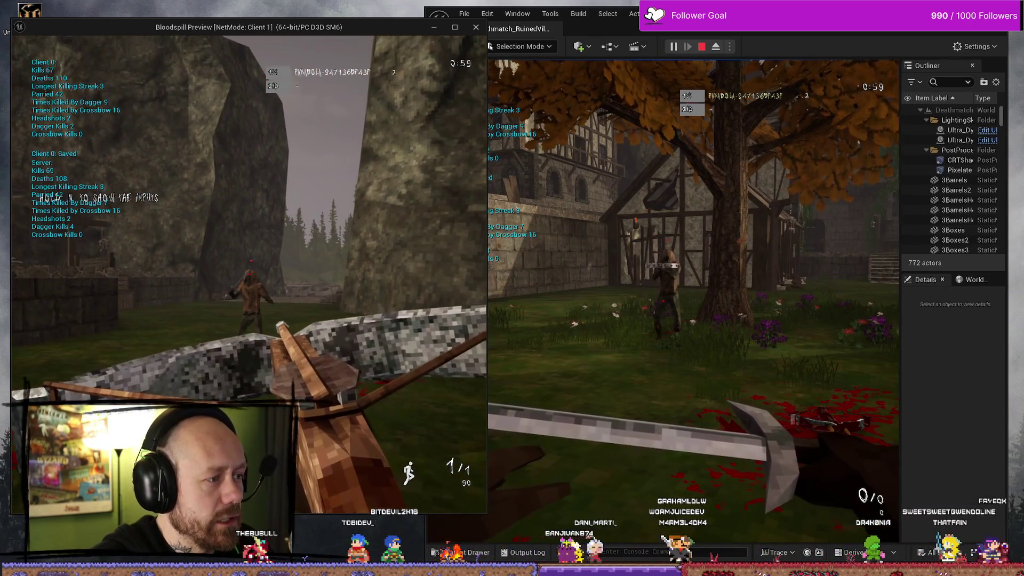
pyautogui.click(248, 274)
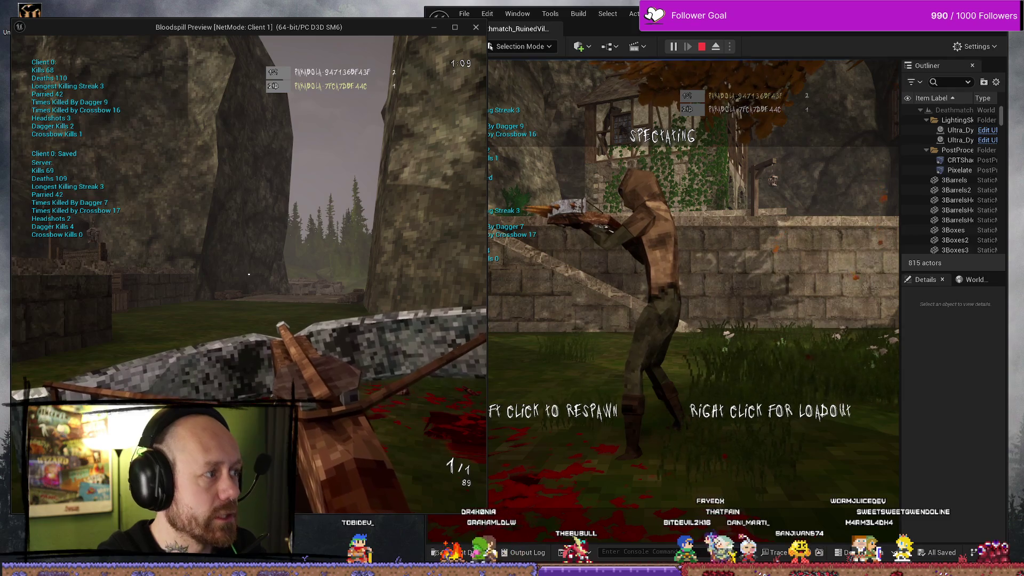
pyautogui.click(663, 301)
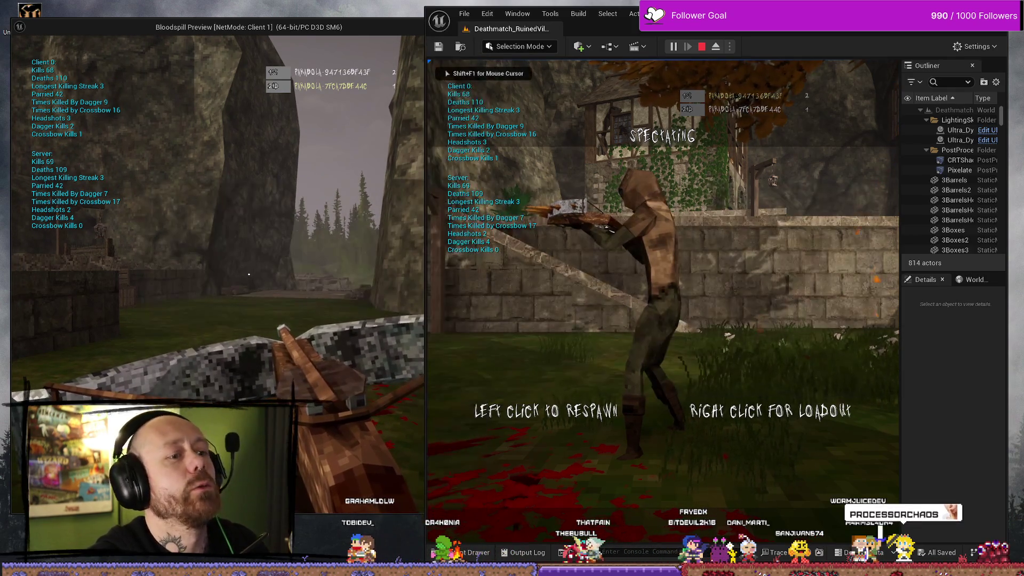
pyautogui.click(663, 300)
pyautogui.press('w')
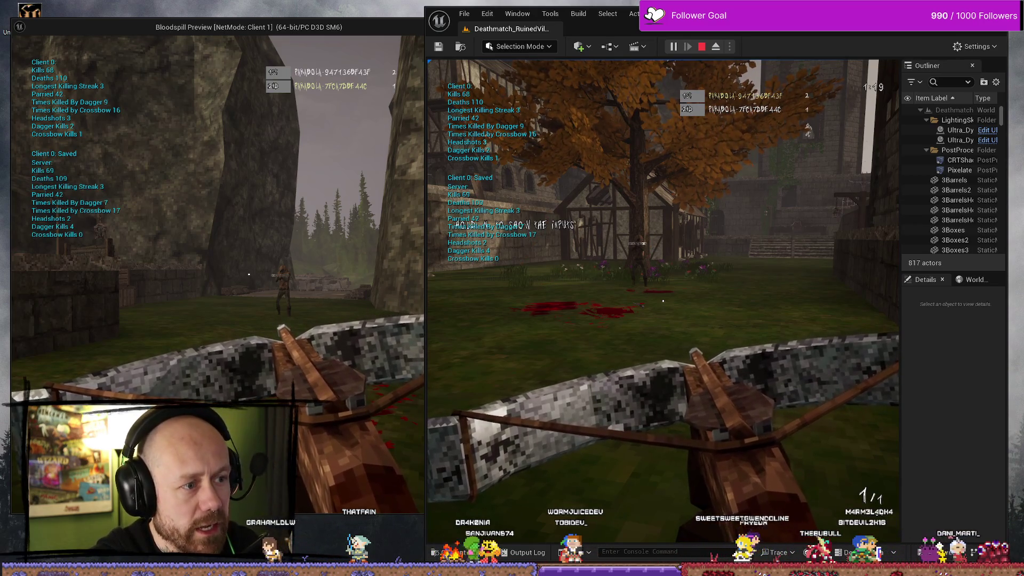
pyautogui.hotkey('alt', 'Tab')
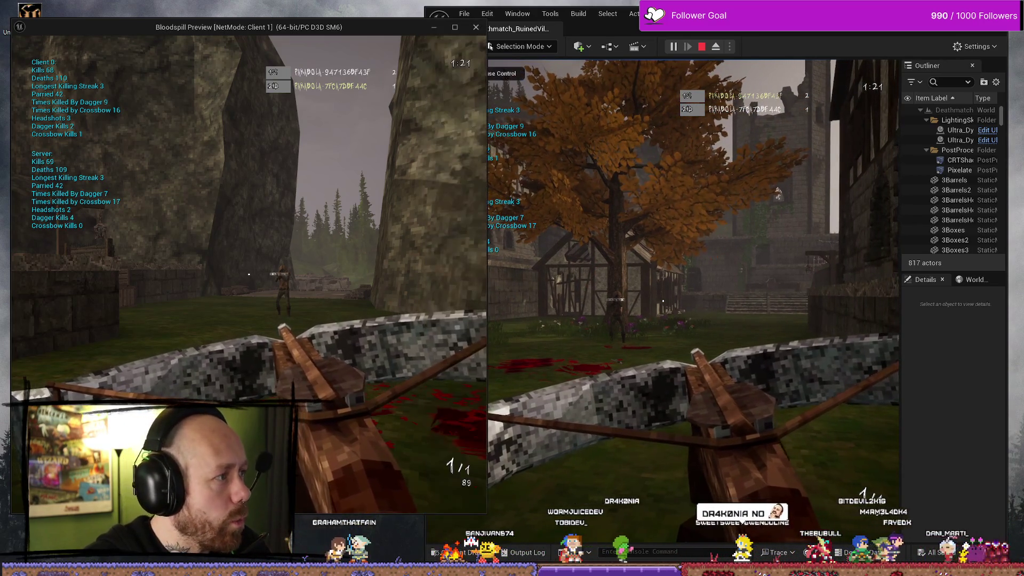
pyautogui.click(249, 274)
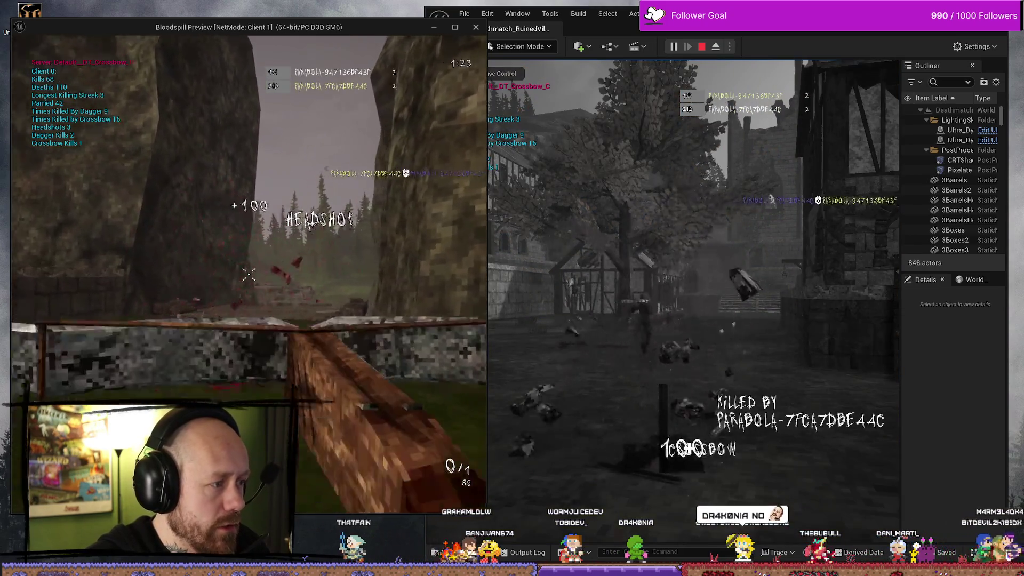
# - Reload the client's crossbow, respawn the server player and trade crossbow shots
pyautogui.press('r')
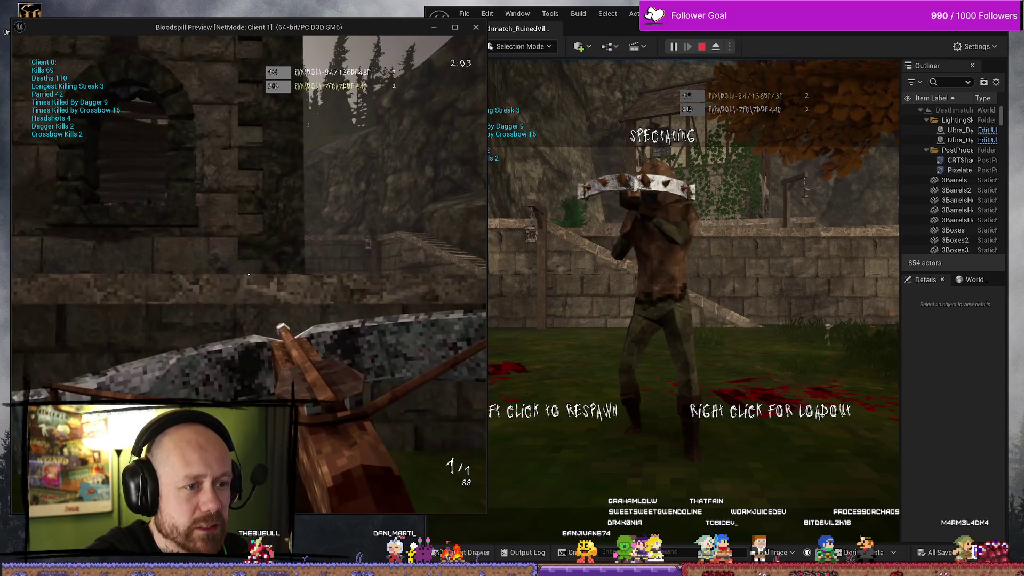
pyautogui.hotkey('alt', 'Tab')
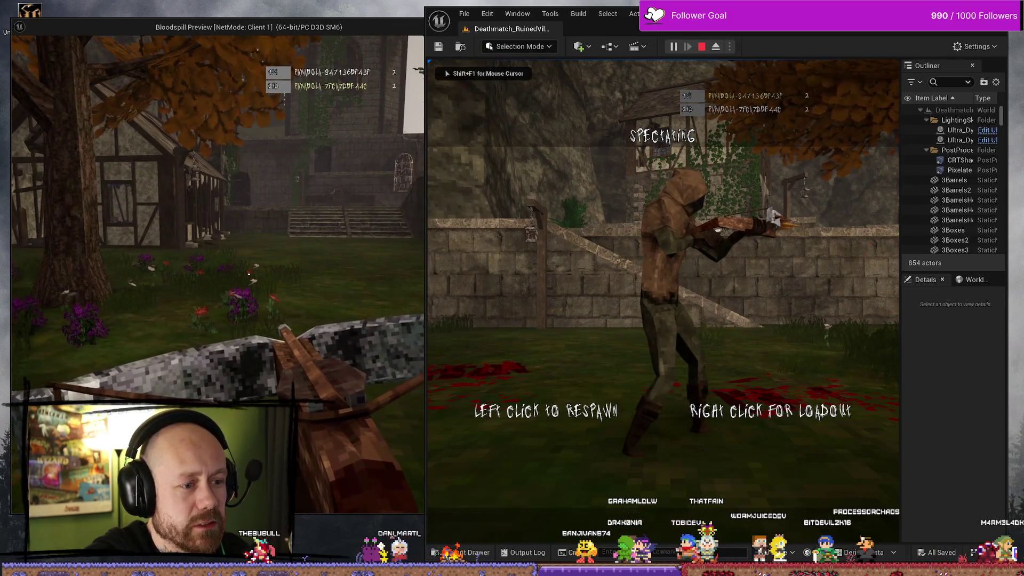
pyautogui.click(663, 311)
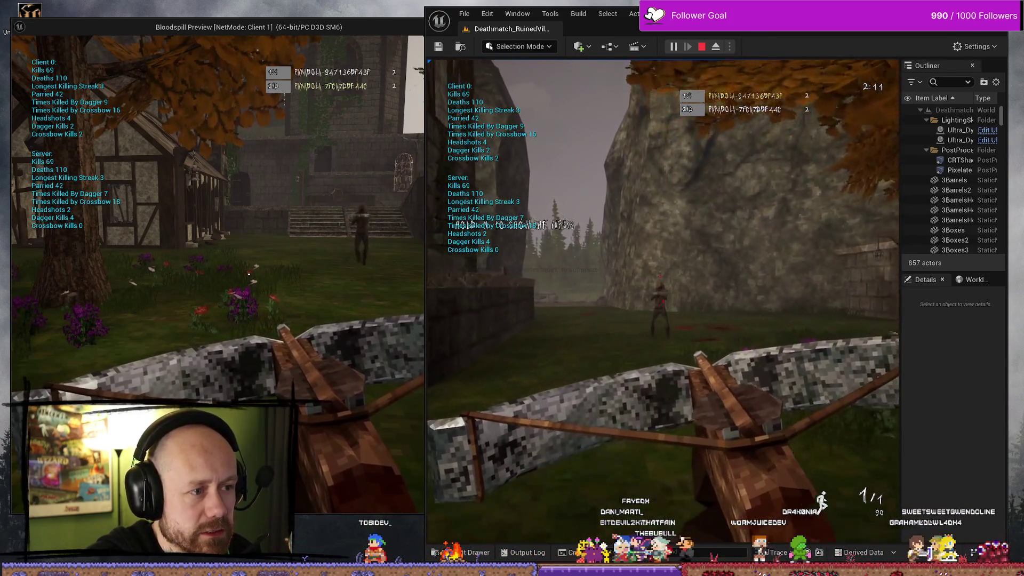
pyautogui.click(663, 301)
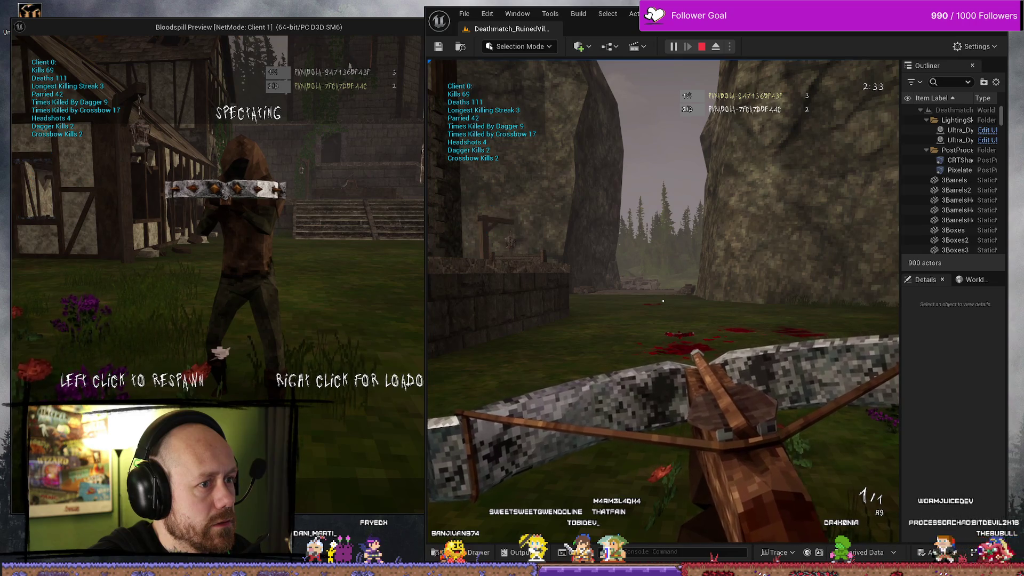
pyautogui.press('w')
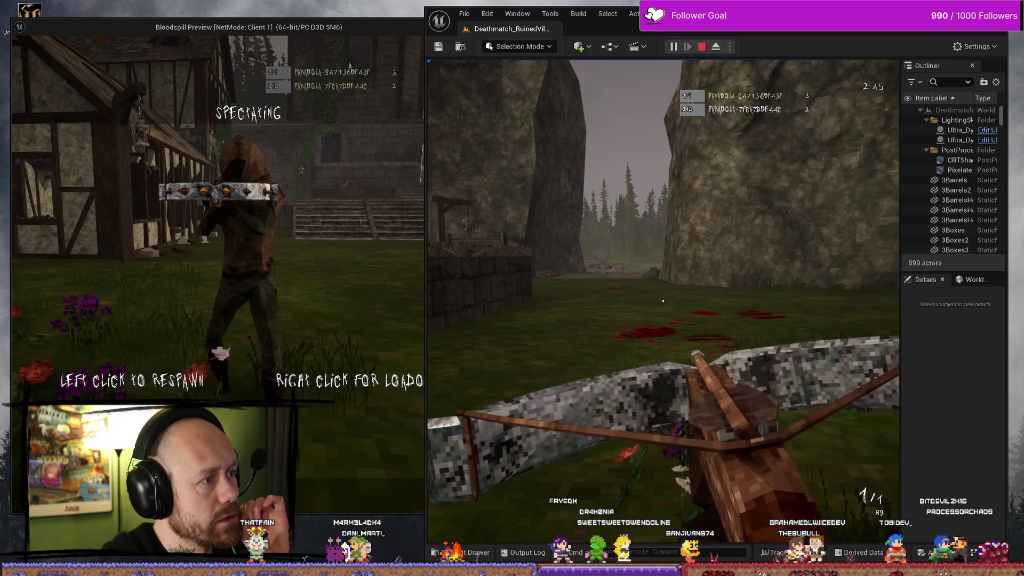
# - Respawn the client with the crossbow, kill the server player, then stop the test session
pyautogui.click(293, 240)
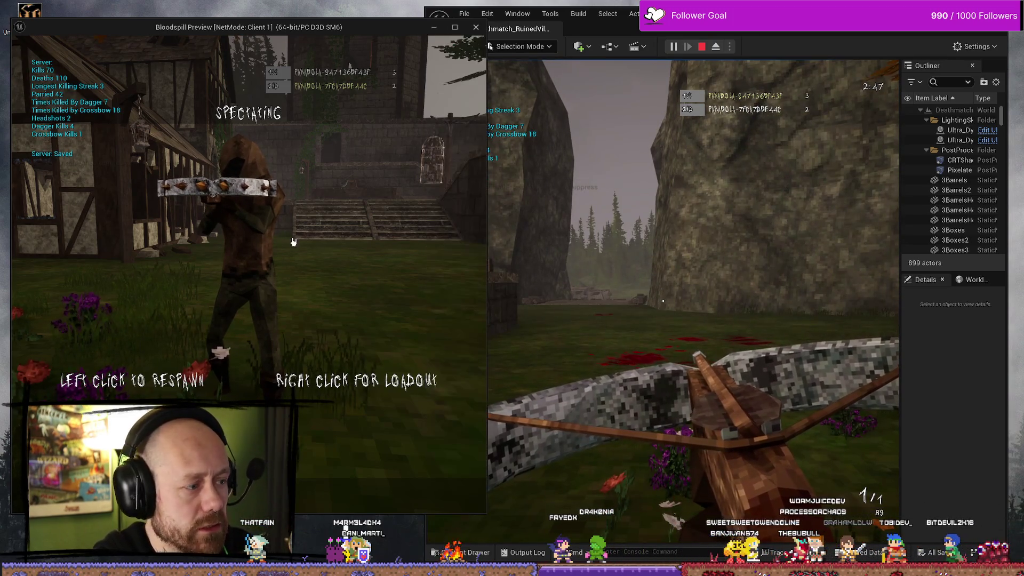
pyautogui.rightClick(300, 331)
pyautogui.click(301, 331)
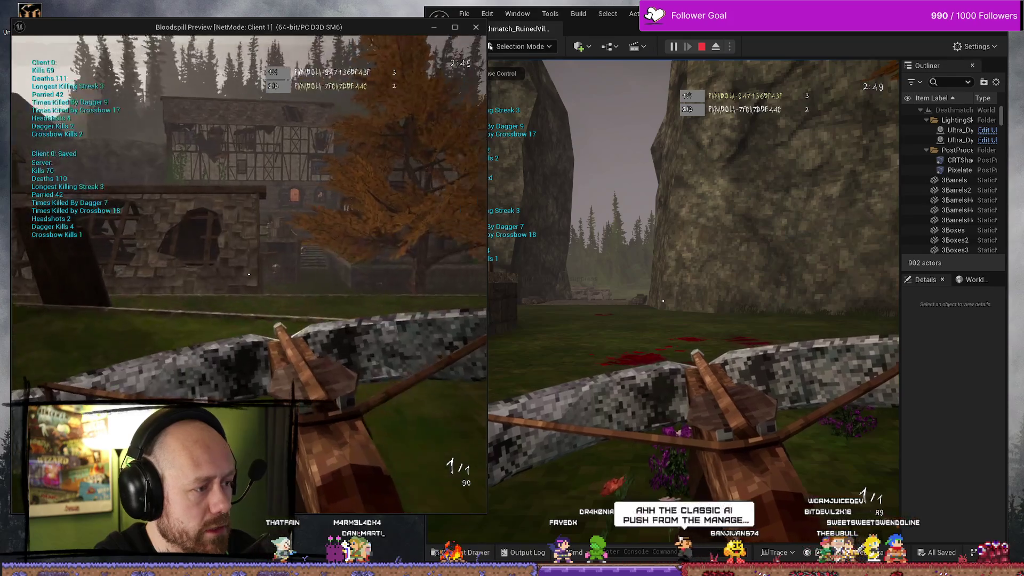
pyautogui.press('w')
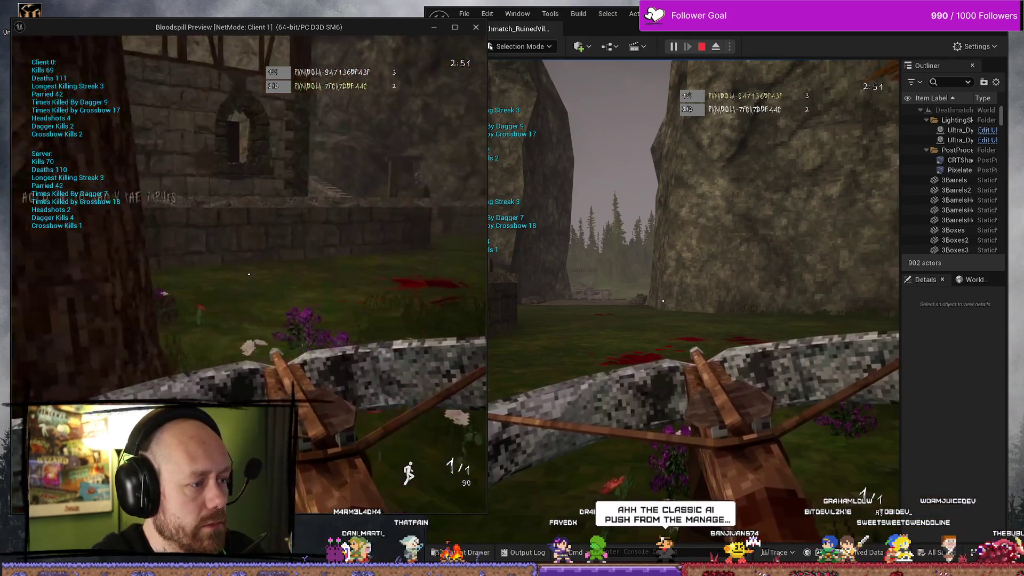
pyautogui.press('w')
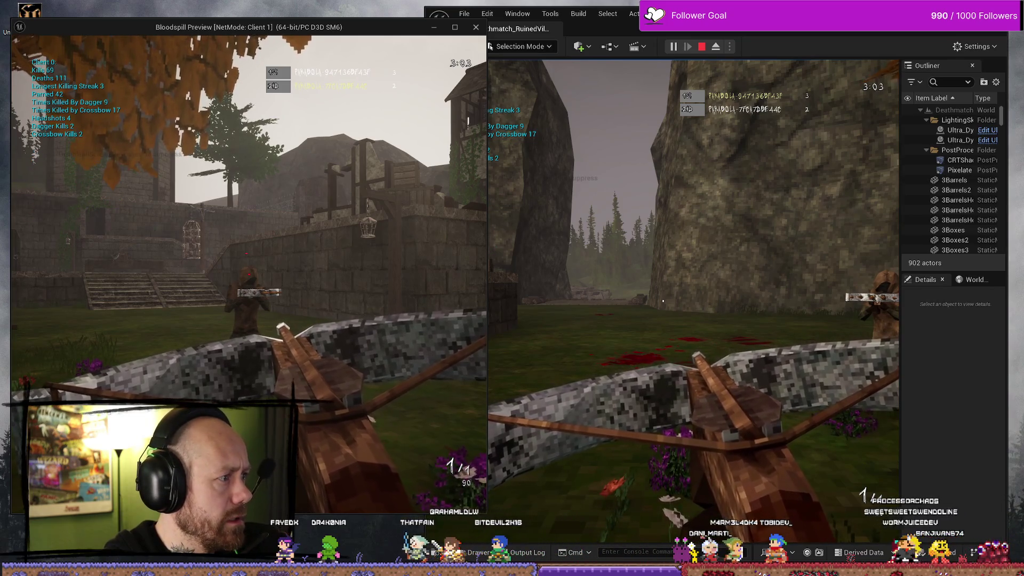
pyautogui.click(248, 274)
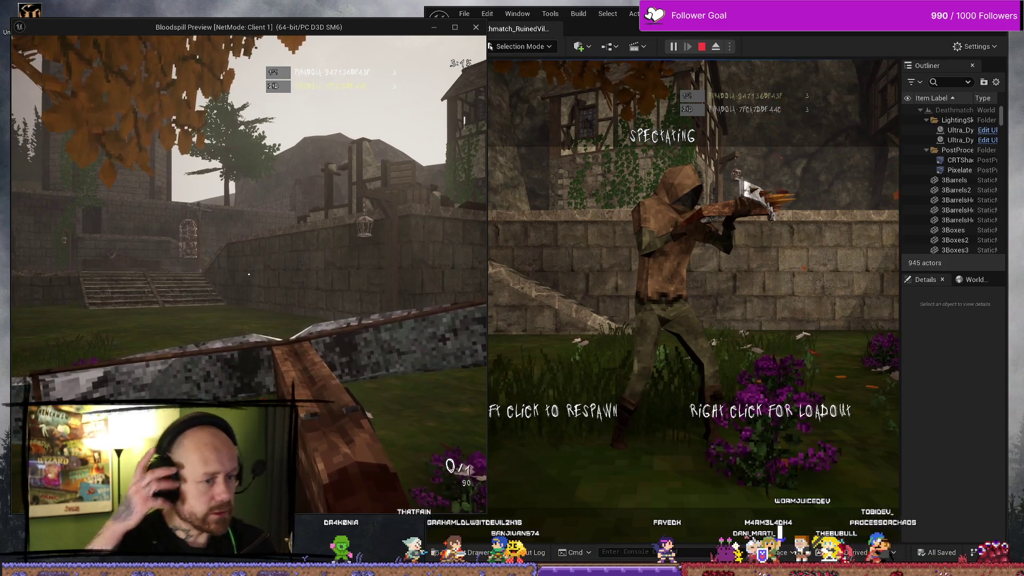
pyautogui.press('Escape')
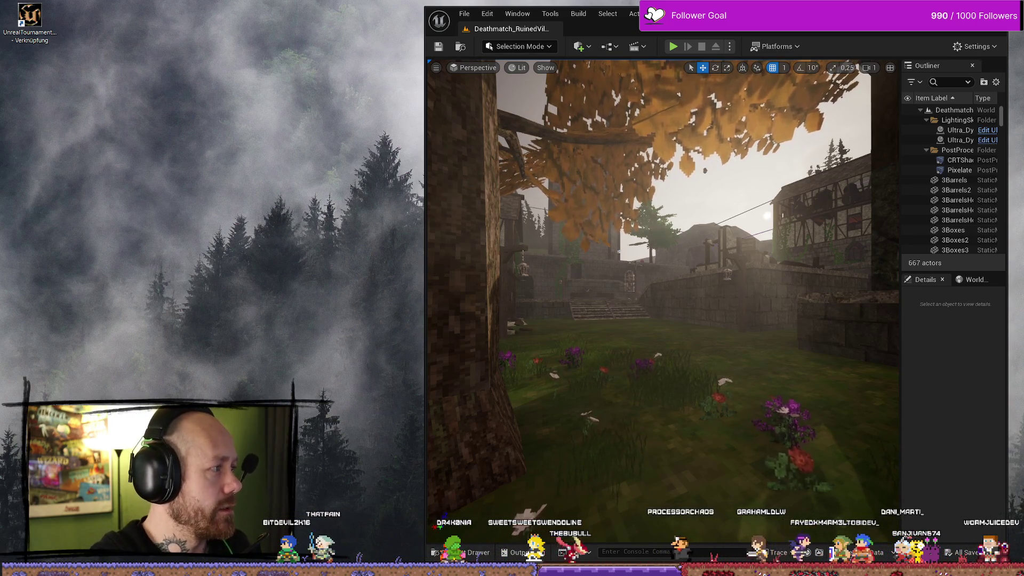
# - Maximize the editor to full screen and open the project's content browser
pyautogui.doubleClick(994, 32)
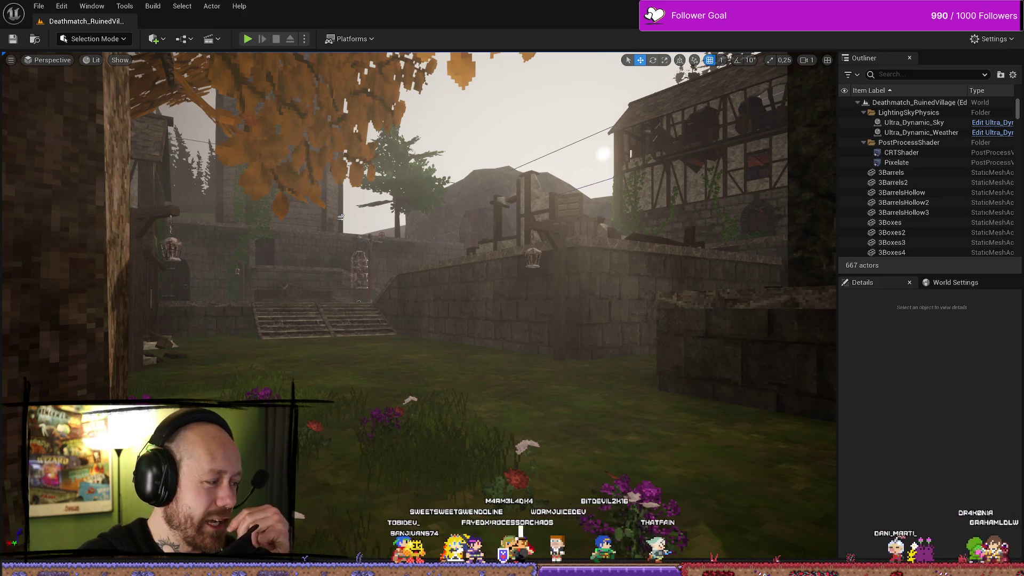
pyautogui.hotkey('ctrl', 'space')
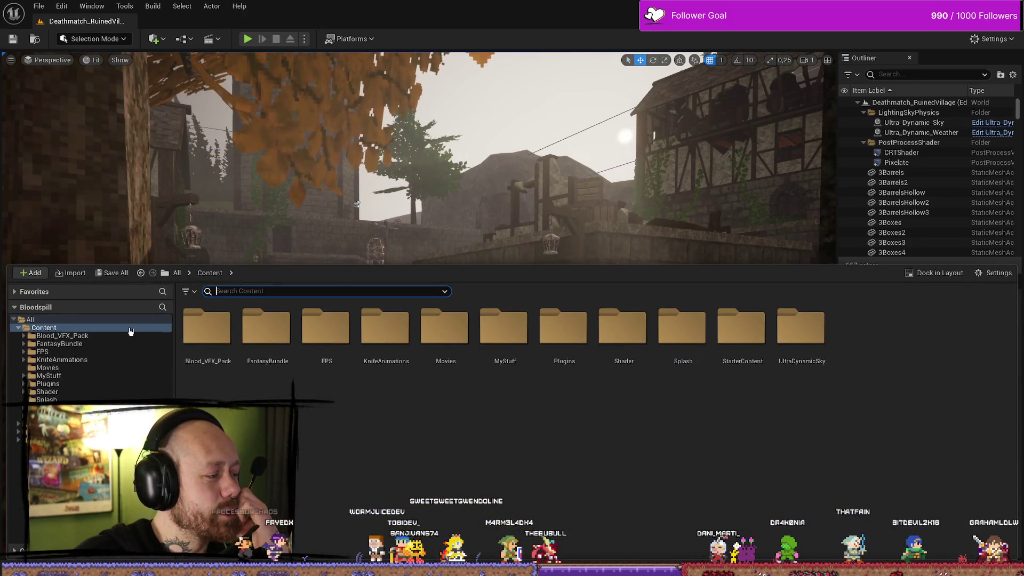
# - Browse the KnifeAnimations, Plugins and MyStuff folders, then return to AC_PlayerStateInfo
pyautogui.click(114, 360)
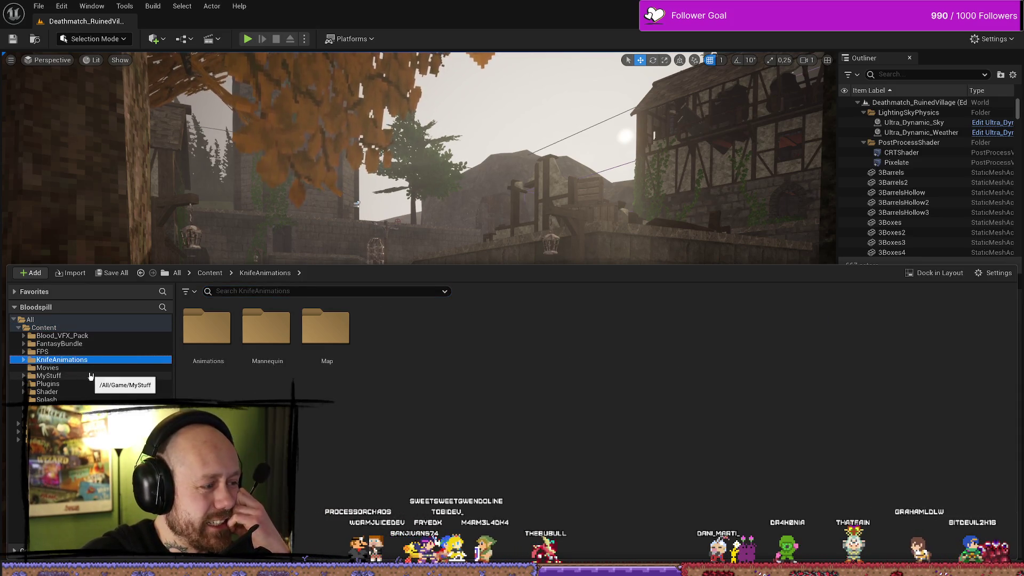
pyautogui.click(89, 377)
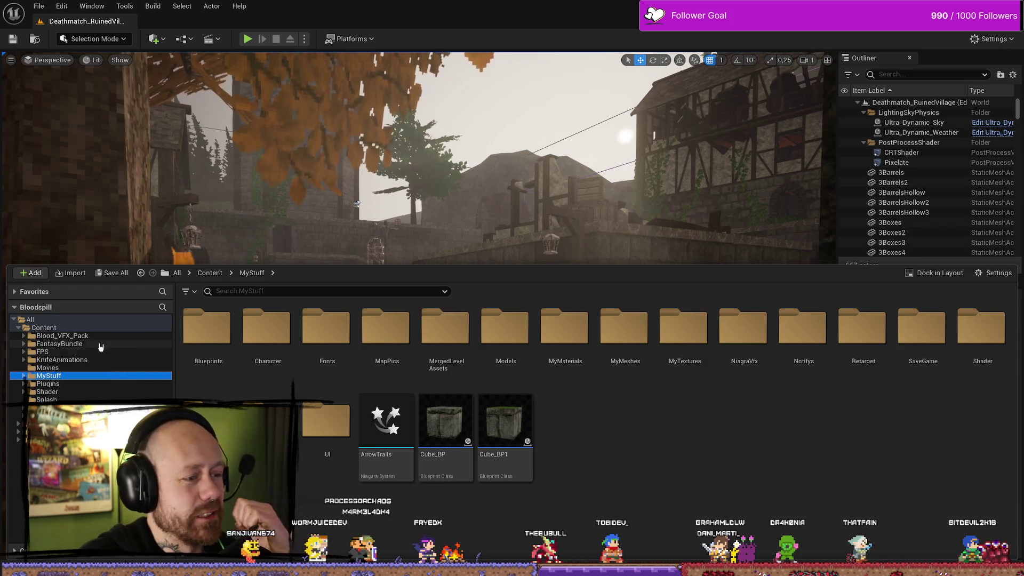
pyautogui.click(82, 360)
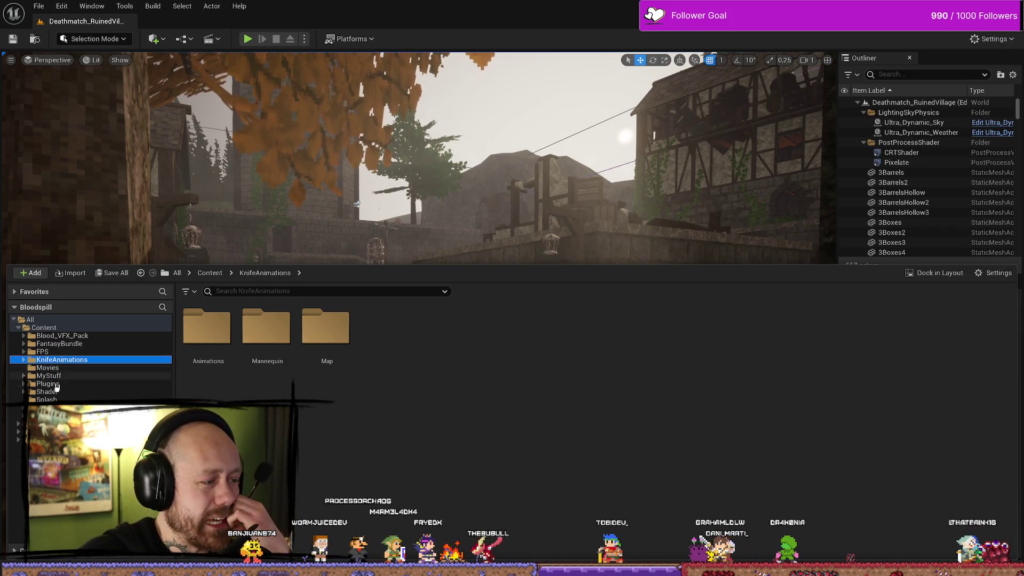
pyautogui.click(121, 382)
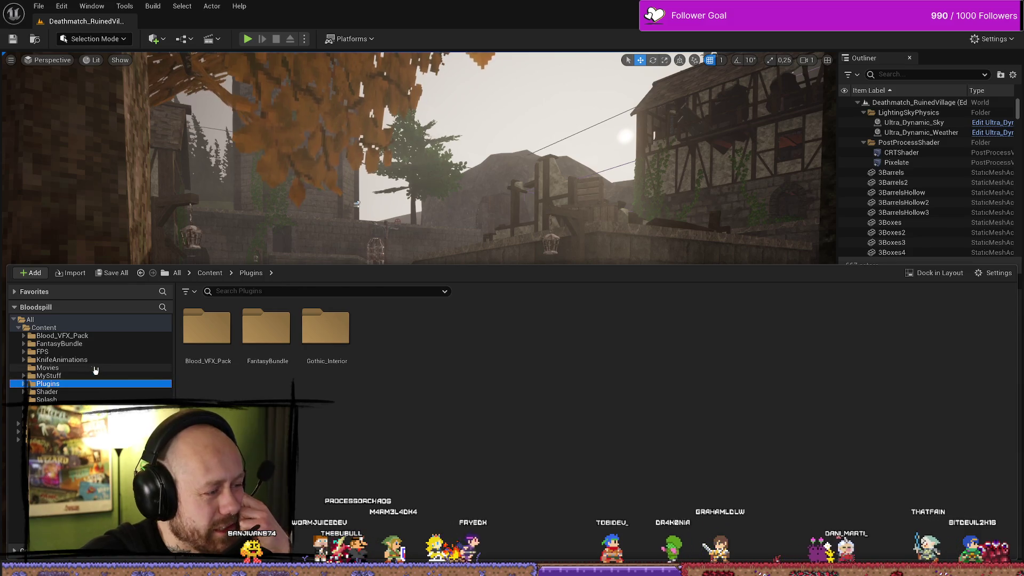
pyautogui.click(73, 377)
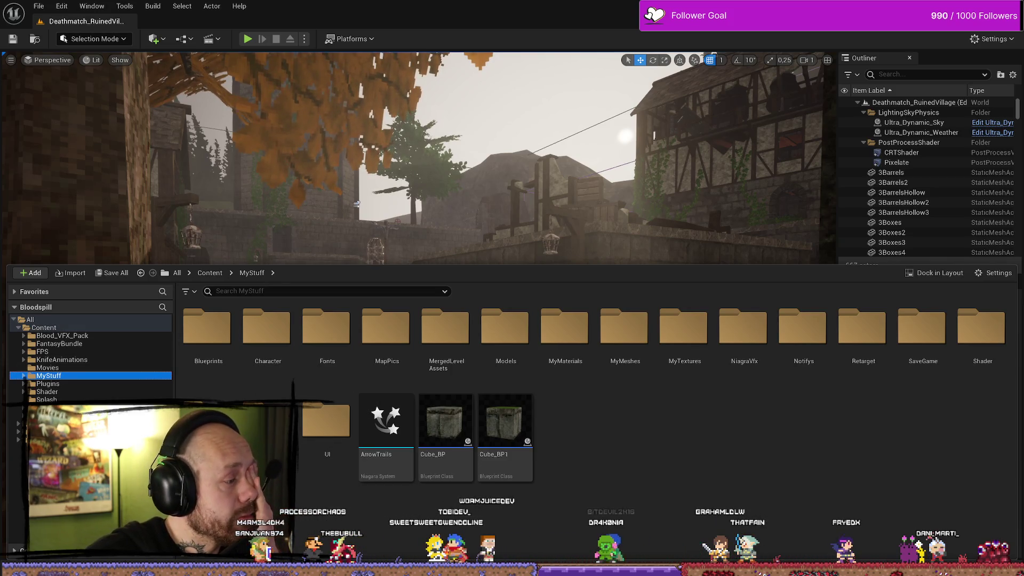
pyautogui.hotkey('alt', 'Tab')
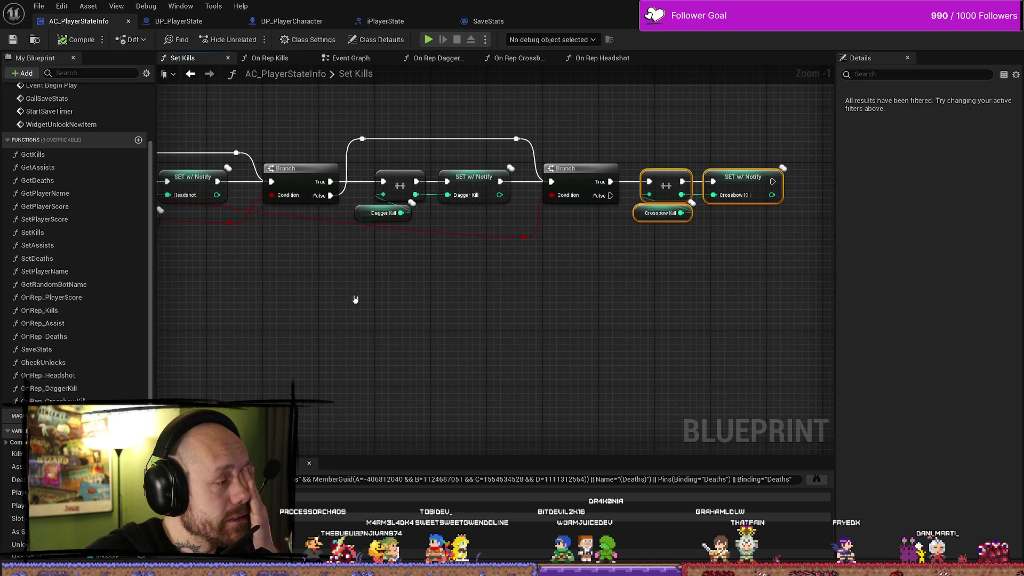
# - Open the OnRep_DaggerKill function graph from the My Blueprint functions list
pyautogui.scroll(-2, 69, 326)
pyautogui.click(114, 361)
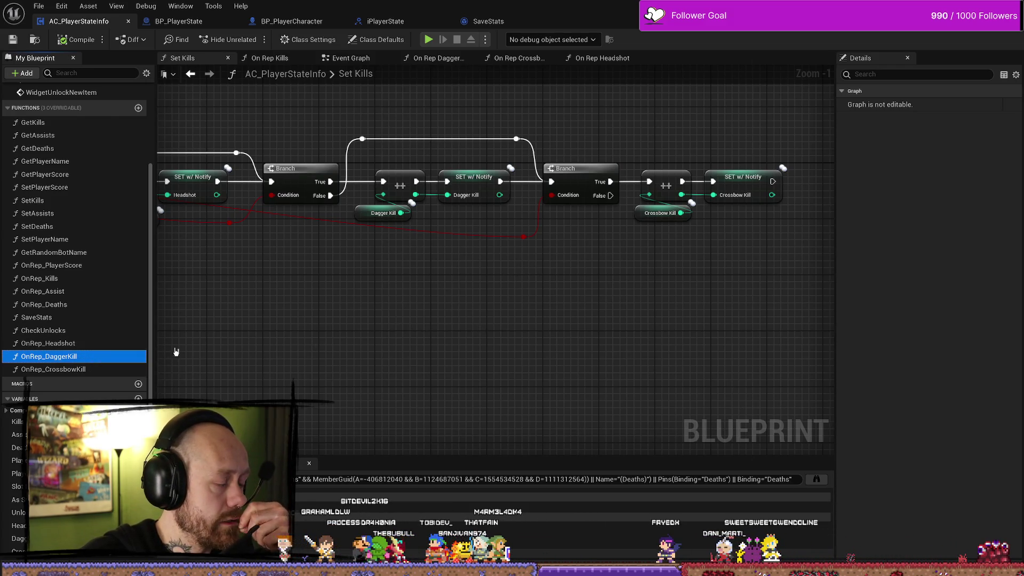
pyautogui.doubleClick(75, 357)
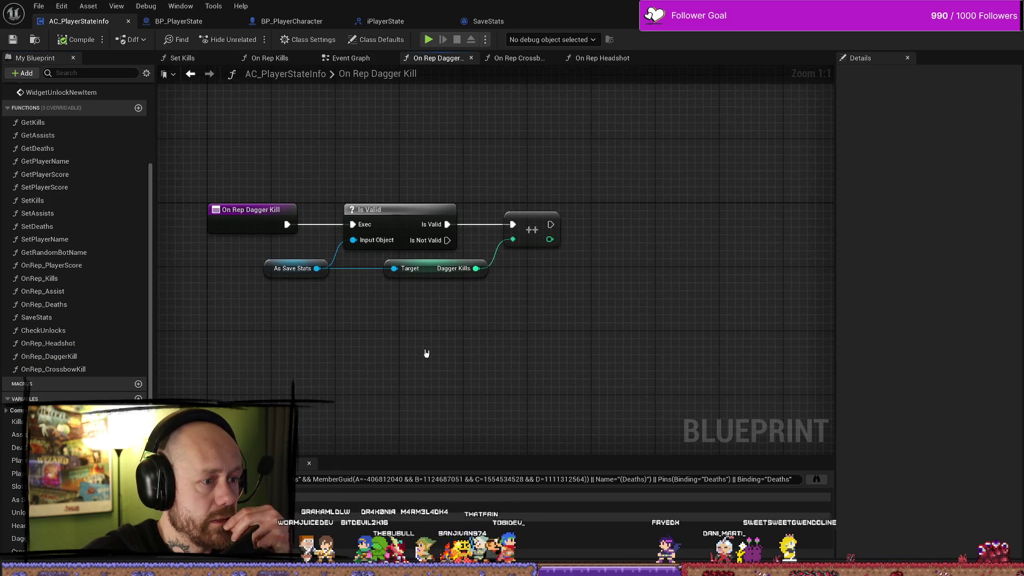
pyautogui.click(460, 271)
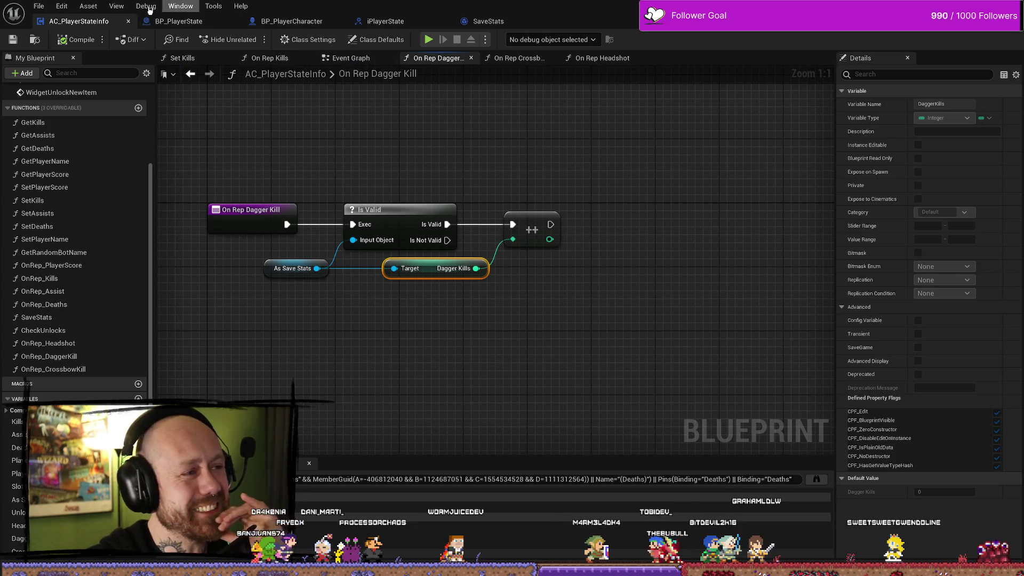
pyautogui.click(32, 4)
pyautogui.click(292, 115)
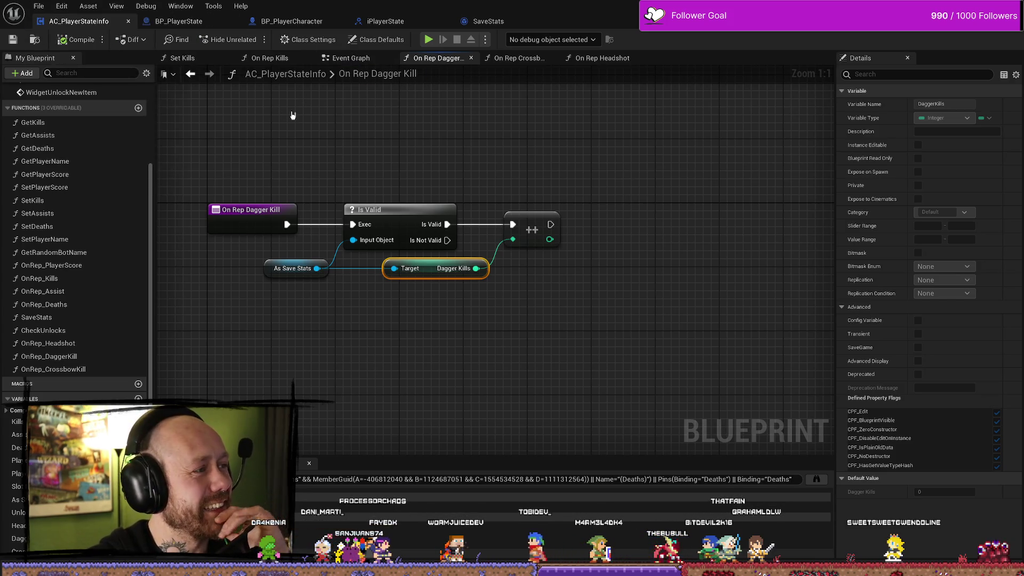
pyautogui.moveTo(559, 183)
pyautogui.mouseDown()
pyautogui.moveTo(545, 205)
pyautogui.moveTo(241, 353)
pyautogui.mouseUp()
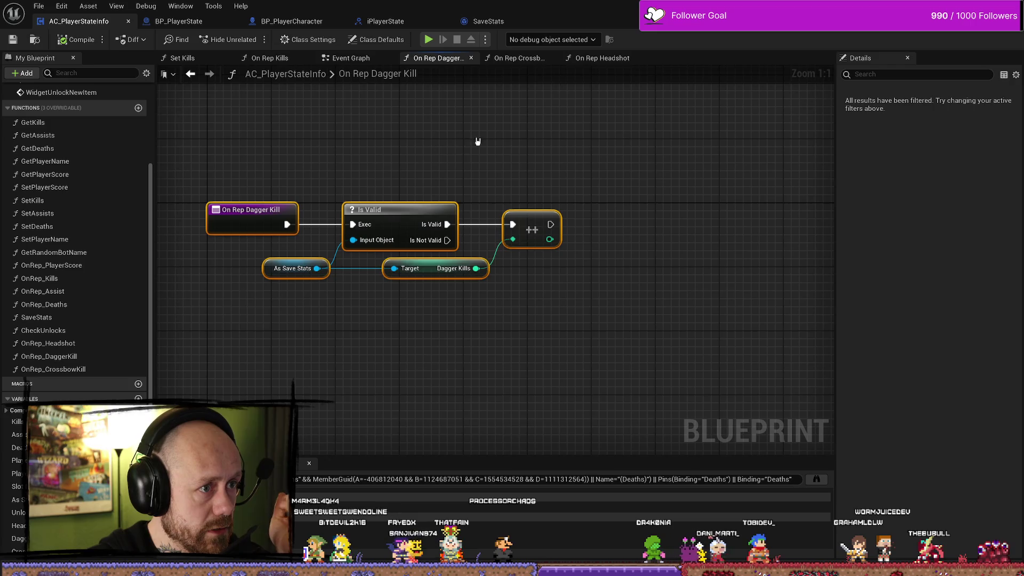
# - Open the OnRep_Kills function graph and pan along its node chain
pyautogui.moveTo(476, 141); pyautogui.dragTo(499, 155)
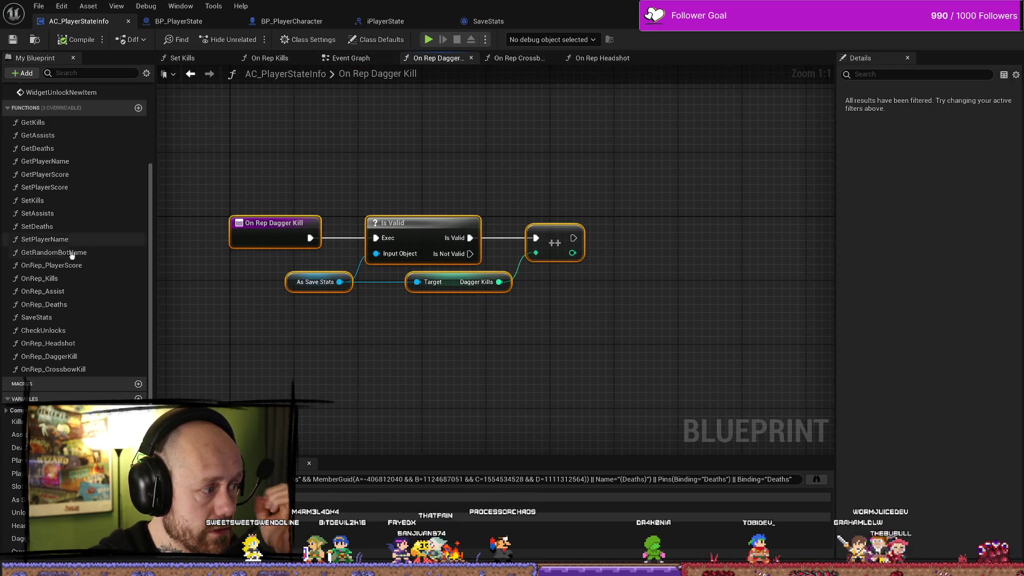
pyautogui.scroll(5, 68, 210)
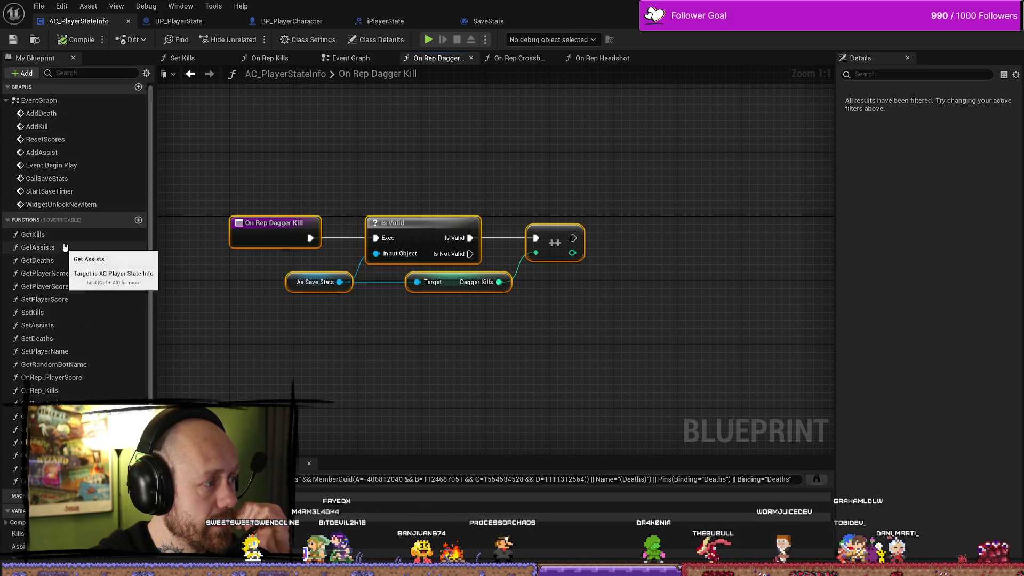
pyautogui.scroll(1, 67, 235)
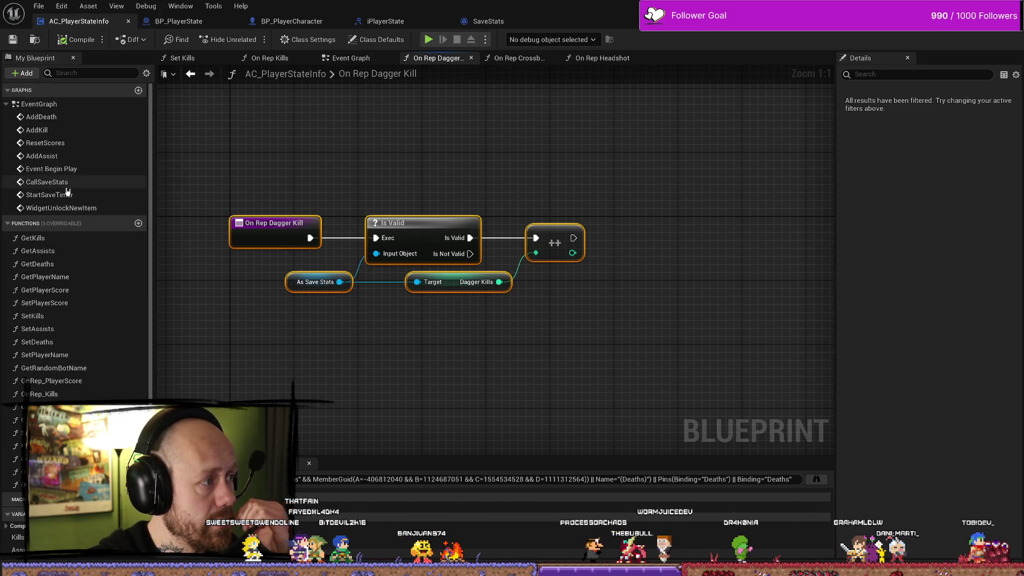
pyautogui.scroll(-3, 85, 320)
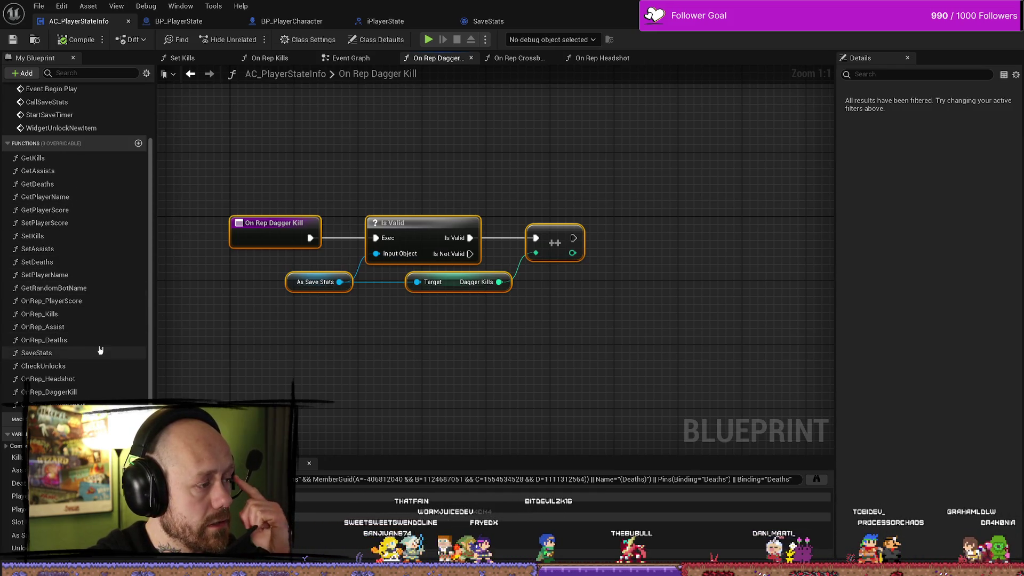
pyautogui.doubleClick(70, 315)
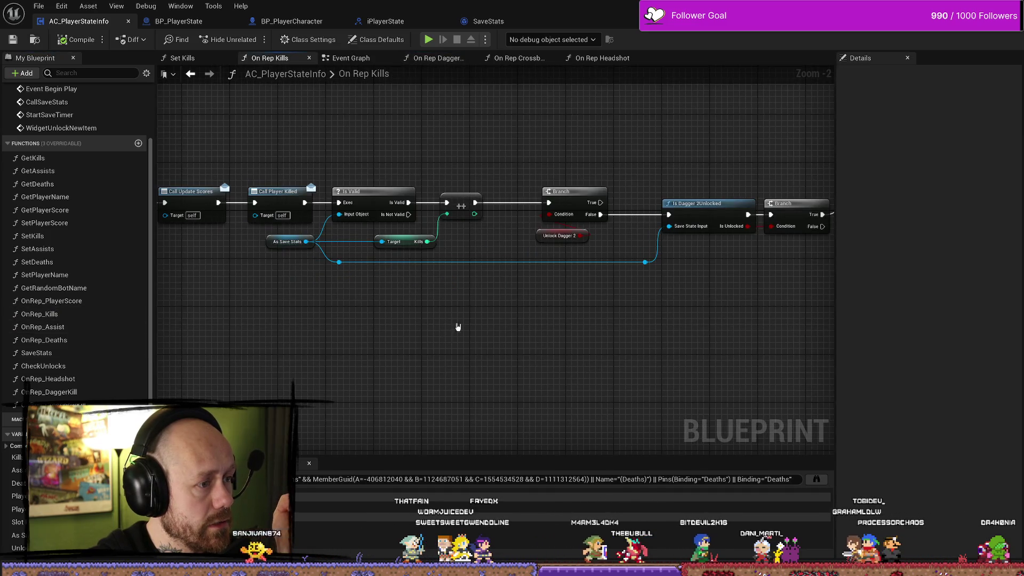
pyautogui.moveTo(383, 294); pyautogui.dragTo(359, 295)
pyautogui.moveTo(523, 303); pyautogui.dragTo(656, 305)
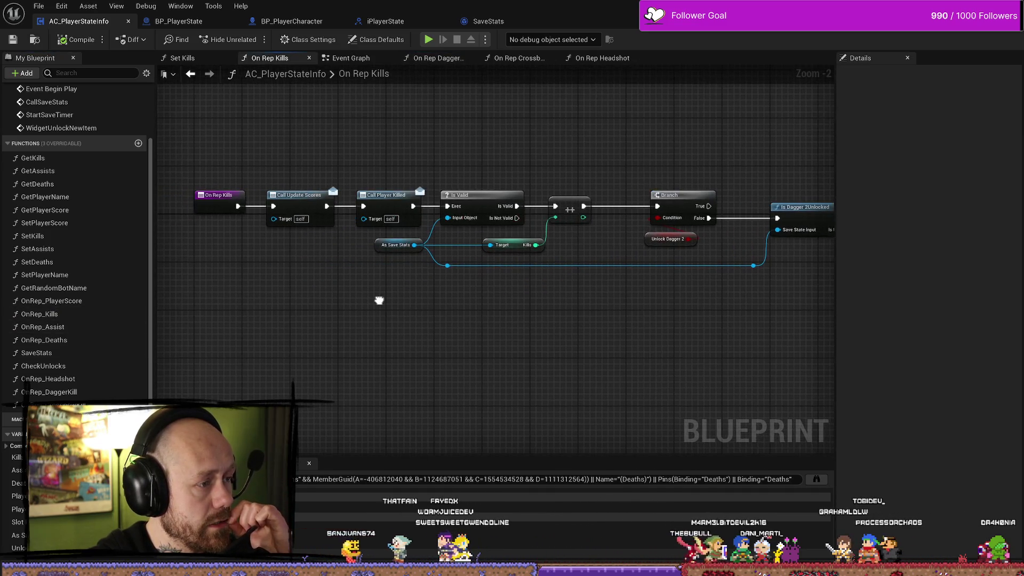
# - Jump to the AddKill event in the Event Graph
pyautogui.scroll(2, 79, 185)
pyautogui.scroll(2, 79, 186)
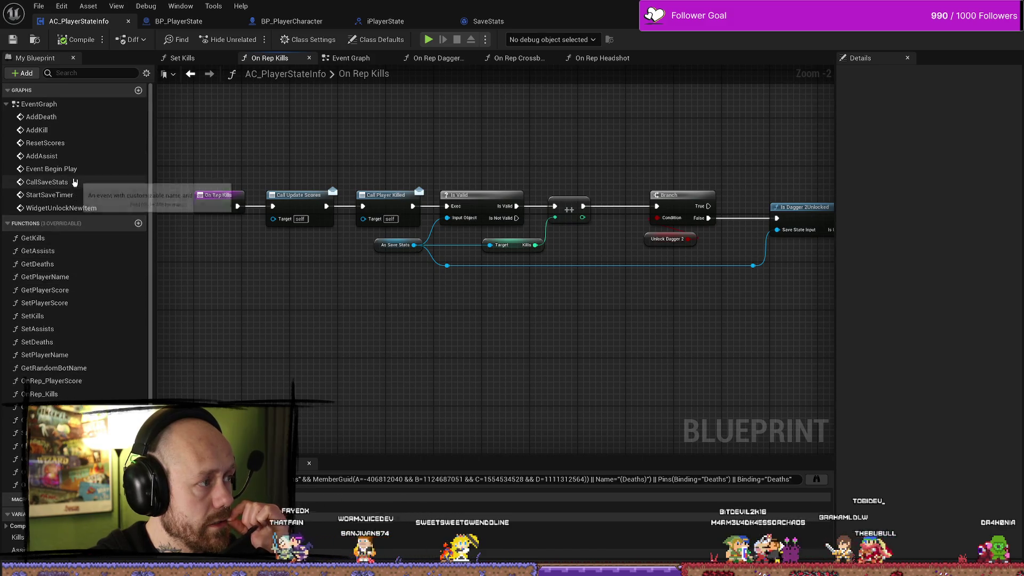
pyautogui.doubleClick(43, 131)
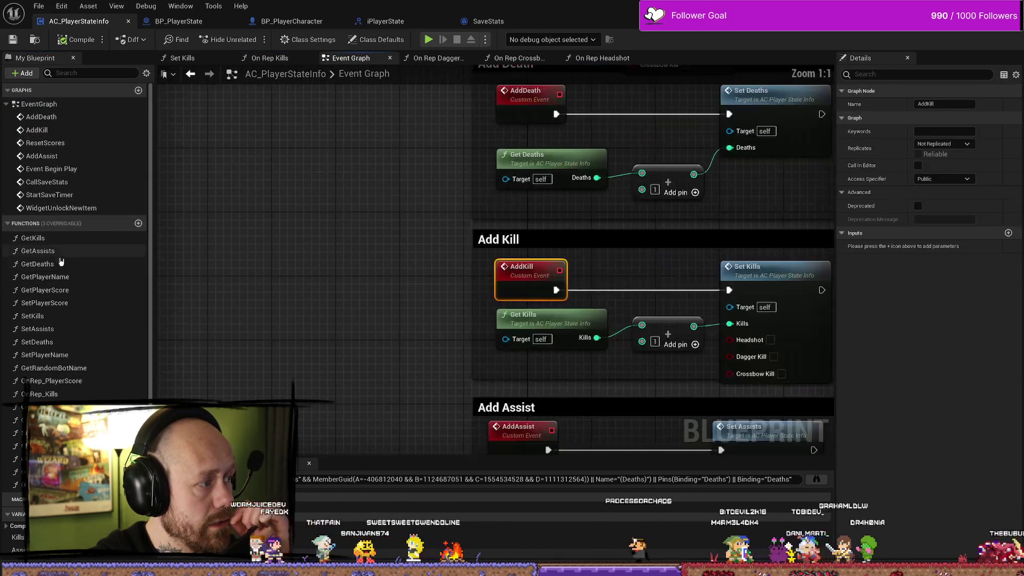
# - Open the Set Kills graph and pan through its Headshot, Dagger Kill and Crossbow Kill branches
pyautogui.doubleClick(32, 316)
pyautogui.moveTo(436, 310); pyautogui.dragTo(473, 311)
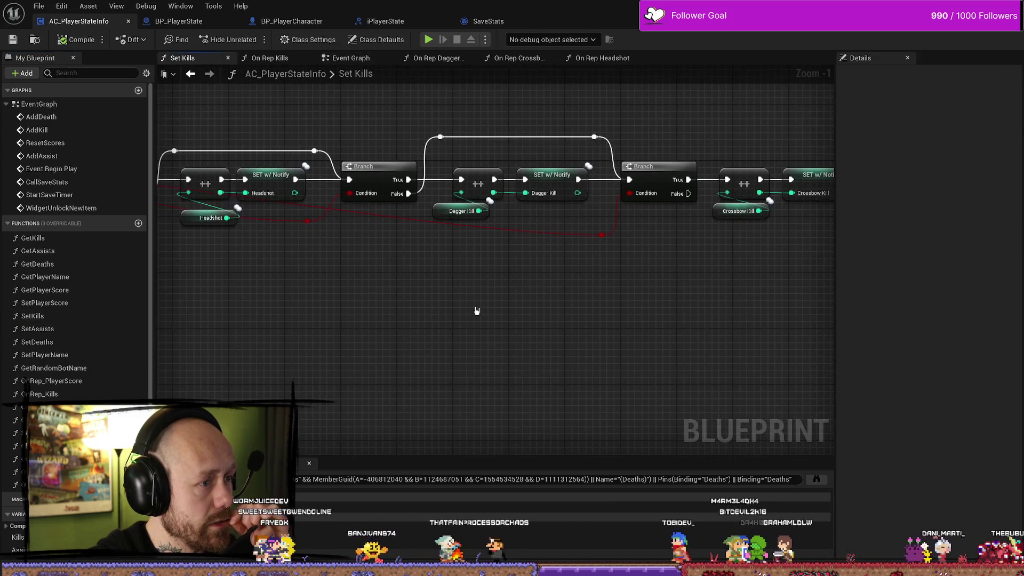
pyautogui.moveTo(411, 298); pyautogui.dragTo(568, 292)
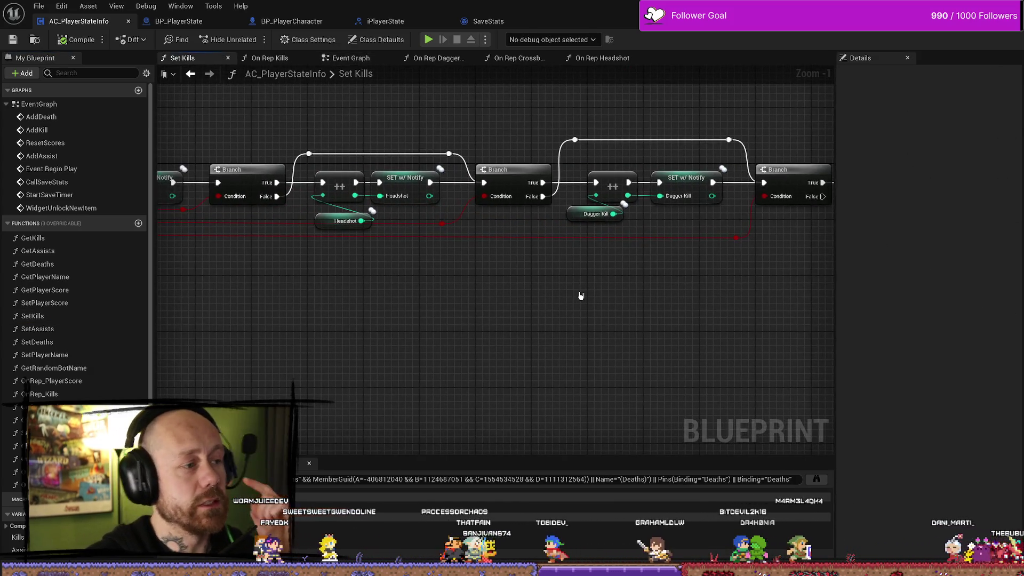
pyautogui.moveTo(301, 278)
pyautogui.mouseDown()
pyautogui.moveTo(530, 279)
pyautogui.moveTo(448, 262)
pyautogui.mouseUp()
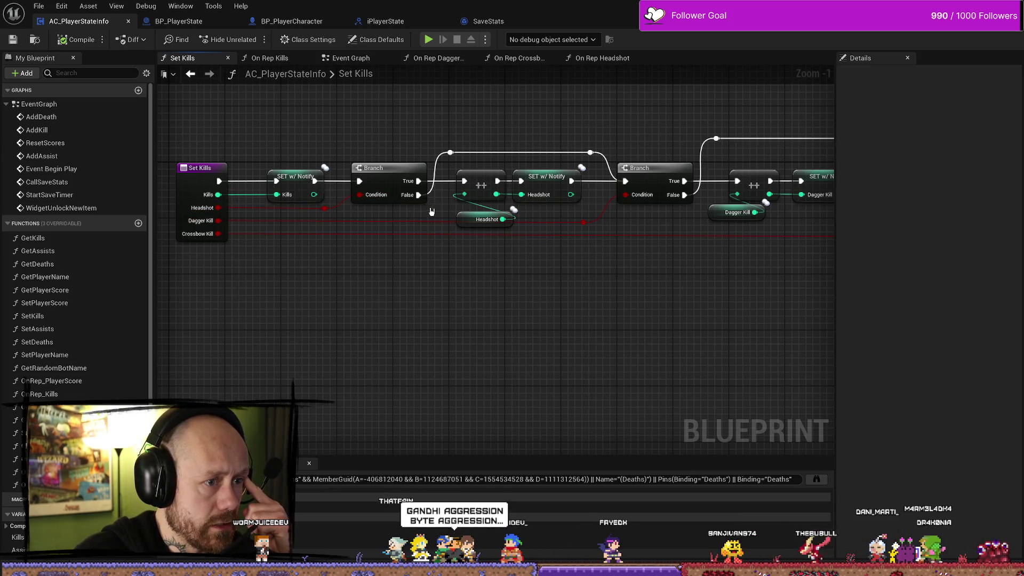
pyautogui.moveTo(611, 229); pyautogui.dragTo(410, 219)
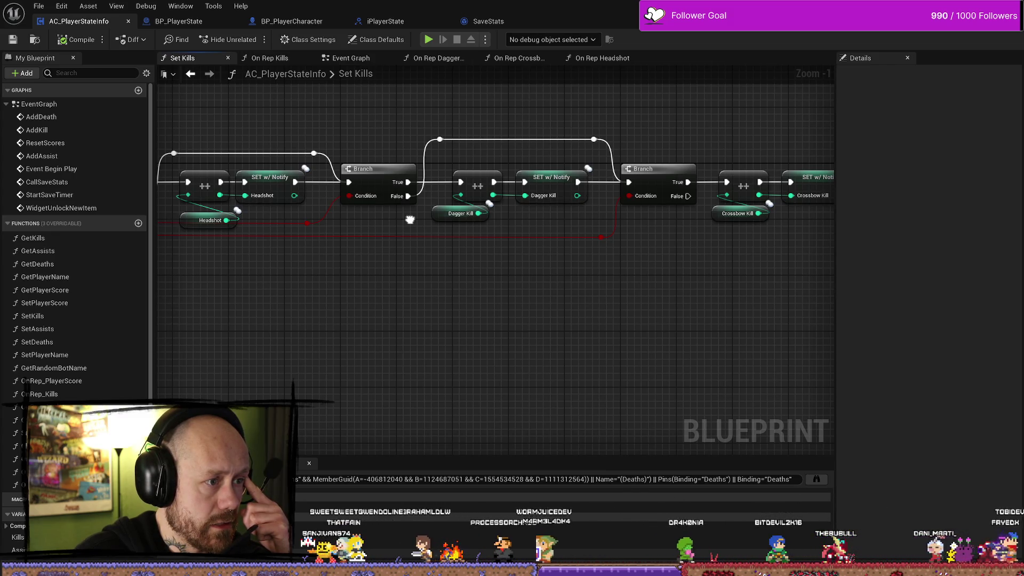
pyautogui.moveTo(410, 219); pyautogui.dragTo(313, 221)
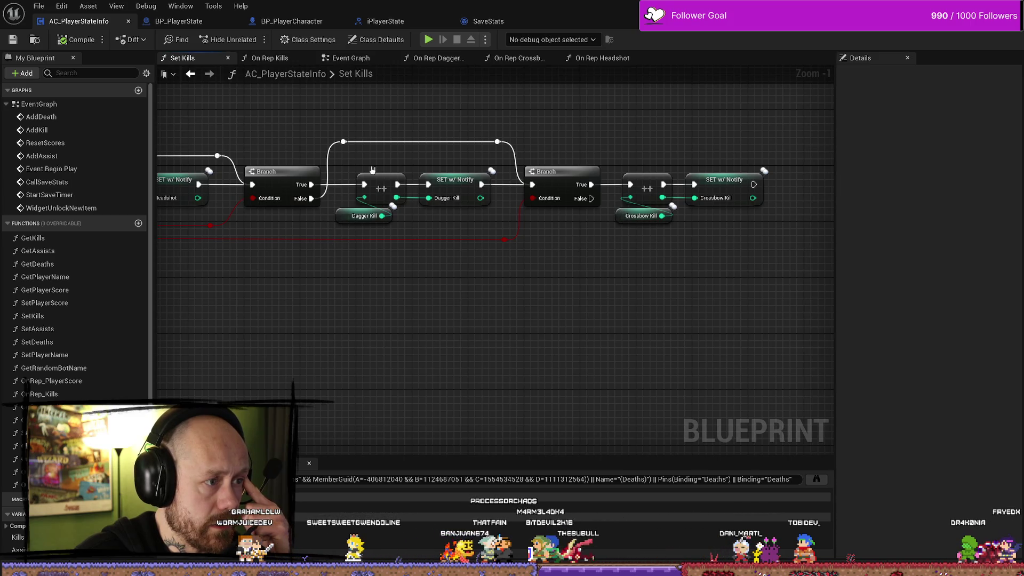
pyautogui.moveTo(348, 252)
pyautogui.mouseDown()
pyautogui.moveTo(808, 235)
pyautogui.moveTo(397, 243)
pyautogui.mouseUp()
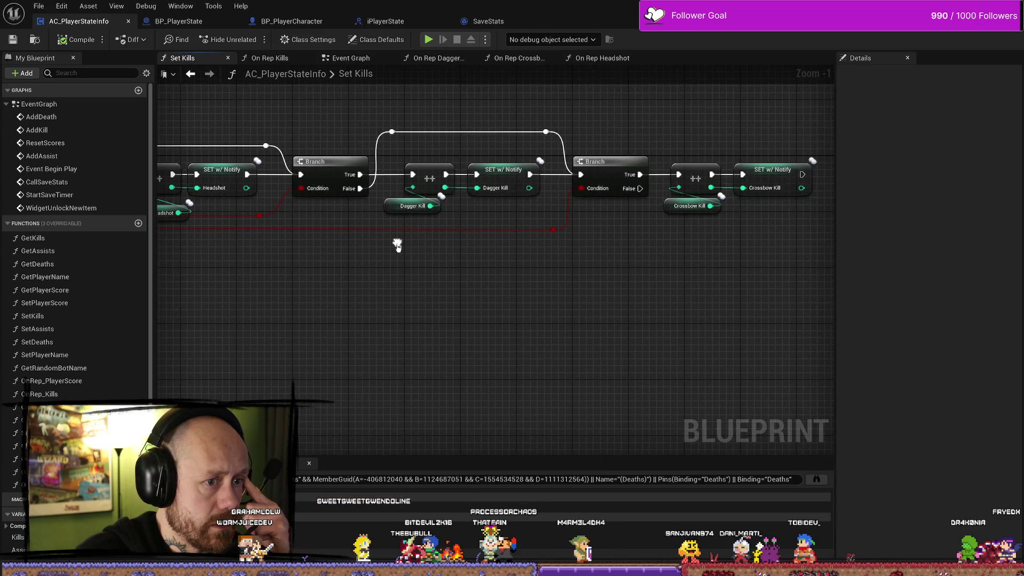
pyautogui.click(694, 271)
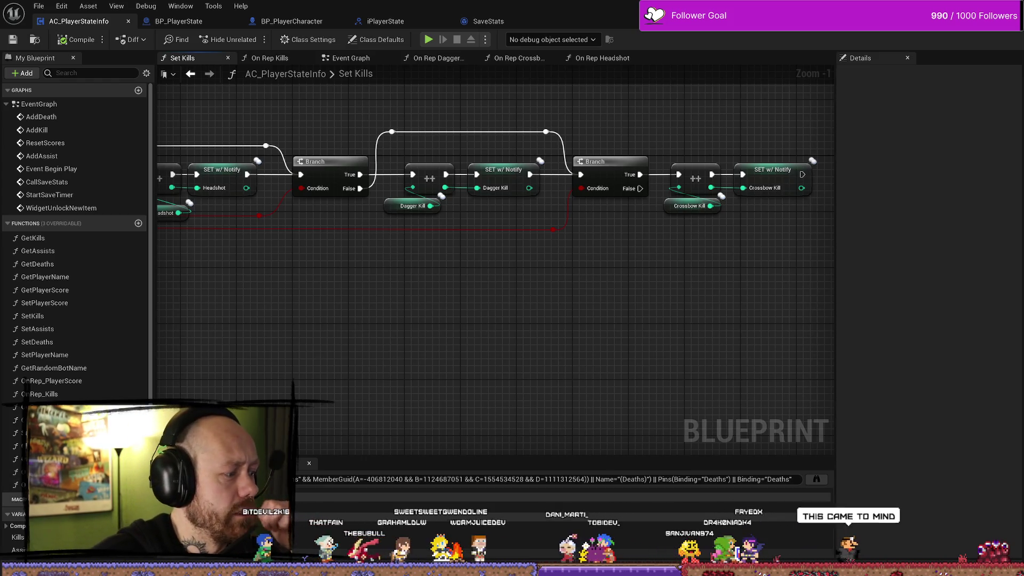
# - Switch to the On Rep Crossbow Kill graph
pyautogui.click(515, 57)
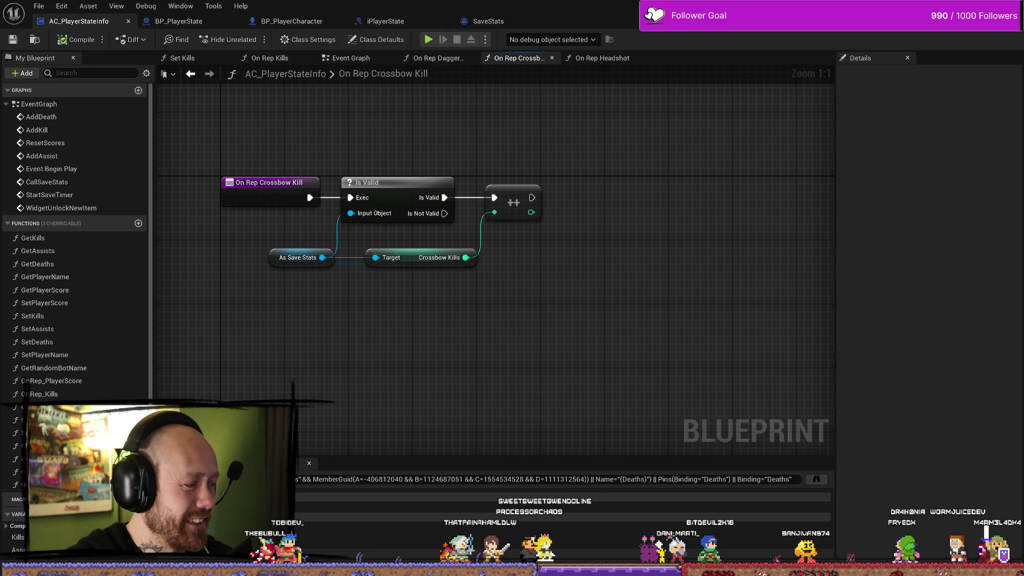
# - Centre the On Rep Crossbow Kill nodes, then switch to the BP_PlayerCharacter Blueprint
pyautogui.moveTo(419, 365)
pyautogui.mouseDown()
pyautogui.moveTo(574, 297)
pyautogui.moveTo(575, 317)
pyautogui.mouseUp()
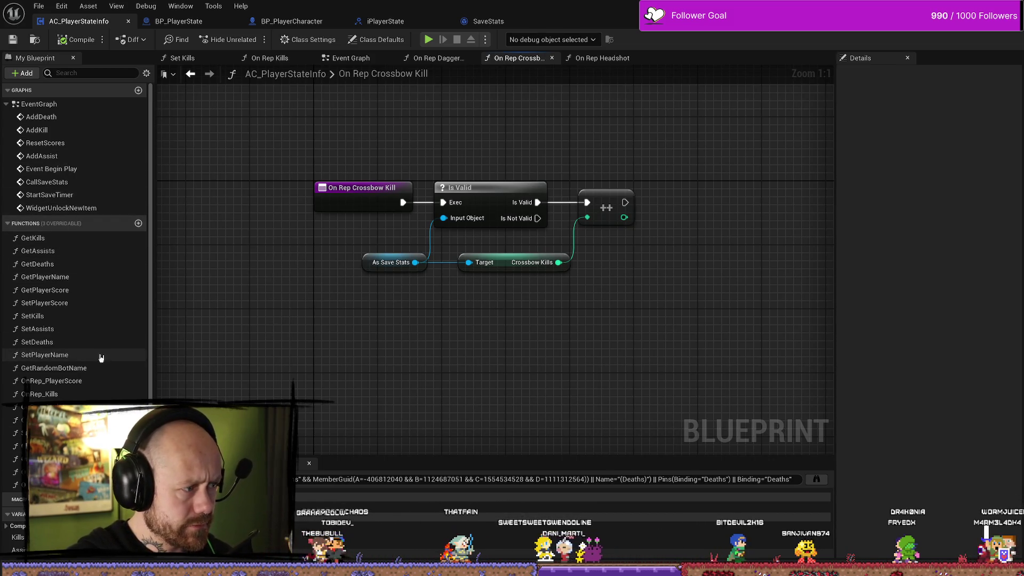
pyautogui.moveTo(256, 207); pyautogui.dragTo(322, 224)
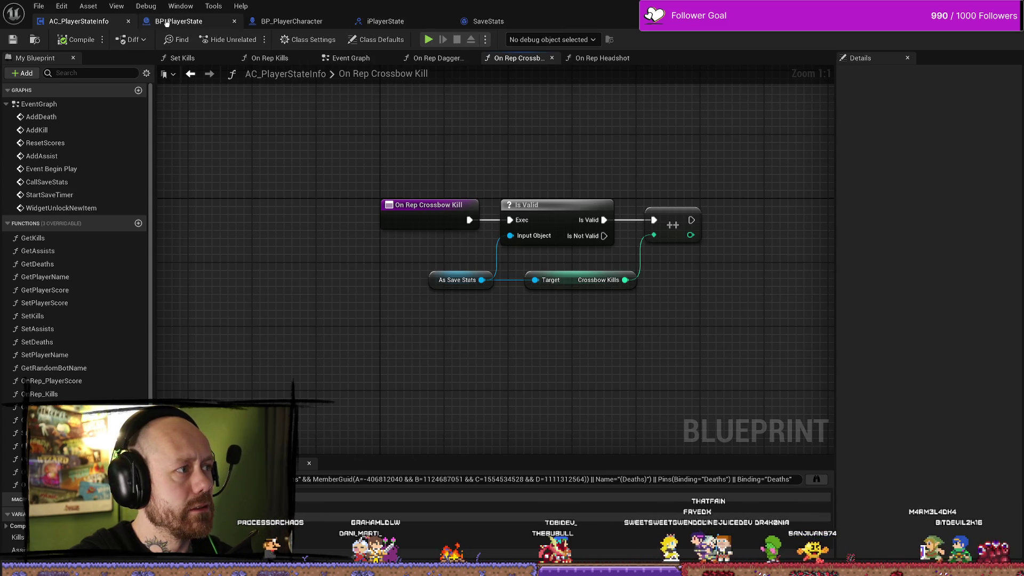
pyautogui.click(291, 22)
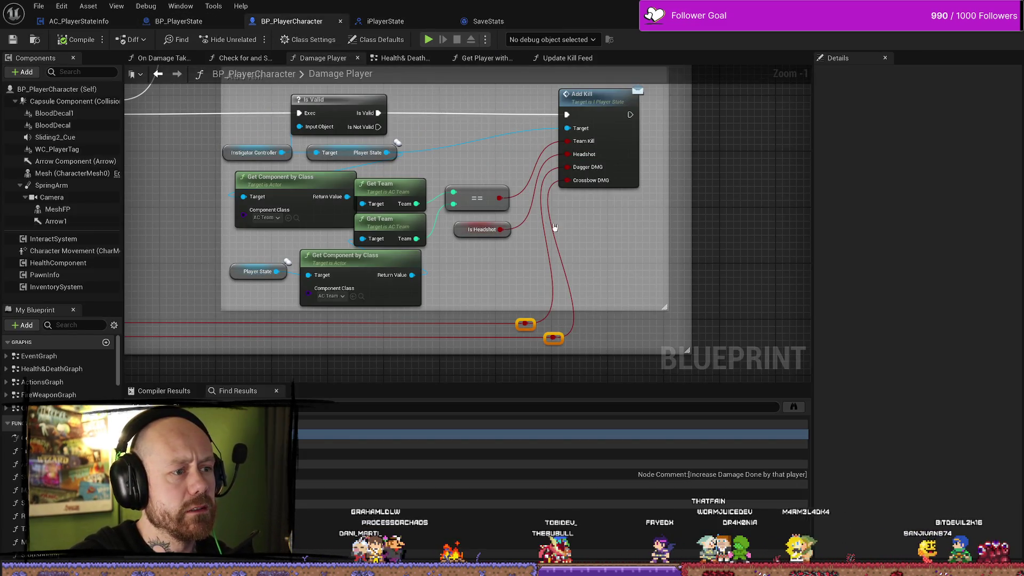
# - Pan the Damage Player graph across the Add Kill and Take Damage sections, then return to the level editor
pyautogui.moveTo(675, 231); pyautogui.dragTo(694, 239)
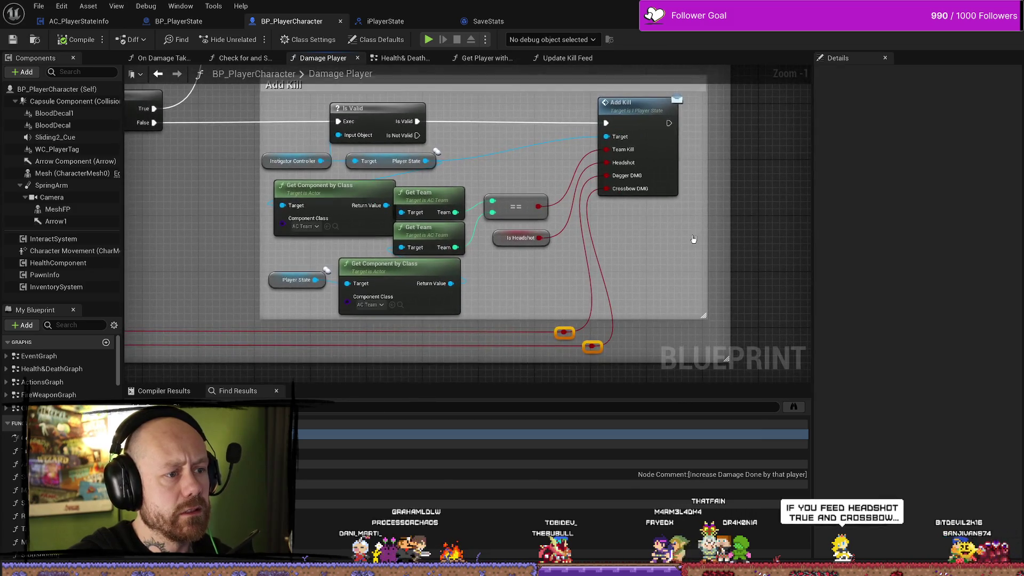
pyautogui.moveTo(510, 168)
pyautogui.mouseDown()
pyautogui.moveTo(674, 156)
pyautogui.moveTo(633, 192)
pyautogui.moveTo(520, 252)
pyautogui.mouseUp()
pyautogui.moveTo(400, 320)
pyautogui.mouseDown()
pyautogui.moveTo(485, 295)
pyautogui.moveTo(601, 290)
pyautogui.moveTo(354, 304)
pyautogui.moveTo(663, 297)
pyautogui.moveTo(530, 305)
pyautogui.mouseUp()
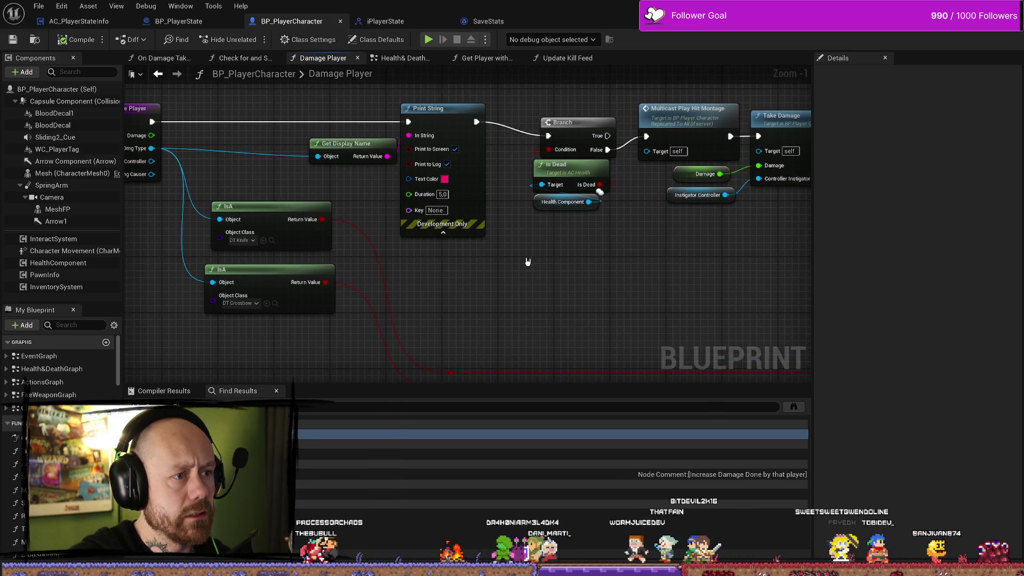
pyautogui.hotkey('alt', 'Tab')
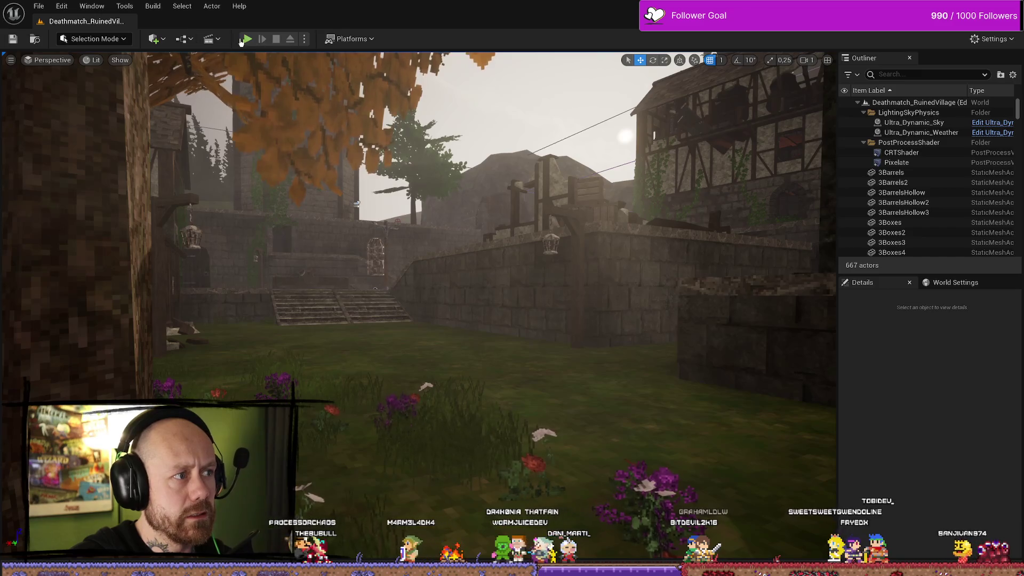
# - Start a play-in-editor test and deploy both server and client players with the crossbow
pyautogui.click(246, 39)
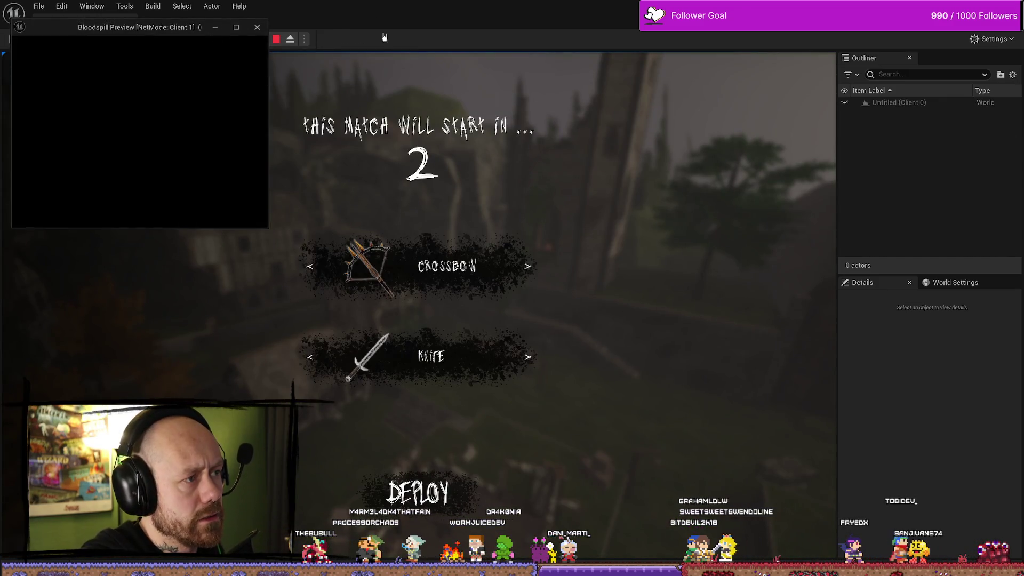
pyautogui.press('super+Down')
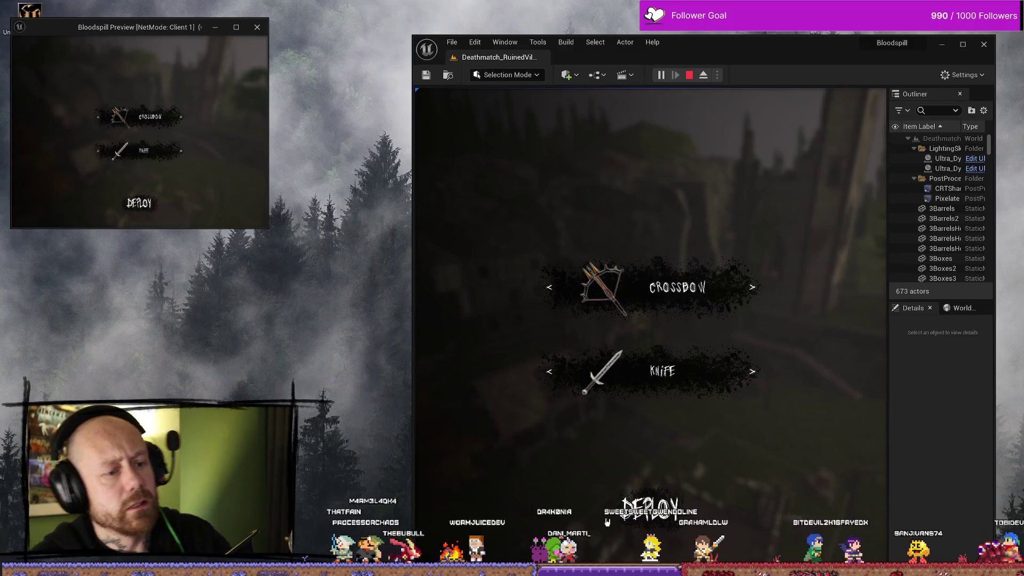
pyautogui.click(689, 507)
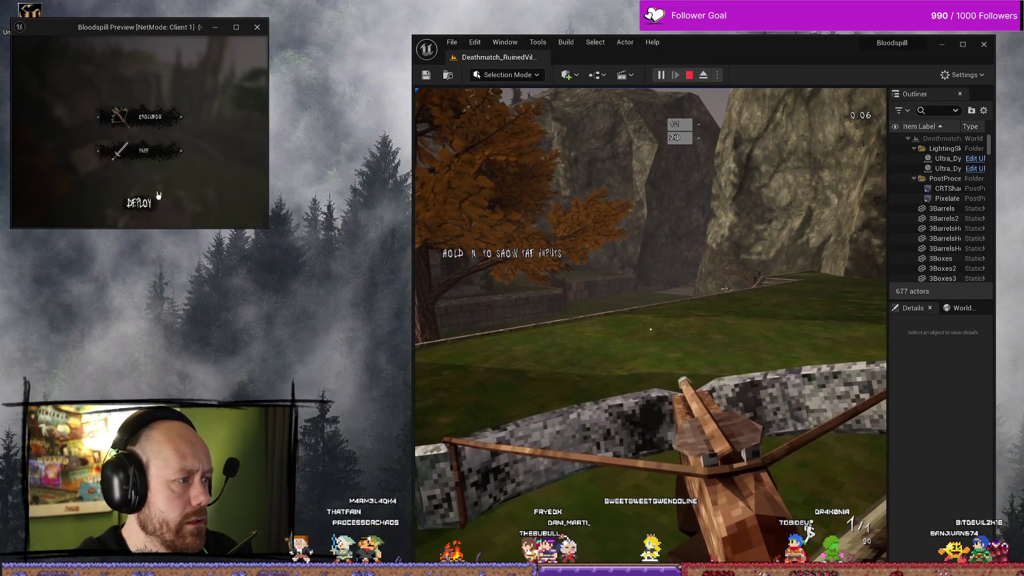
pyautogui.click(137, 205)
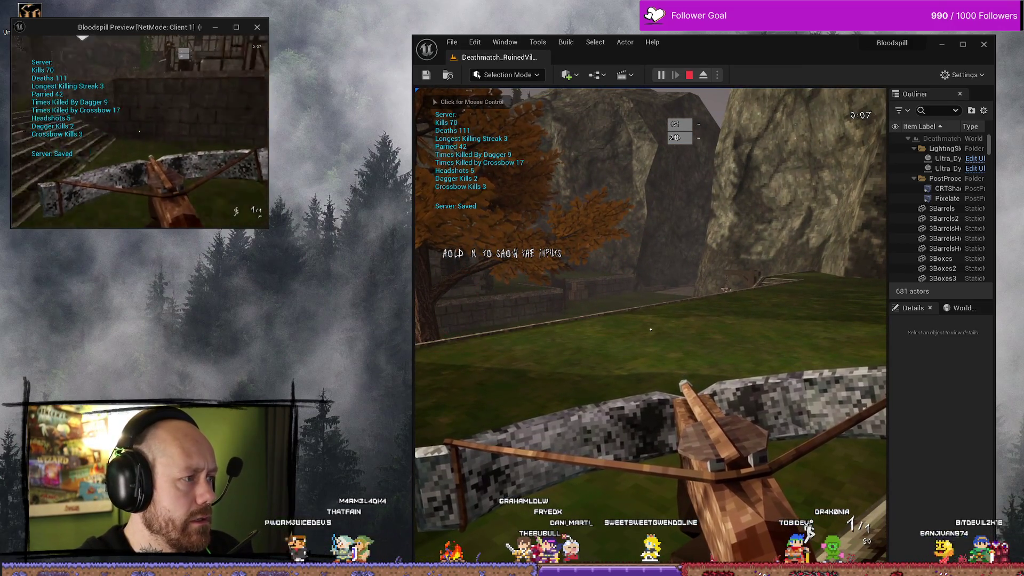
# - Move the server player toward the stairs and score crossbow headshot kills
pyautogui.click(651, 320)
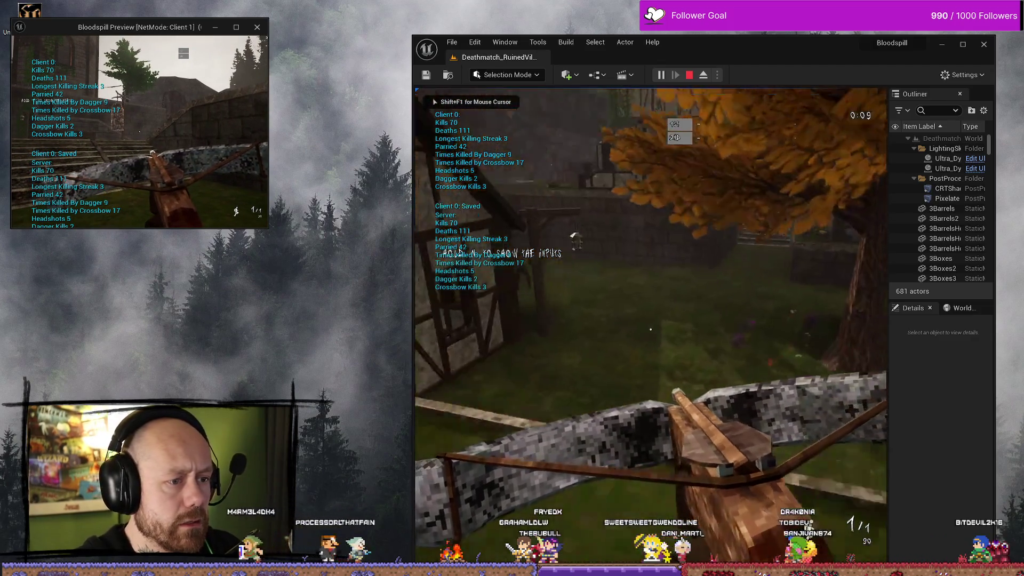
pyautogui.press('w')
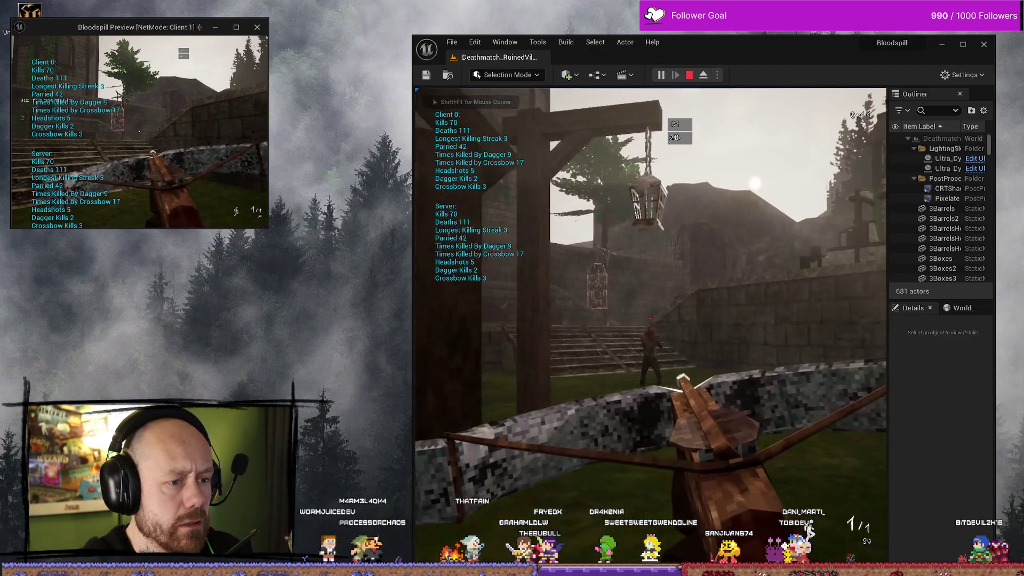
pyautogui.click(651, 329)
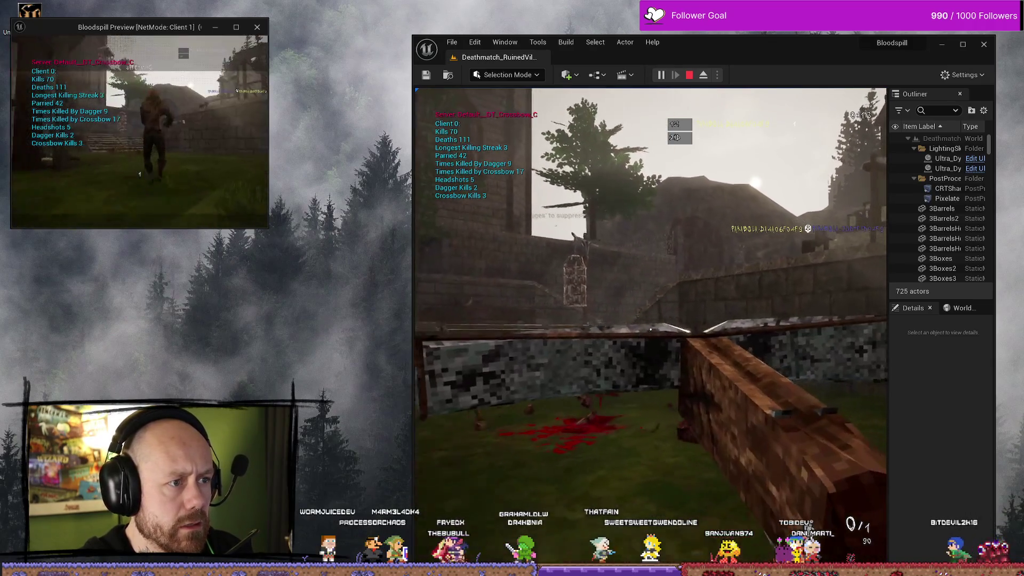
pyautogui.press('w')
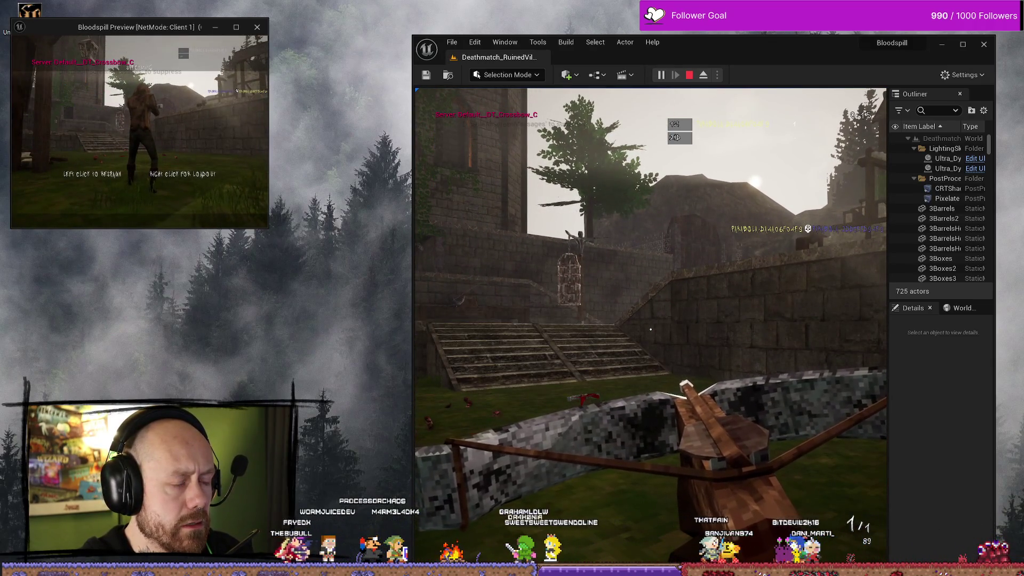
pyautogui.press('w')
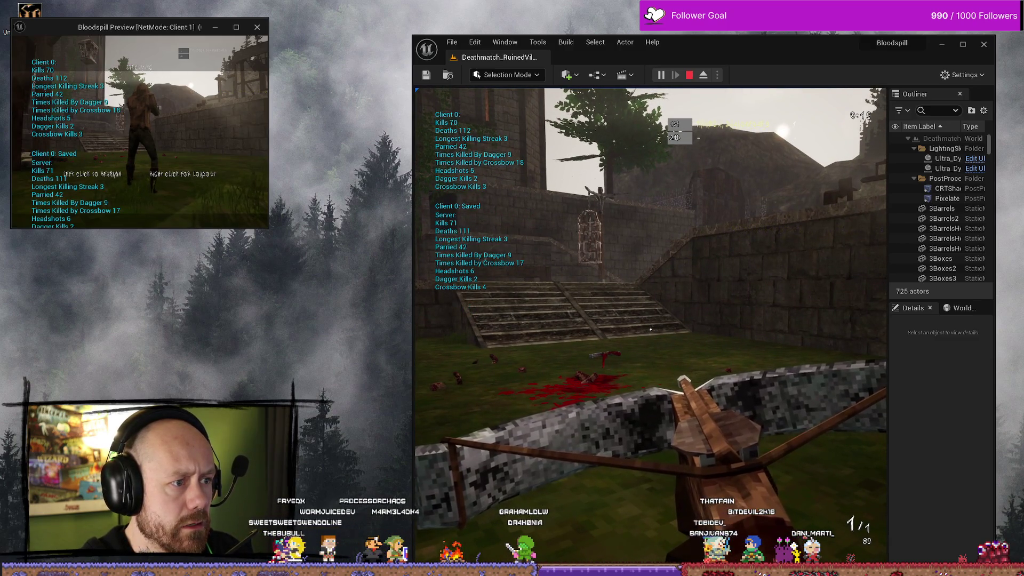
pyautogui.press('w')
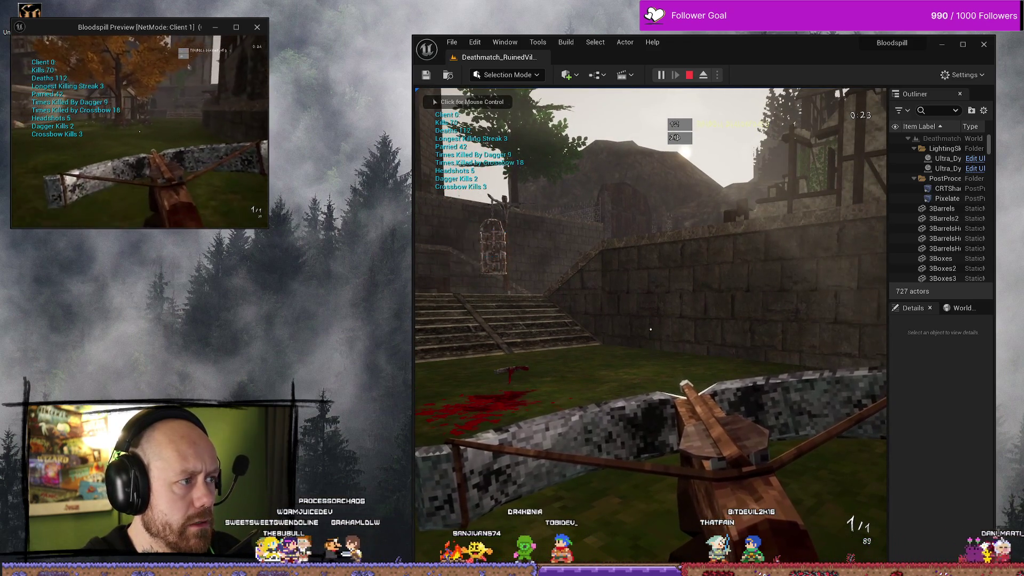
pyautogui.click(651, 231)
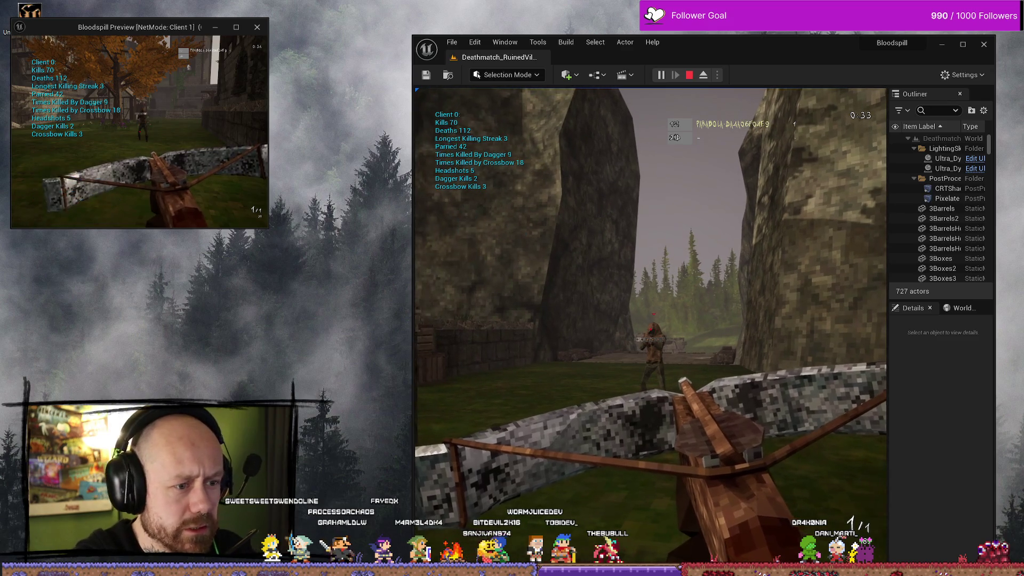
pyautogui.click(651, 329)
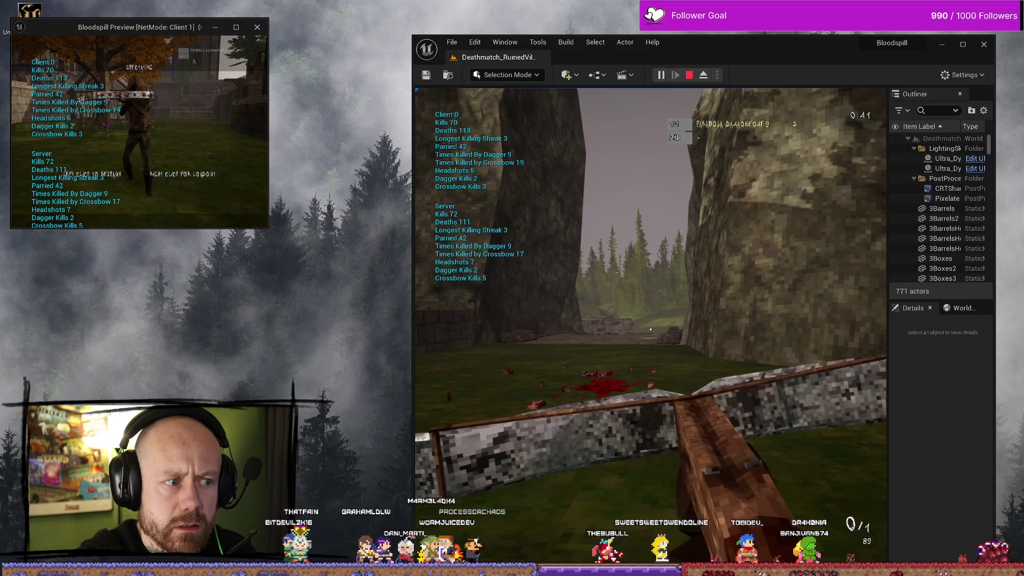
# - Respawn the client player and enlarge the Client 1 preview window
pyautogui.hotkey('shift', 'F1')
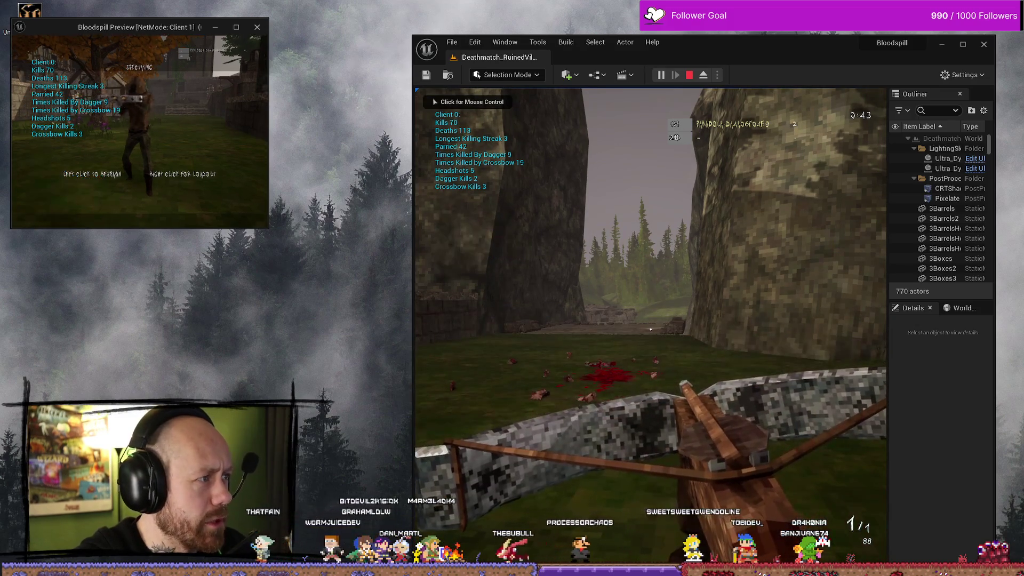
pyautogui.click(196, 155)
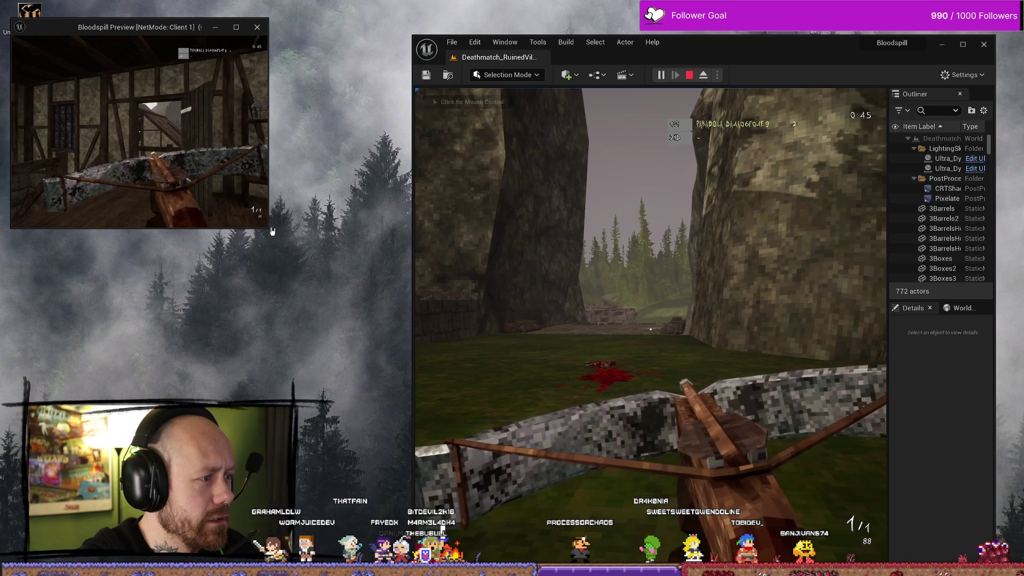
pyautogui.moveTo(267, 229)
pyautogui.mouseDown()
pyautogui.moveTo(314, 354)
pyautogui.moveTo(406, 531)
pyautogui.mouseUp()
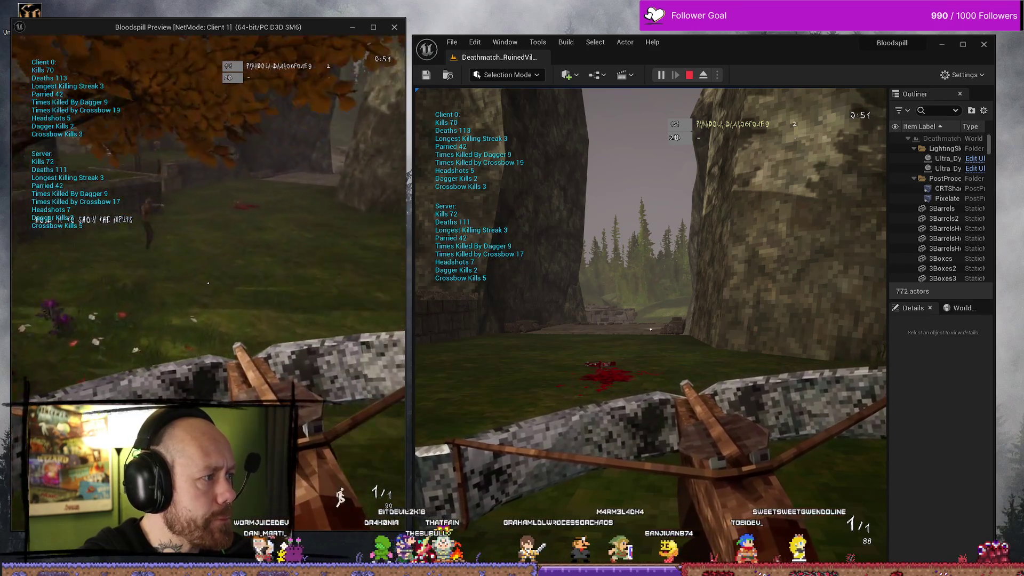
# - Score a server crossbow headshot, then kill the server player from the client and reload
pyautogui.click(753, 350)
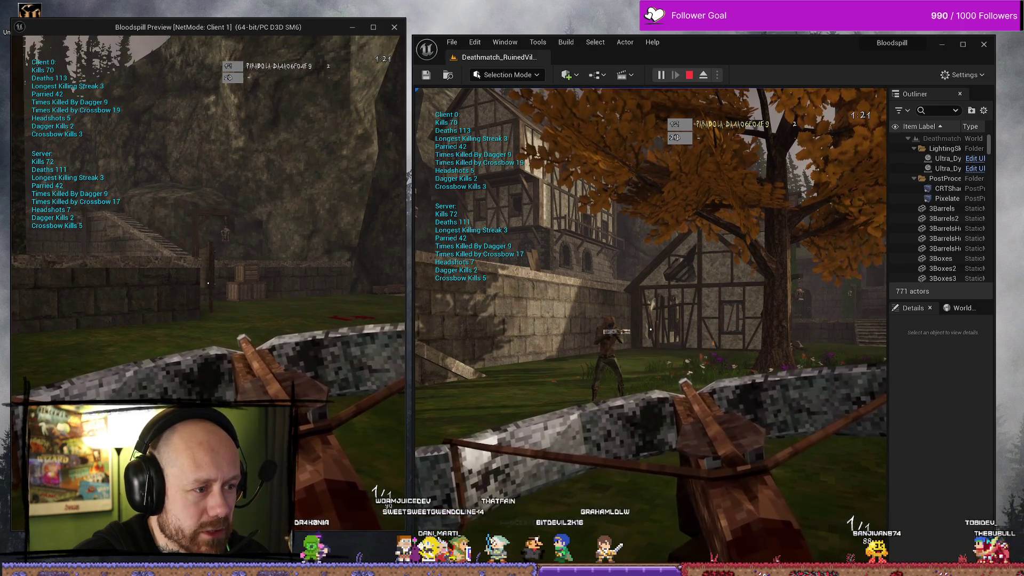
pyautogui.click(651, 329)
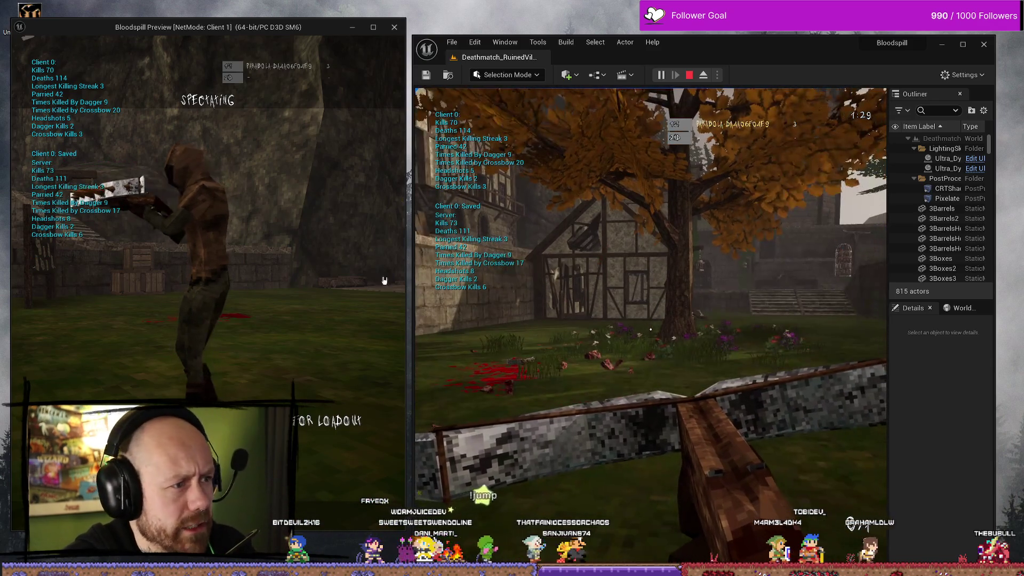
pyautogui.hotkey('shift', 'F1')
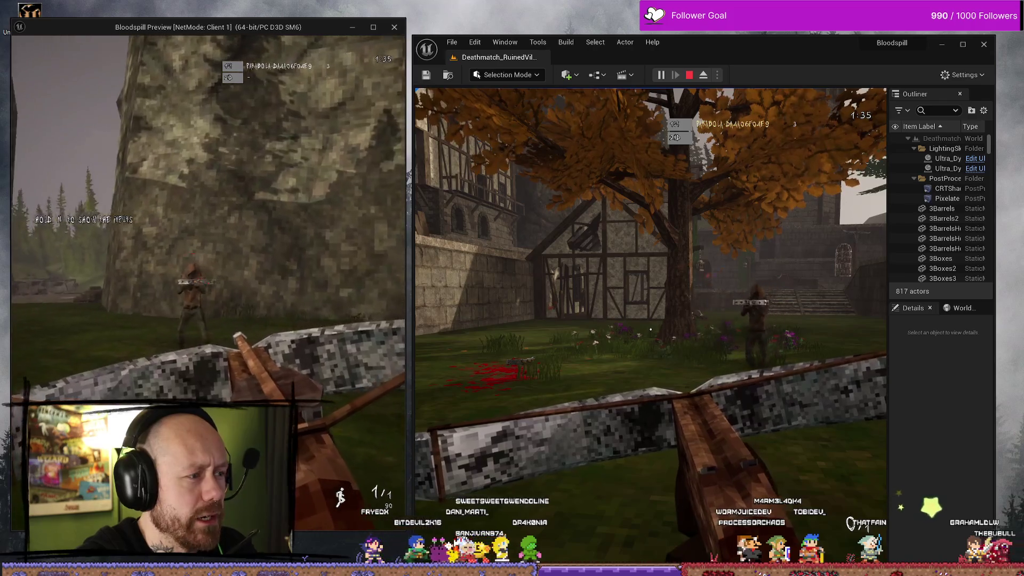
pyautogui.click(208, 283)
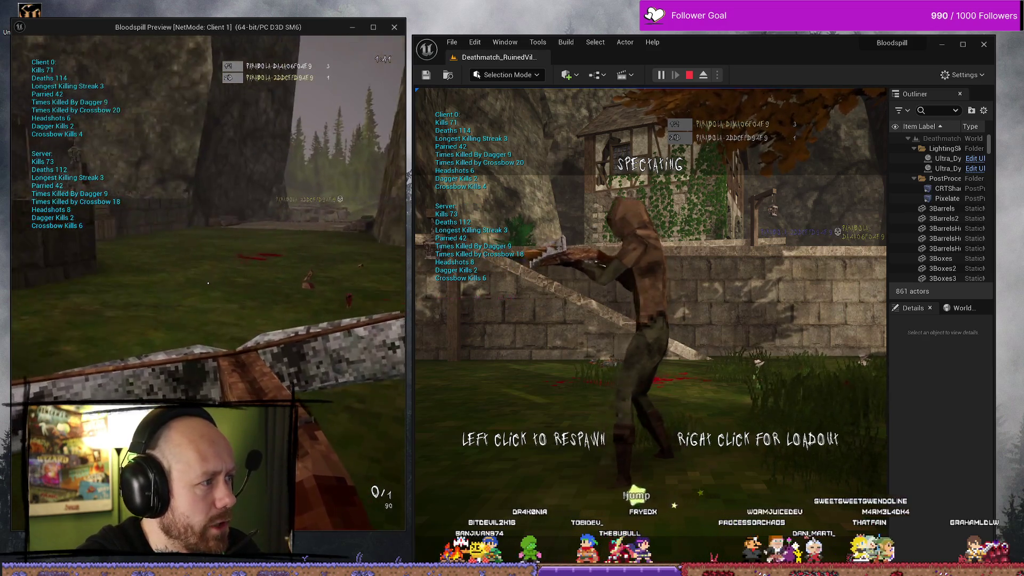
pyautogui.press('r')
# - Respawn the server player and kill it again with the client's crossbow, then reload
pyautogui.moveTo(208, 283)
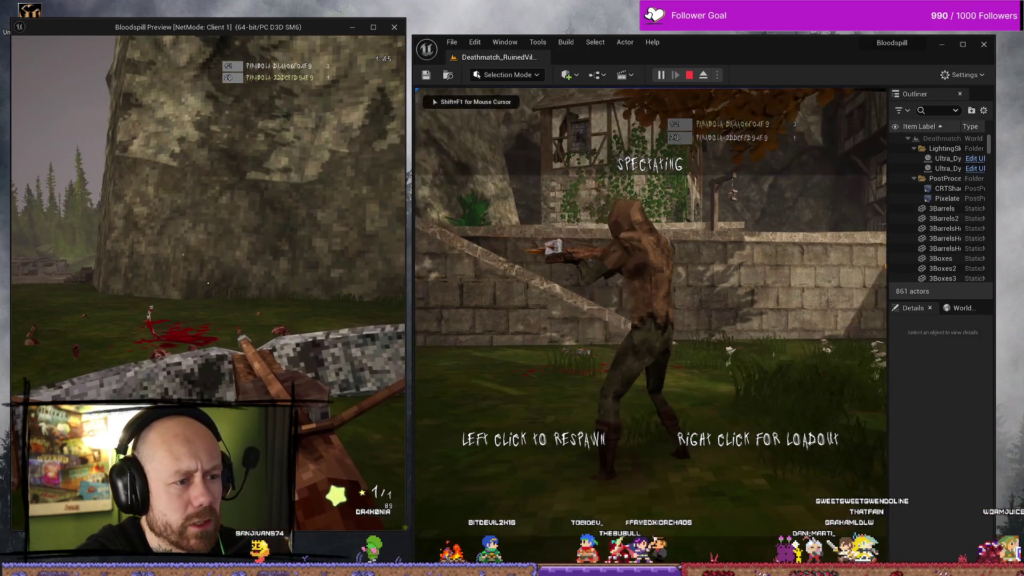
pyautogui.click(637, 260)
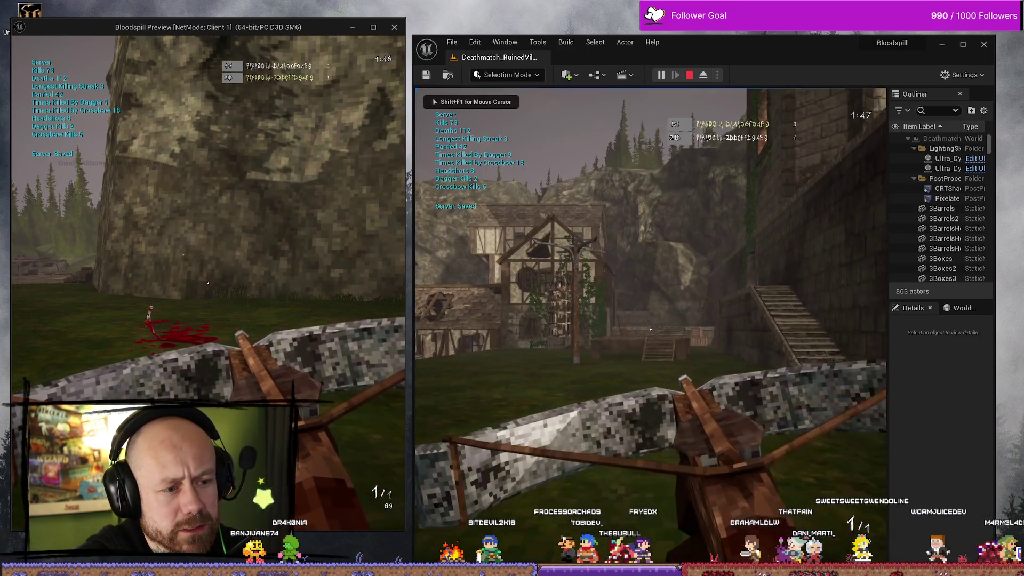
pyautogui.moveTo(650, 329)
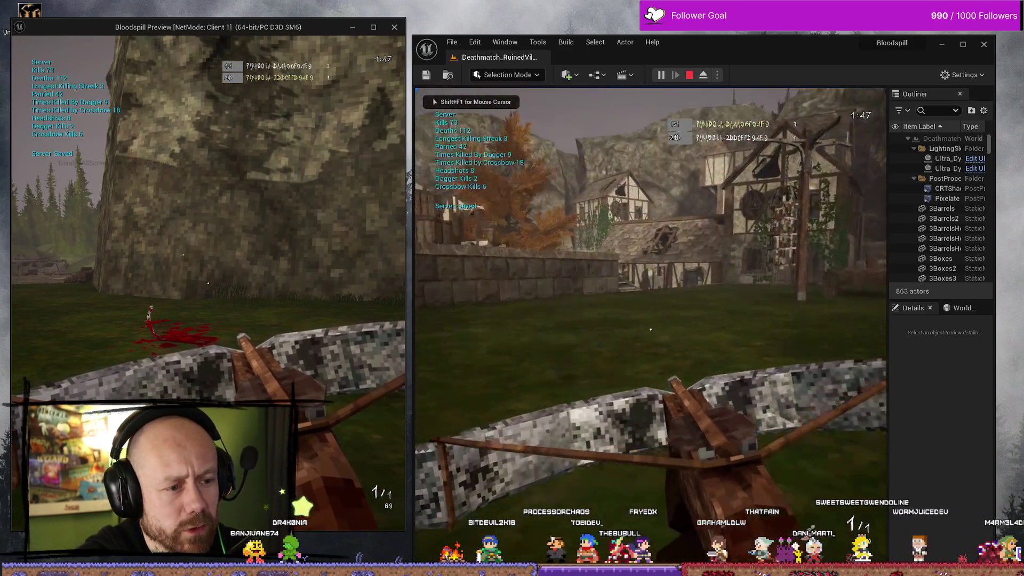
pyautogui.hotkey('shift', 'F1')
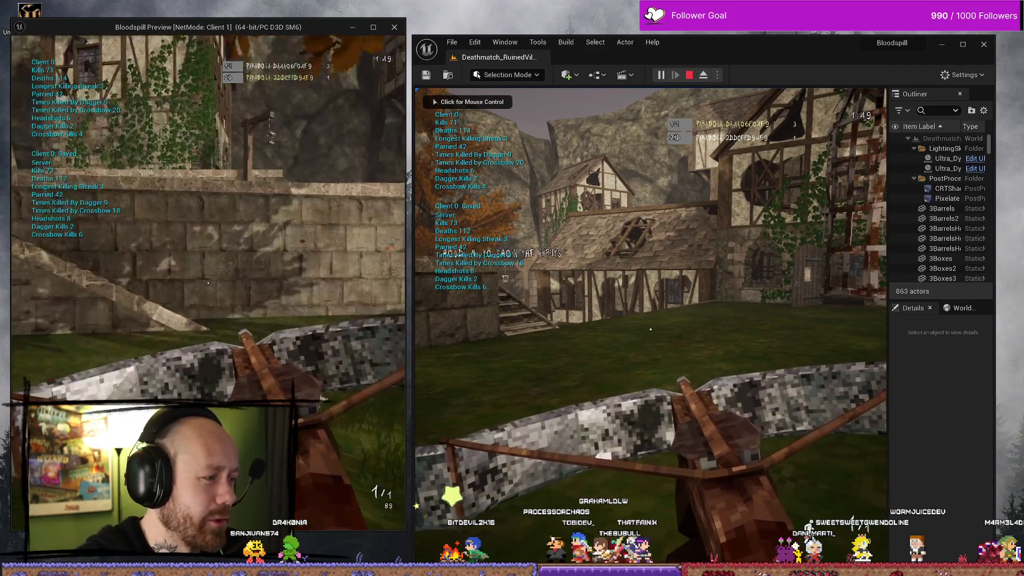
pyautogui.moveTo(208, 283)
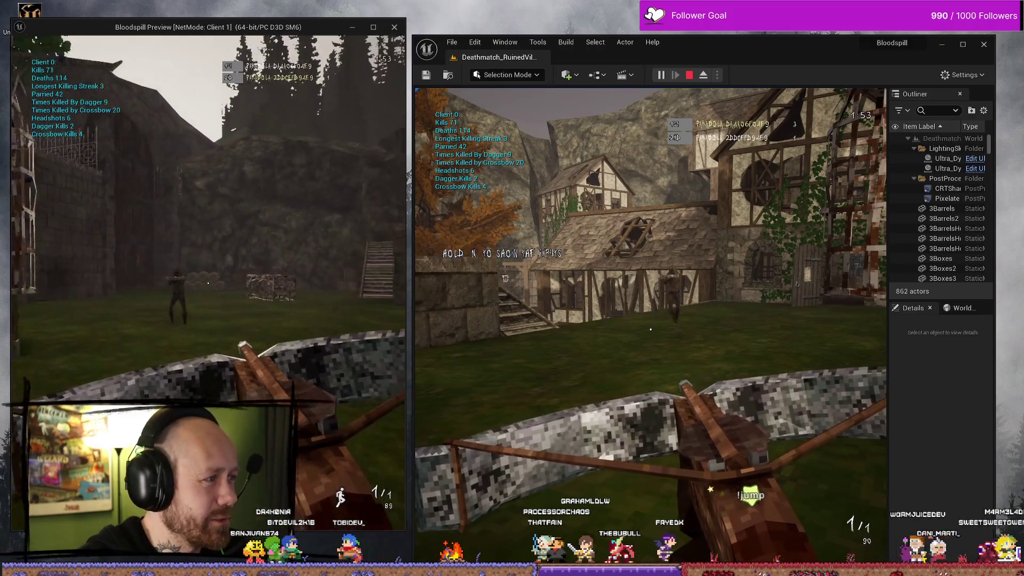
pyautogui.click(208, 283)
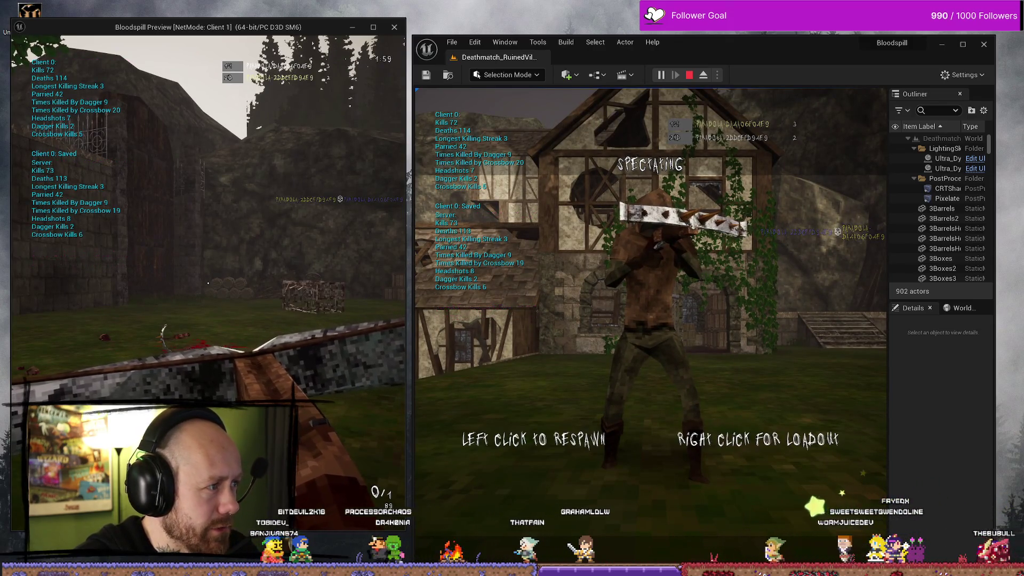
pyautogui.press('r')
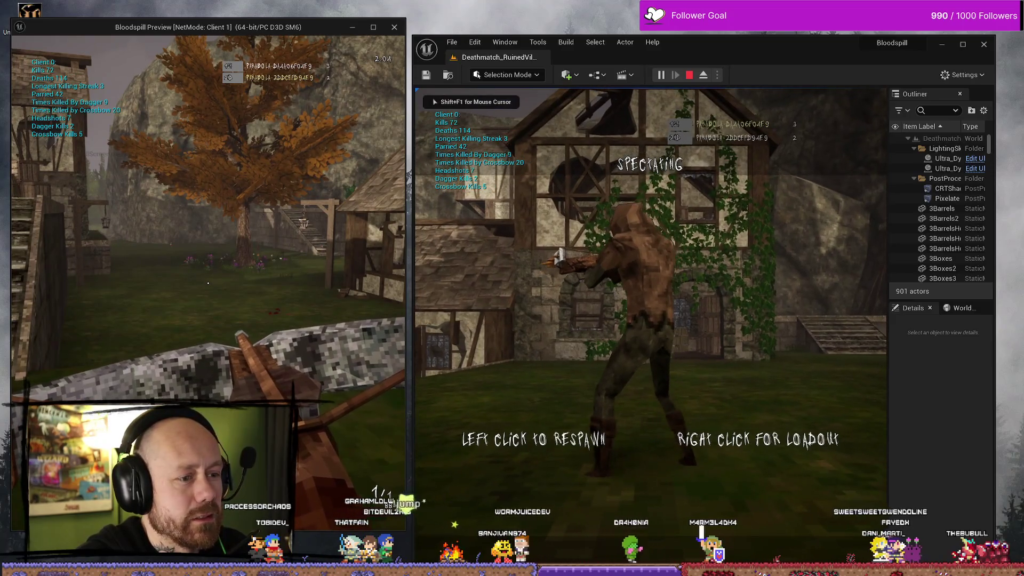
# - Respawn the server player, walk it toward the crate, and kill it with the client's crossbow
pyautogui.click(654, 402)
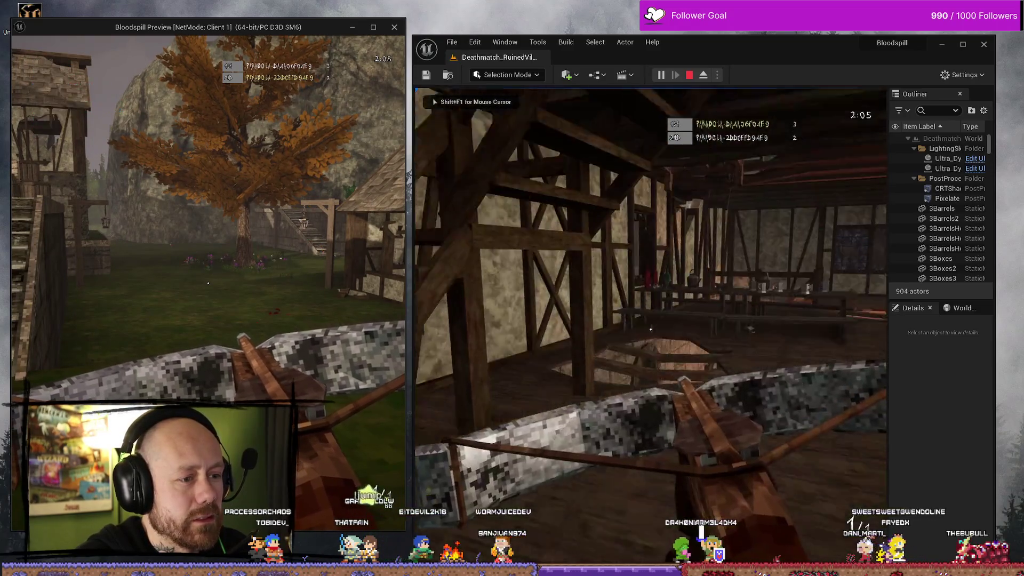
pyautogui.press('w')
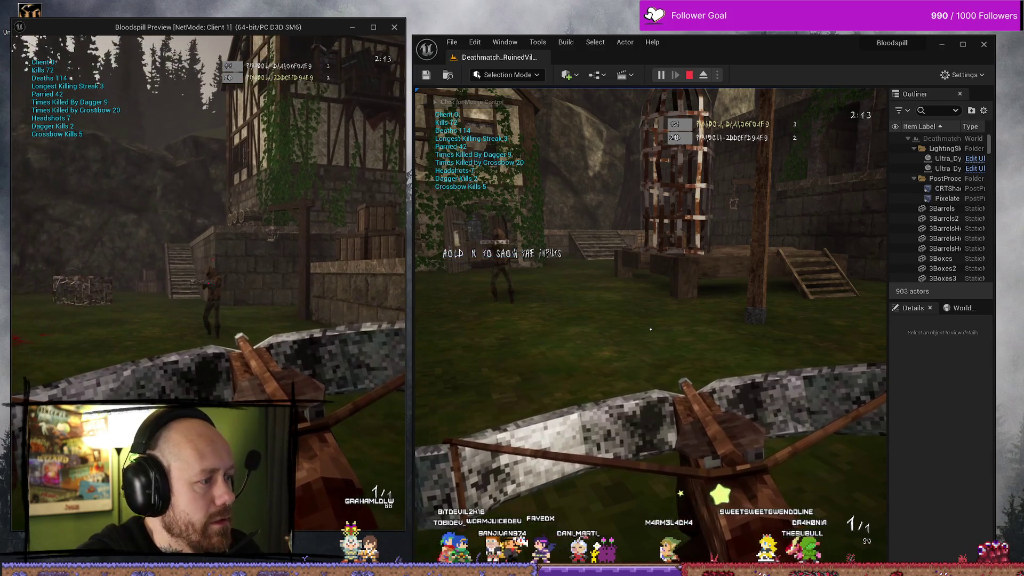
pyautogui.click(208, 283)
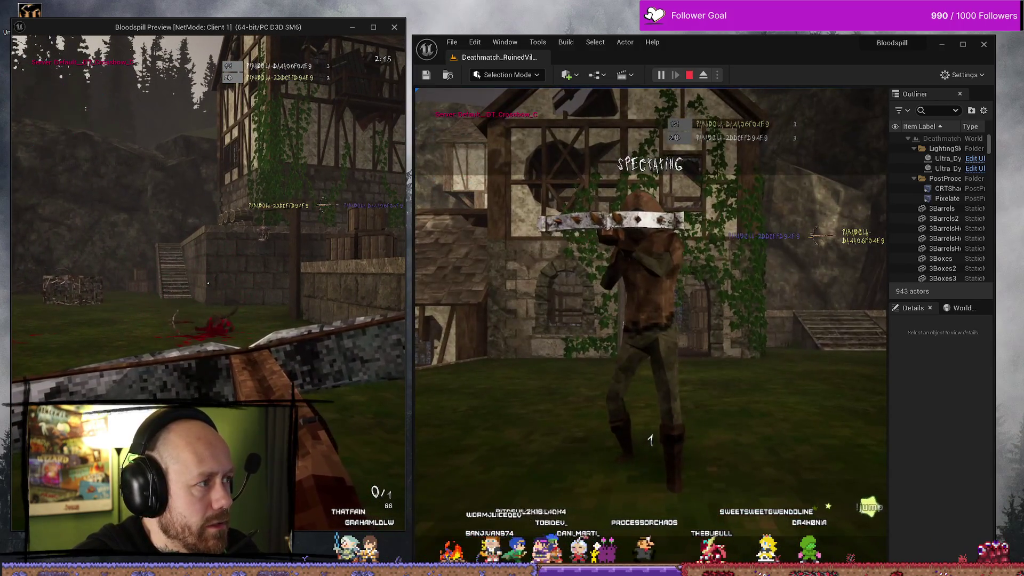
pyautogui.press('r')
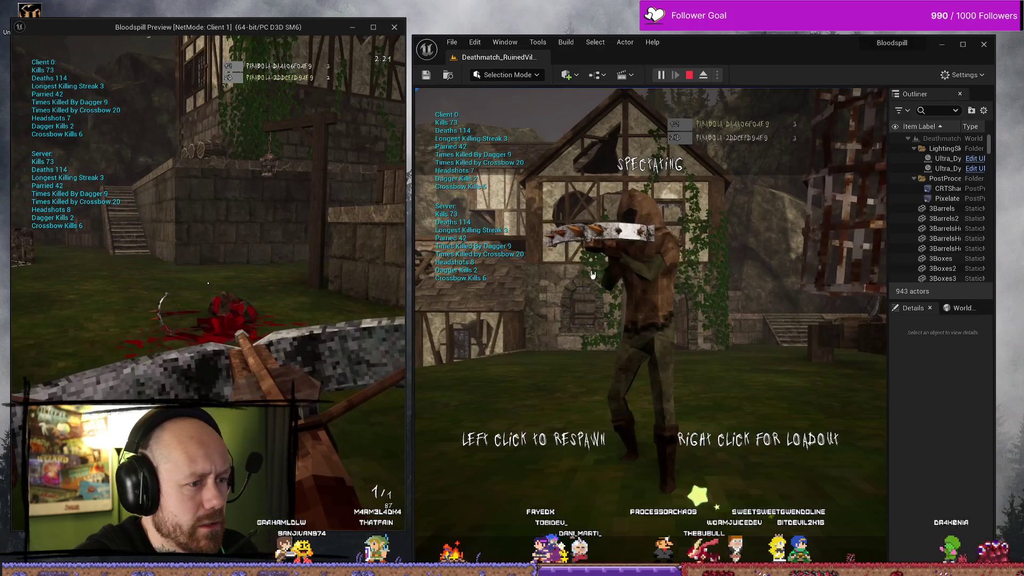
pyautogui.click(565, 274)
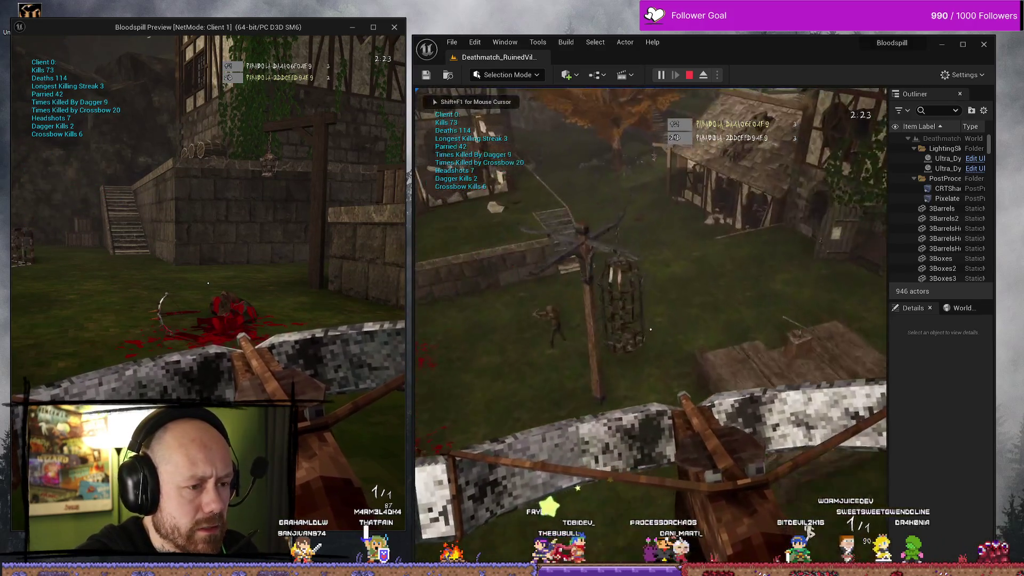
pyautogui.hotkey('shift', 'F1')
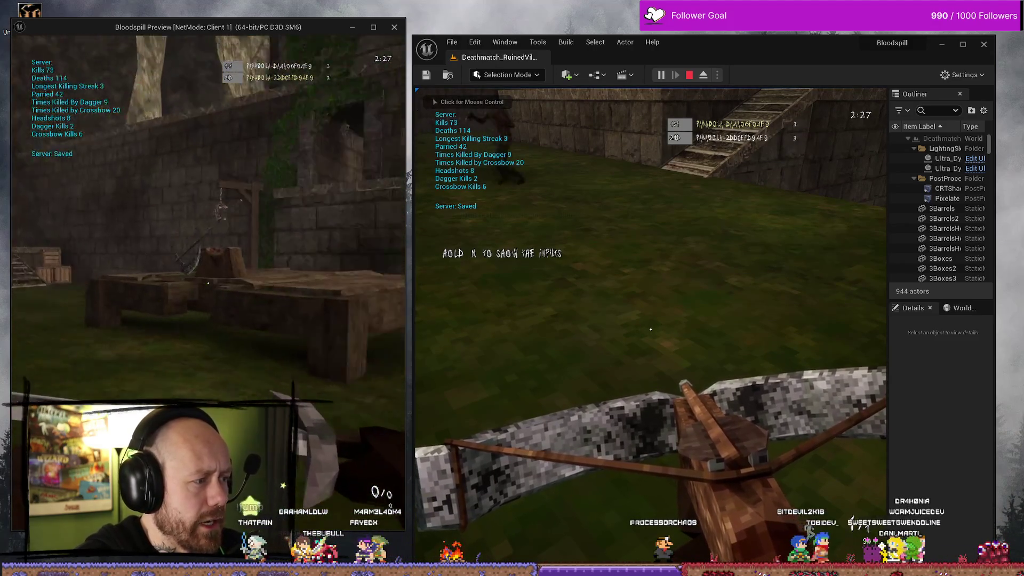
# - Kill the server player with the client's knife, move toward the cage, then stop the test
pyautogui.click(208, 283)
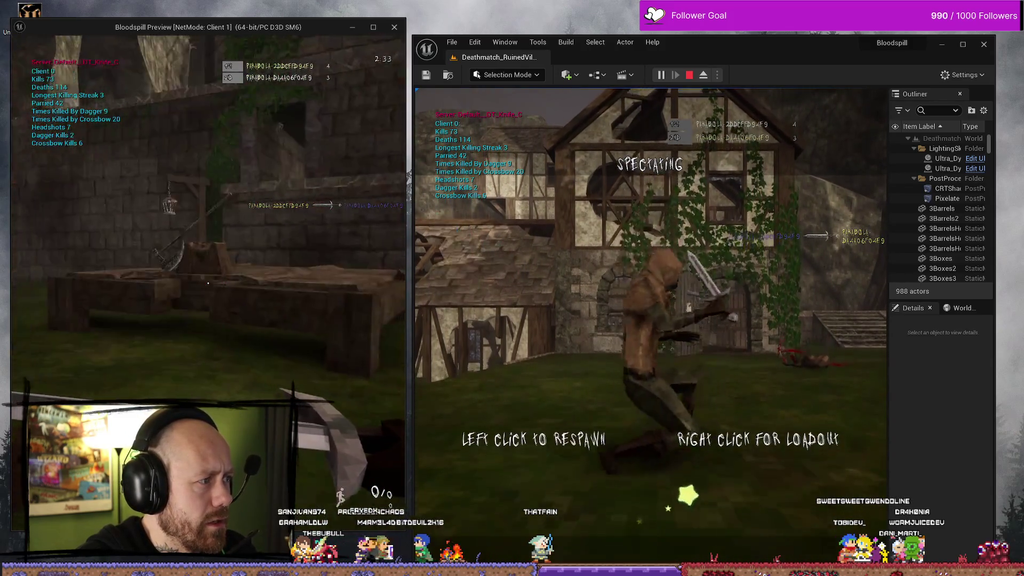
pyautogui.press('w')
pyautogui.press('w')
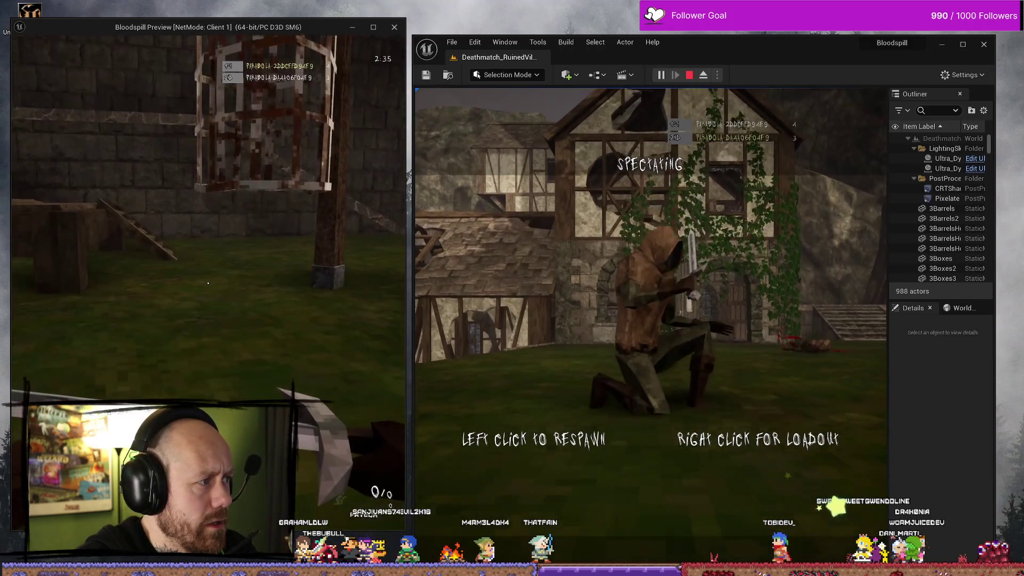
pyautogui.press('w')
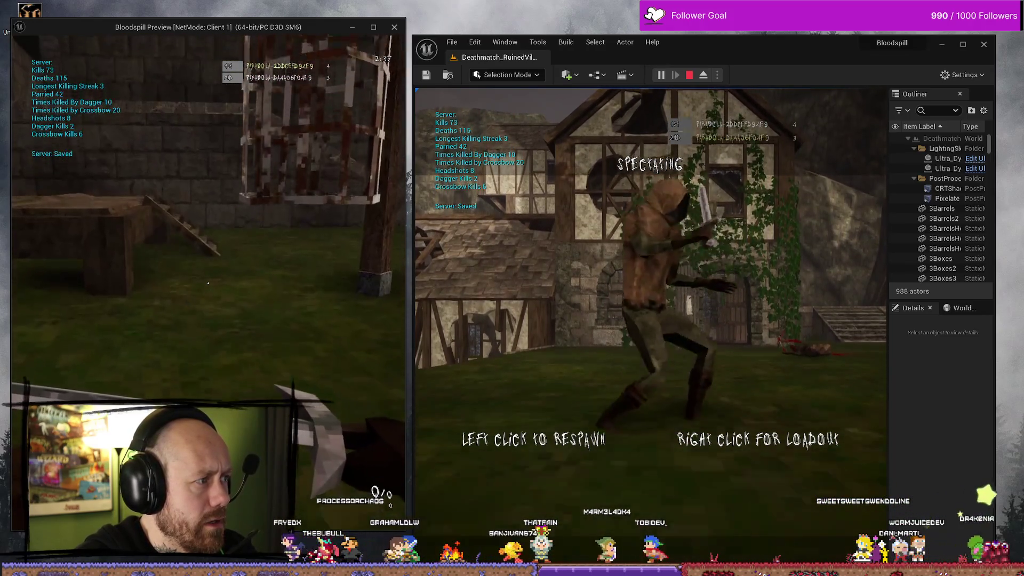
pyautogui.press('w')
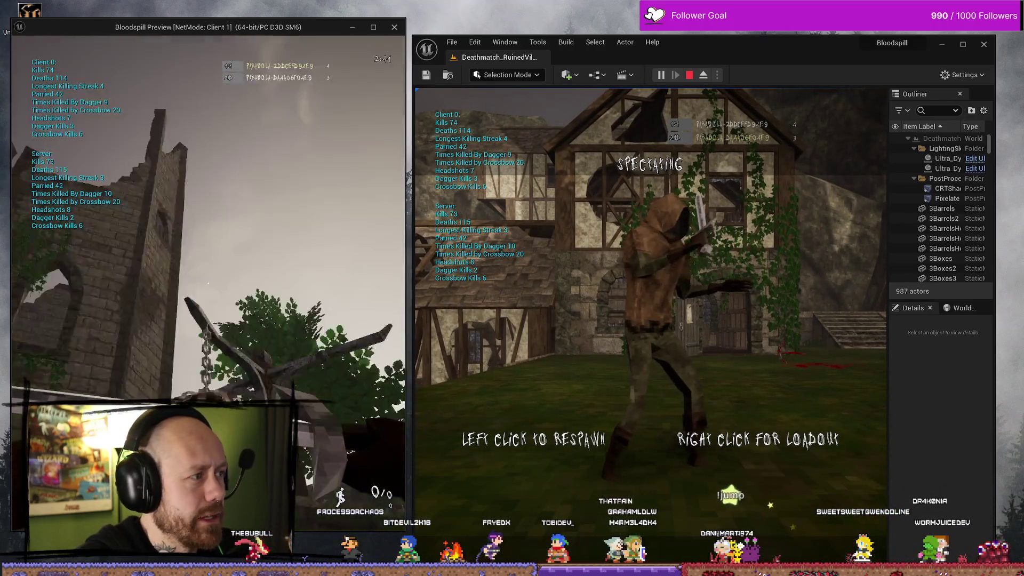
pyautogui.press('Escape')
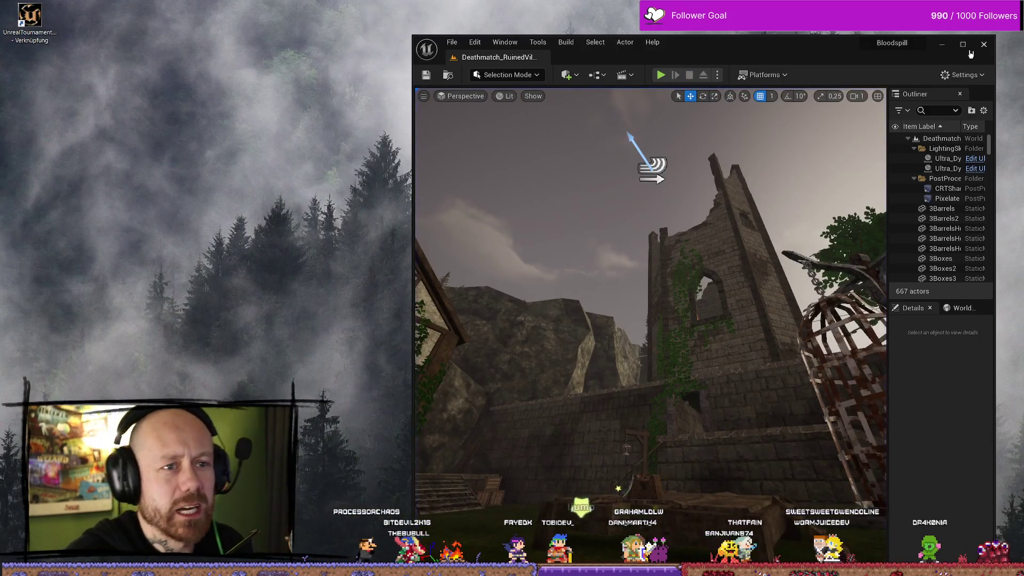
# - Maximize the Unreal Editor window, then switch to the browser showing YouTube
pyautogui.click(963, 44)
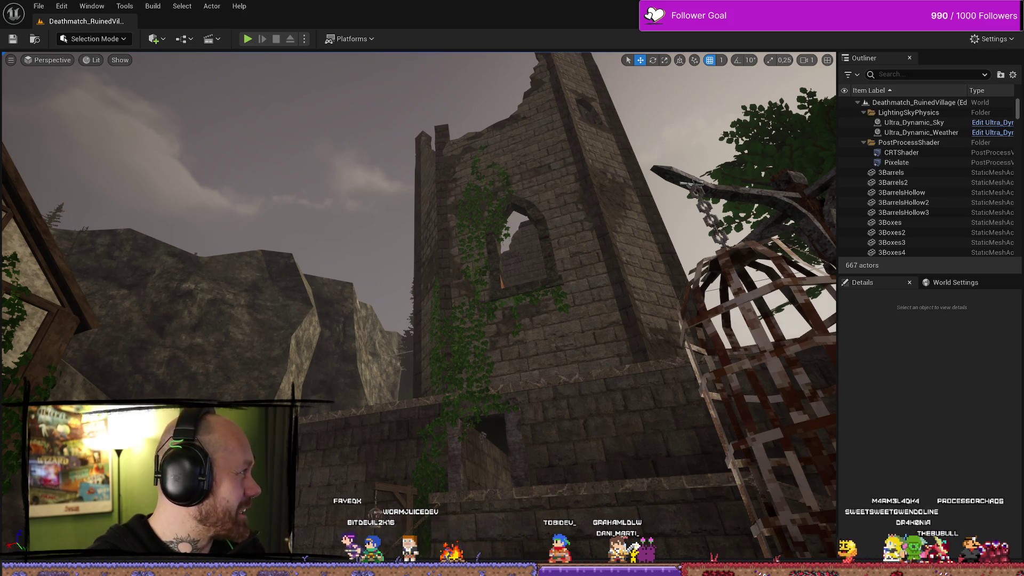
pyautogui.hotkey('alt', 'Tab')
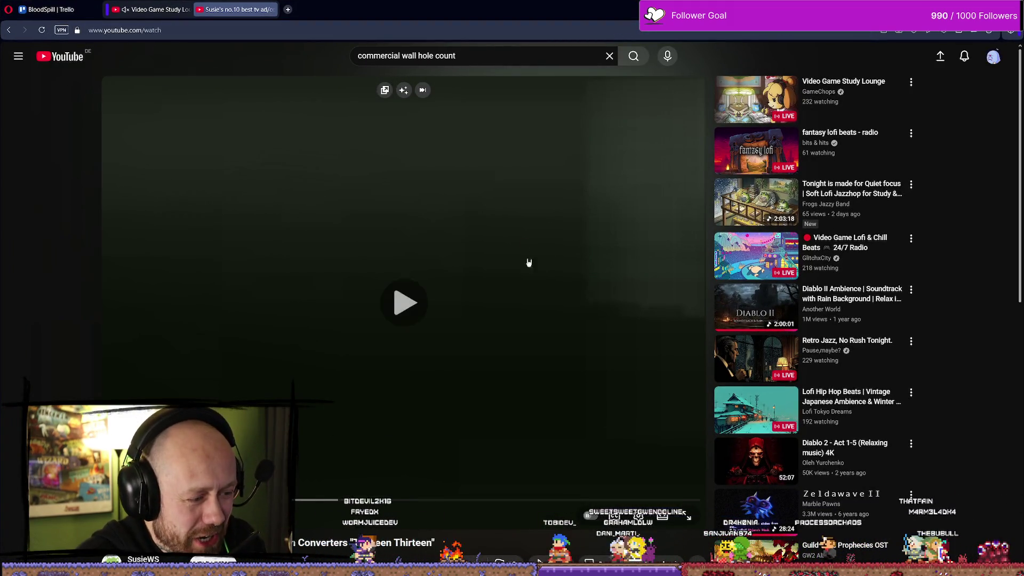
# - Play the Cash Converters commercial, rewind it five seconds and resume, then return to Unreal Editor
pyautogui.click(528, 253)
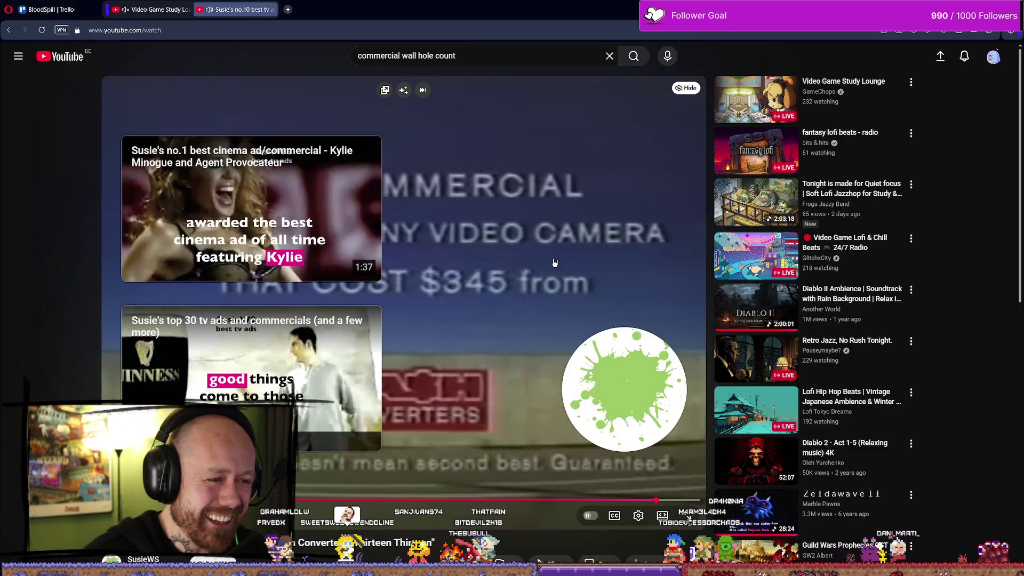
pyautogui.click(536, 221)
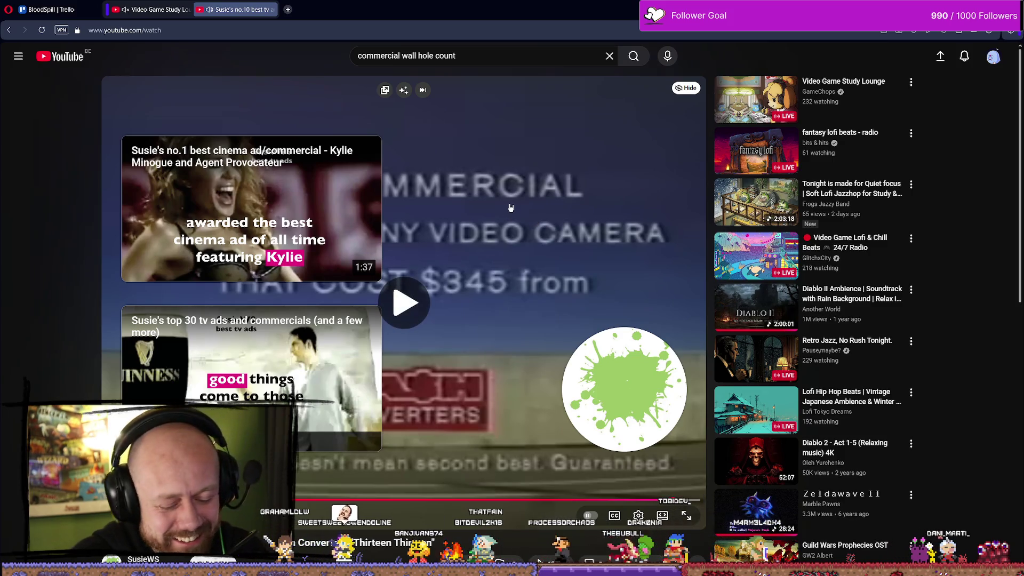
pyautogui.press('Left')
pyautogui.click(401, 189)
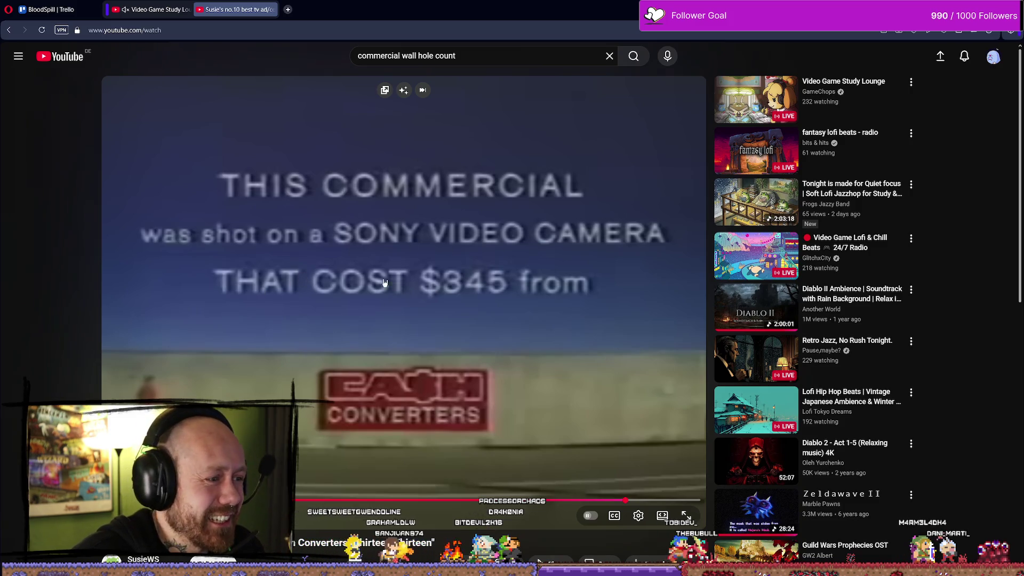
pyautogui.click(491, 327)
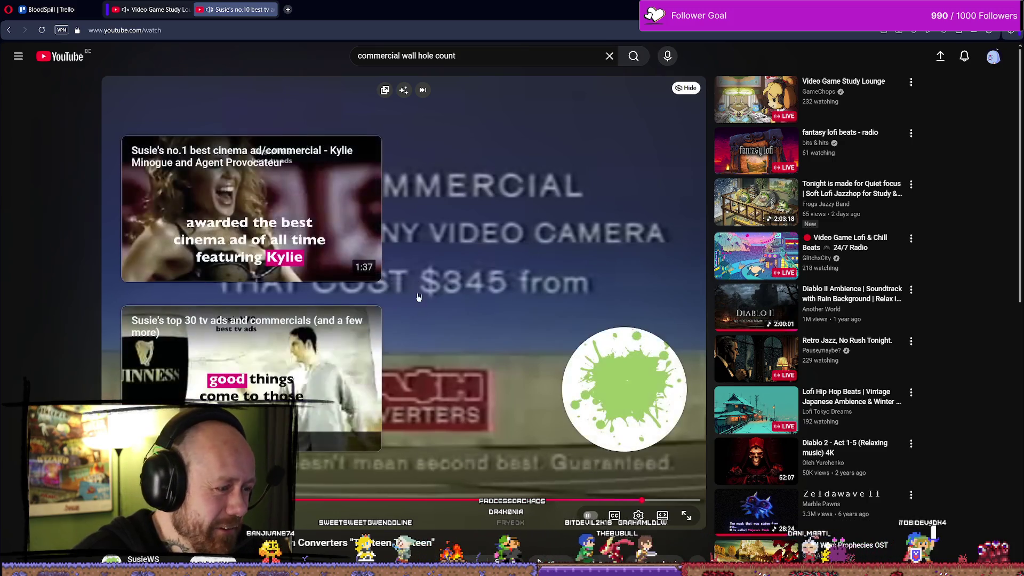
pyautogui.click(496, 256)
pyautogui.click(481, 278)
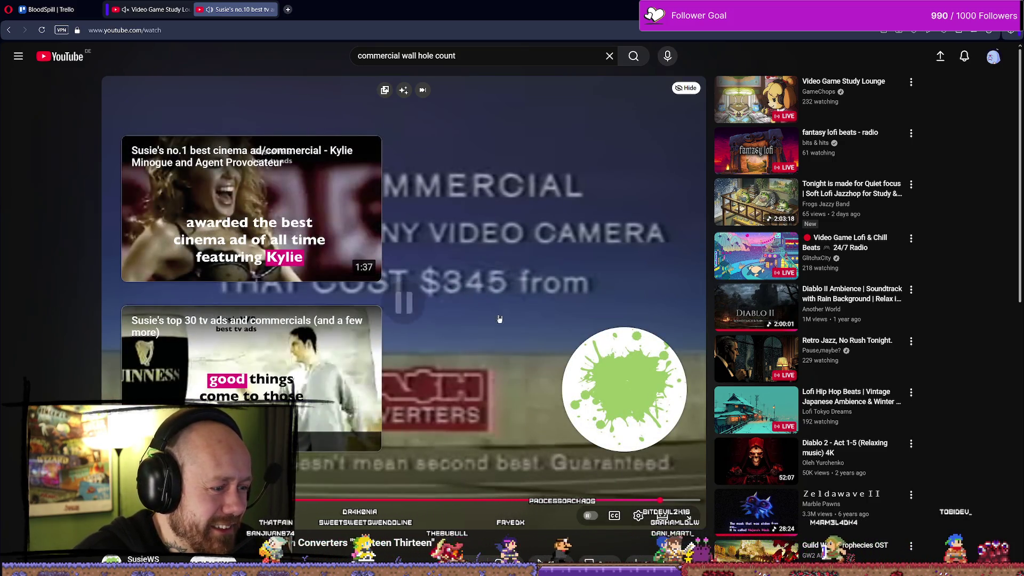
pyautogui.click(476, 284)
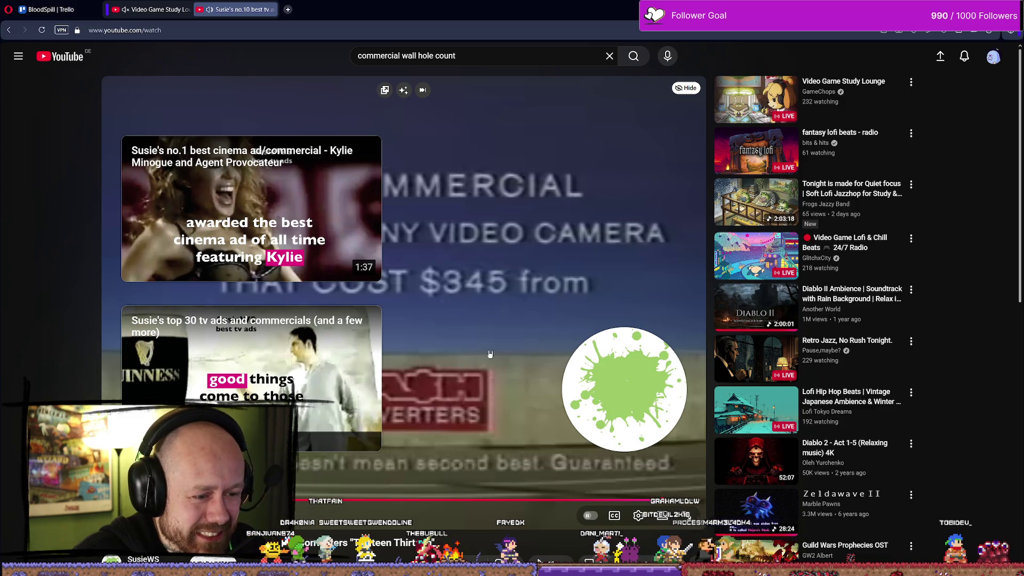
pyautogui.click(484, 315)
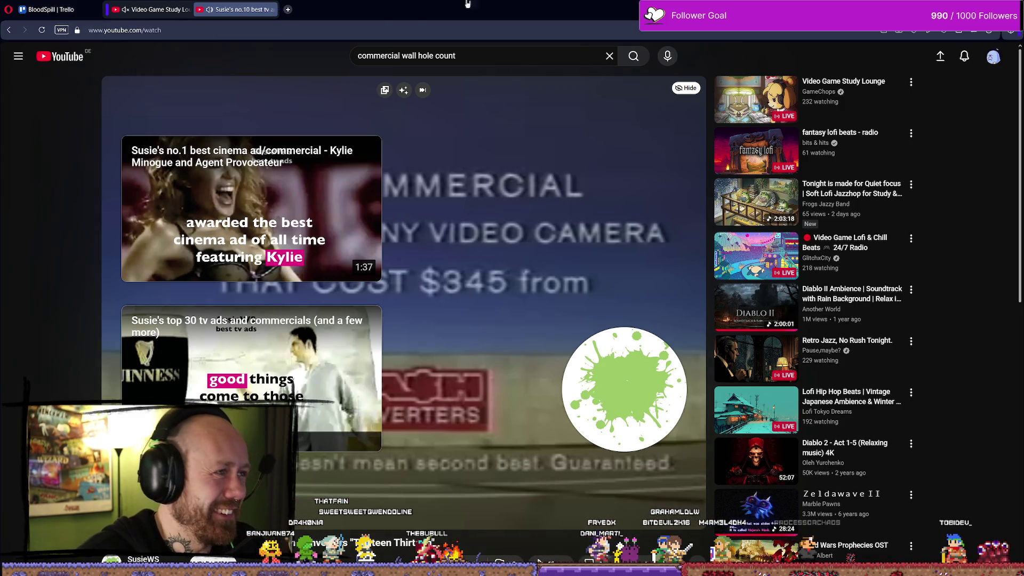
pyautogui.hotkey('alt', 'Tab')
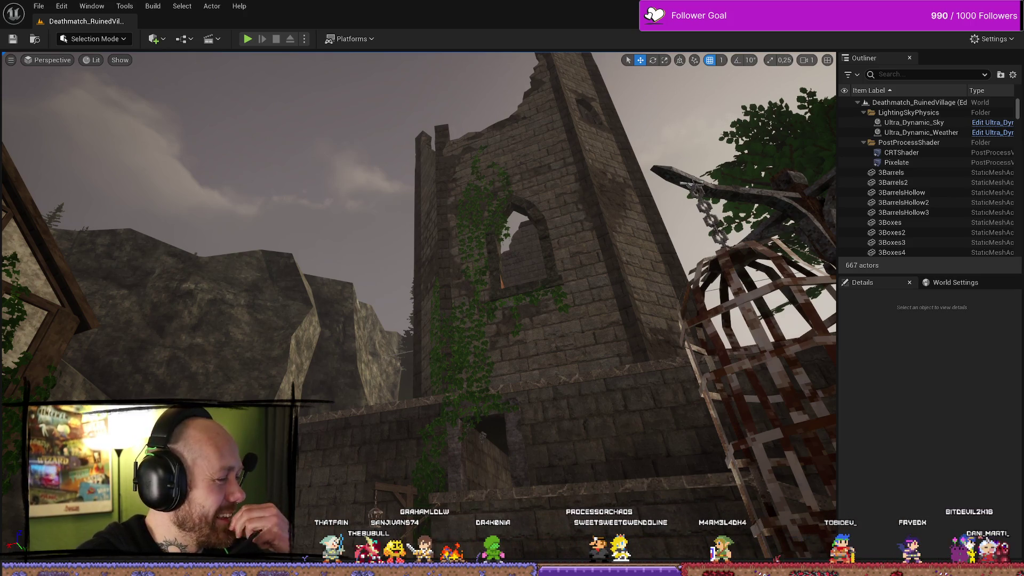
# - Fly the viewport camera closer to the ruined tower, adjusting the view with scrolling
pyautogui.moveTo(454, 239)
pyautogui.mouseDown()
pyautogui.moveTo(405, 251)
pyautogui.moveTo(470, 229)
pyautogui.moveTo(443, 182)
pyautogui.moveTo(371, 198)
pyautogui.moveTo(398, 212)
pyautogui.mouseUp()
pyautogui.scroll(1, 454, 213)
pyautogui.scroll(1, 448, 186)
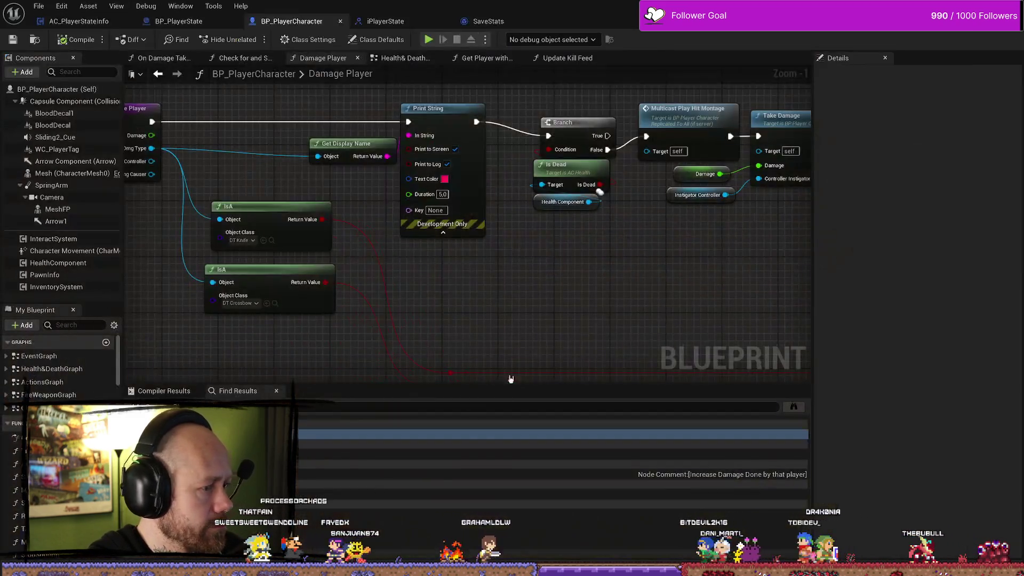
pyautogui.scroll(-2, 533, 352)
pyautogui.scroll(-5, 625, 328)
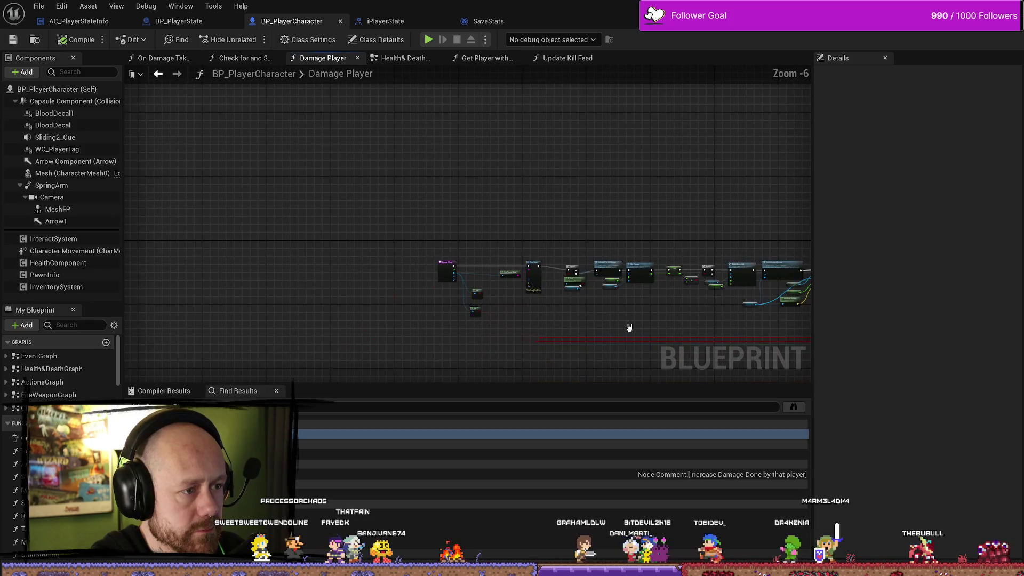
# - Save all modified blueprints and review the BP_PlayerState and AC_PlayerStateInfo graphs
pyautogui.scroll(5, 520, 272)
pyautogui.hotkey('ctrl', 's')
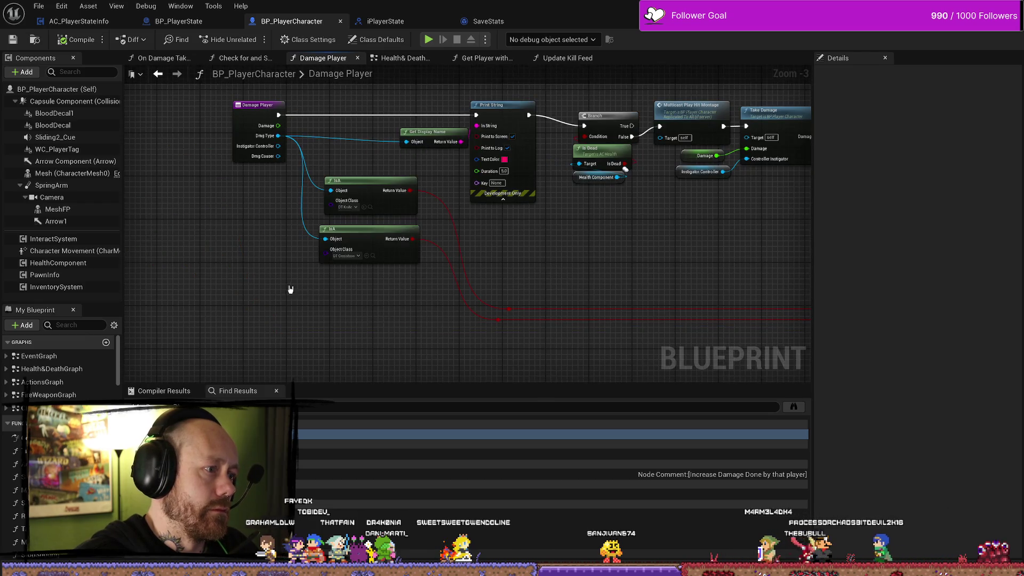
pyautogui.click(179, 21)
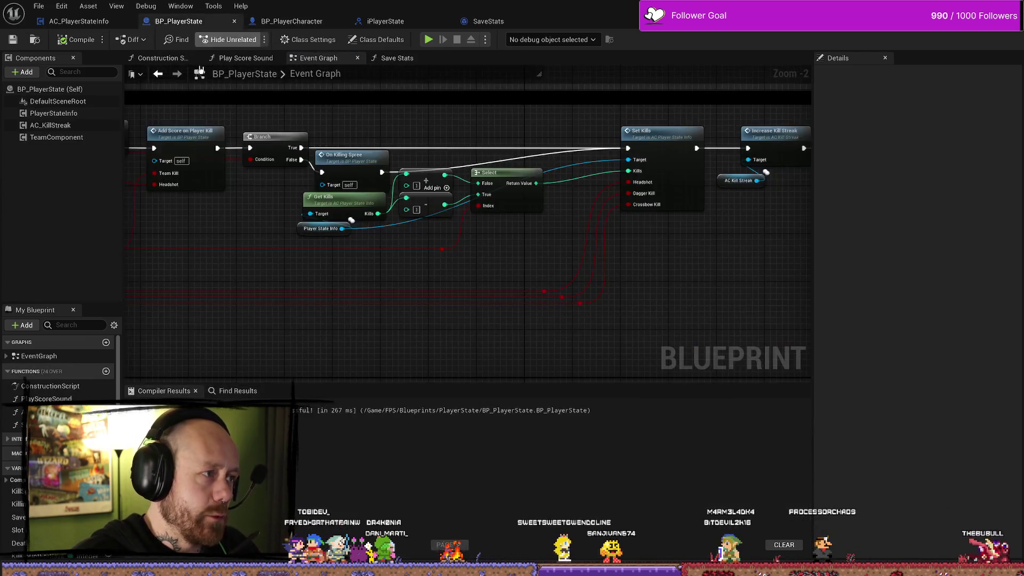
pyautogui.scroll(1, 439, 131)
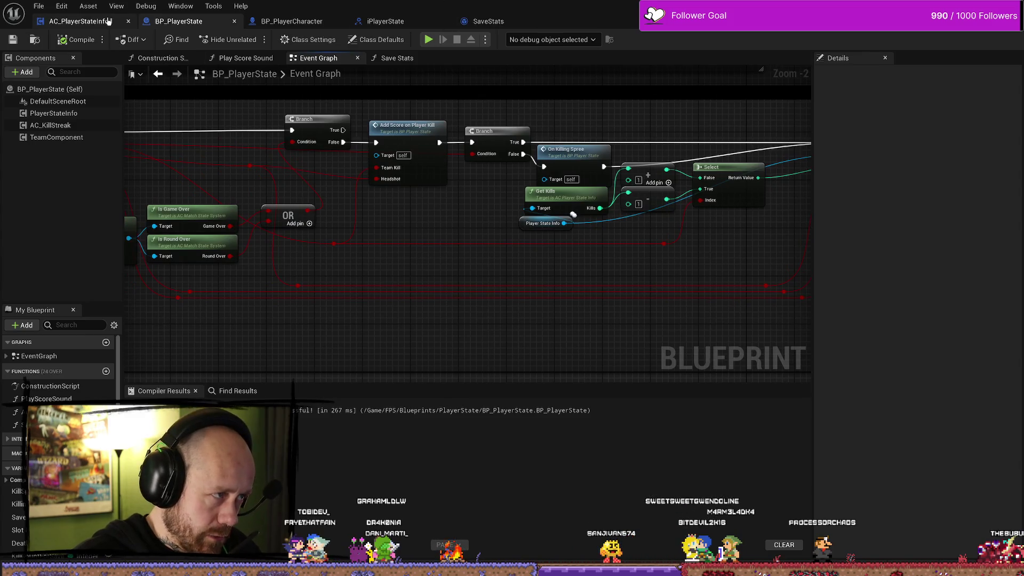
pyautogui.click(79, 20)
# - Return to BP_PlayerCharacter and view its Health & Death Graph nodes
pyautogui.click(291, 21)
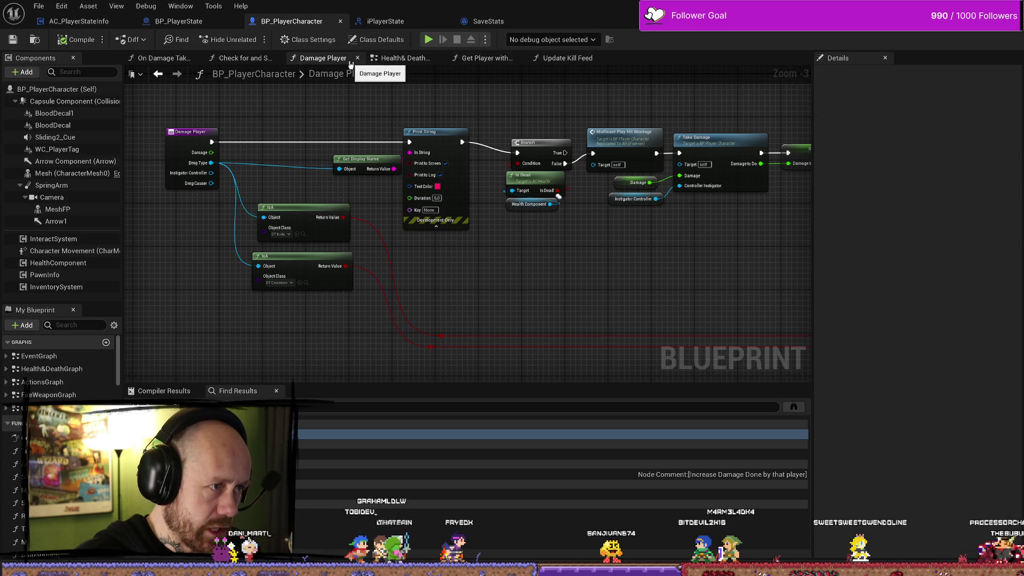
pyautogui.click(406, 58)
pyautogui.moveTo(388, 212)
pyautogui.mouseDown()
pyautogui.moveTo(327, 309)
pyautogui.moveTo(533, 188)
pyautogui.moveTo(445, 83)
pyautogui.moveTo(394, 277)
pyautogui.mouseUp()
# - Move the Get Save State node down-left within the Add values to save state comment, then switch to the Simpsons video
pyautogui.scroll(2, 445, 86)
pyautogui.scroll(-5, 409, 310)
pyautogui.scroll(-1, 429, 235)
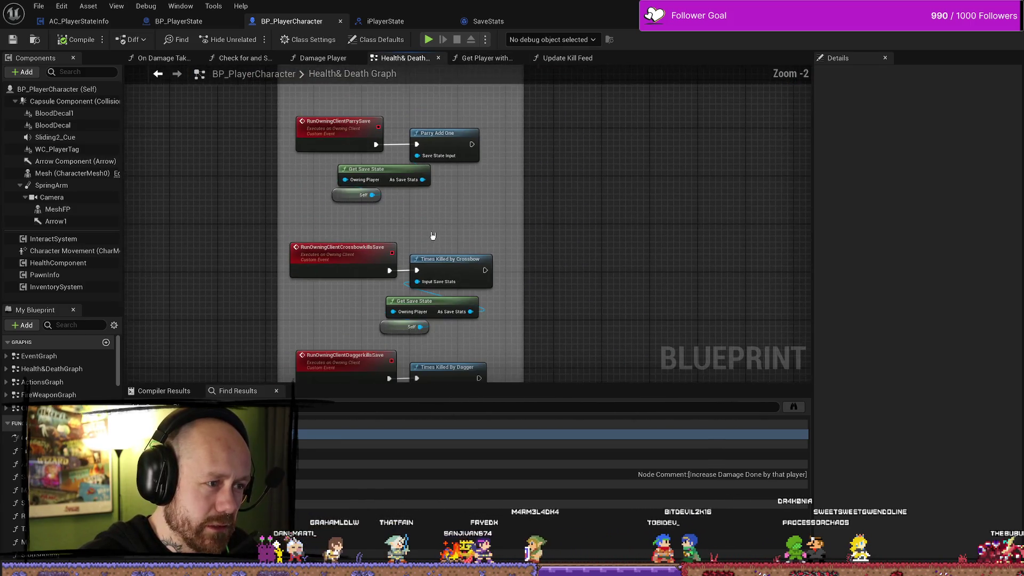
pyautogui.moveTo(480, 177); pyautogui.dragTo(345, 373)
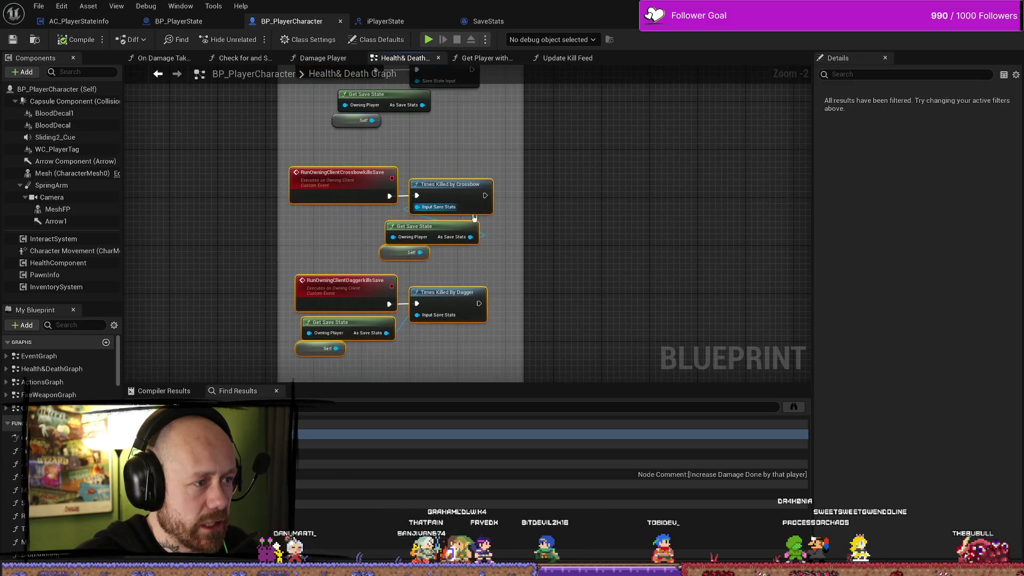
pyautogui.moveTo(459, 159); pyautogui.dragTo(295, 290)
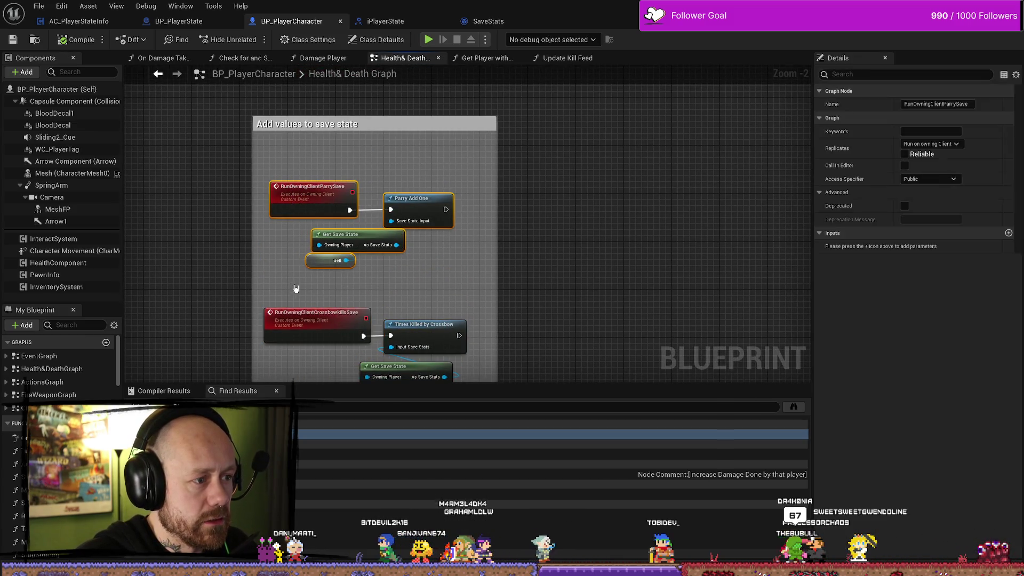
pyautogui.click(450, 263)
pyautogui.moveTo(352, 242); pyautogui.dragTo(305, 252)
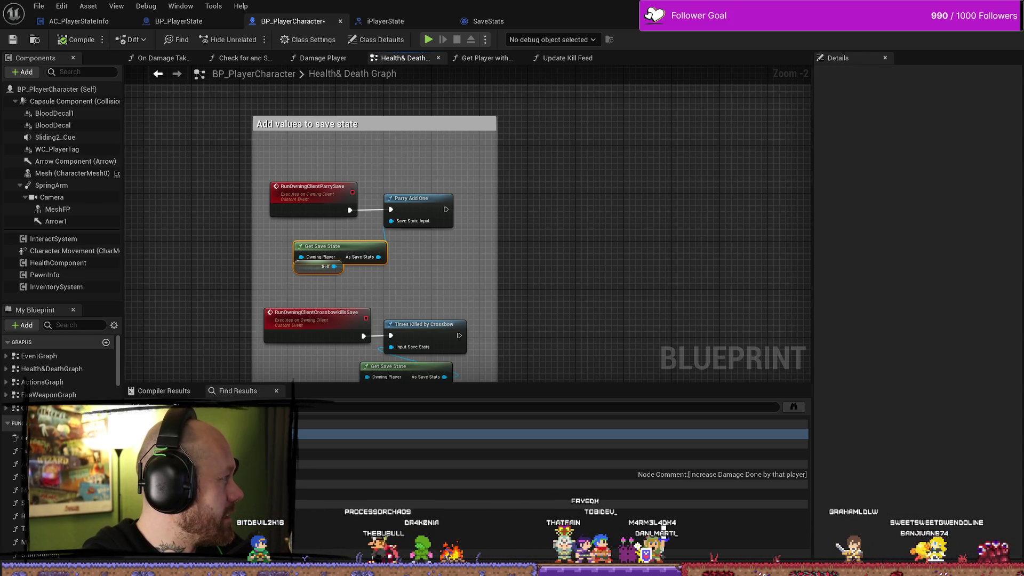
pyautogui.hotkey('alt', 'Tab')
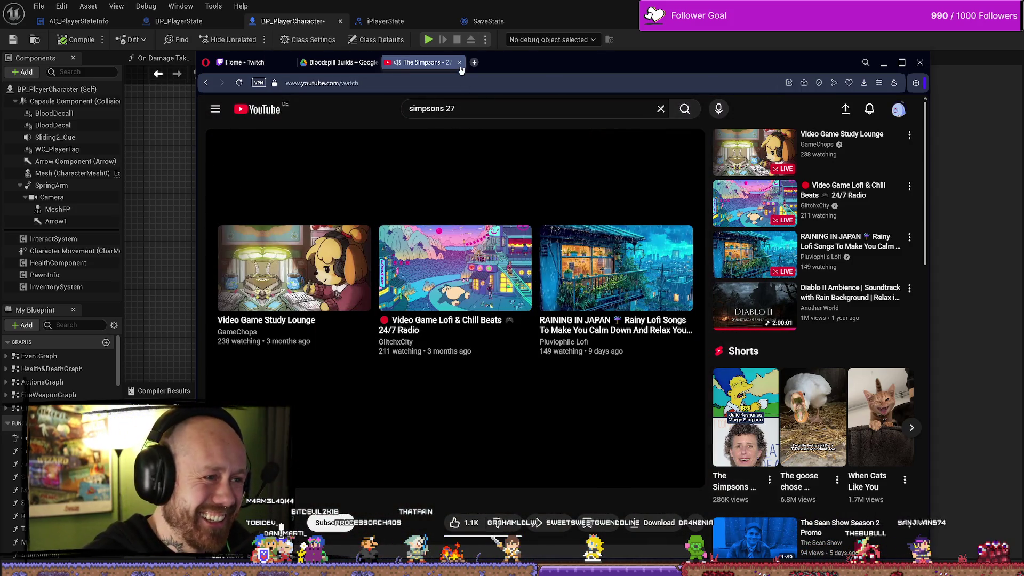
# - Close the Simpsons tab and browser, then pan to the save-state nodes and deselect Get Save State
pyautogui.click(459, 62)
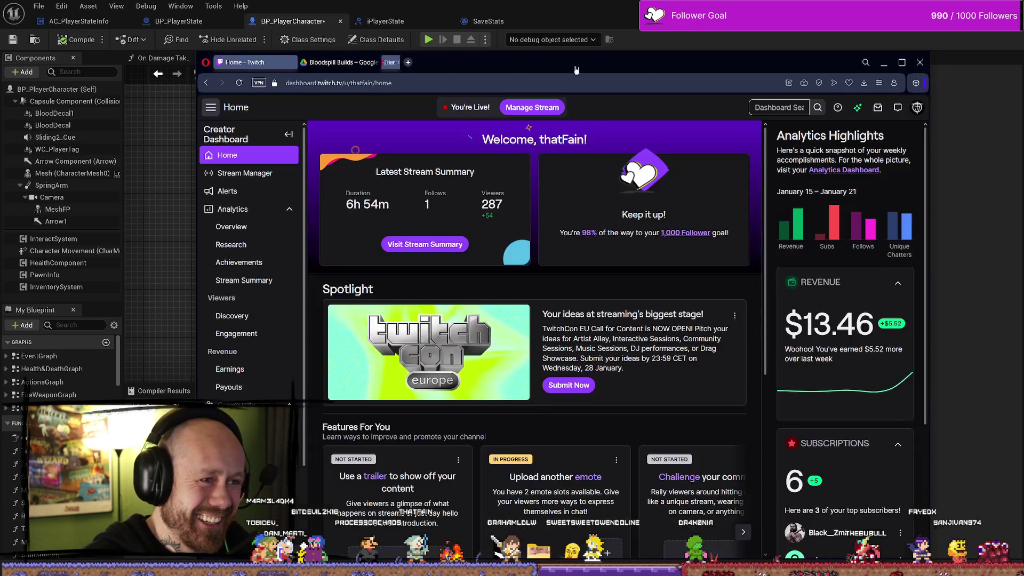
pyautogui.hotkey('alt', 'Tab')
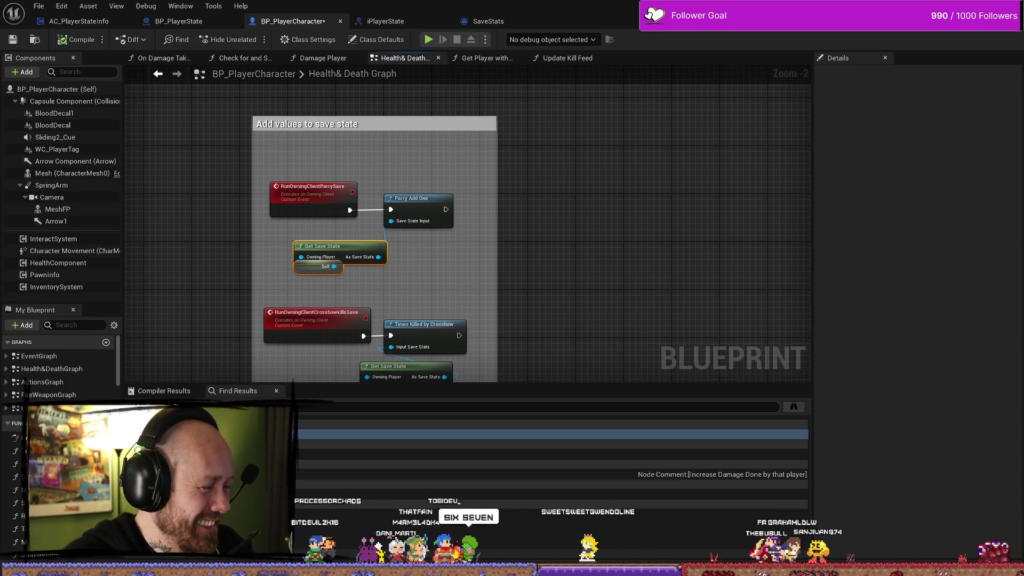
pyautogui.moveTo(542, 261); pyautogui.dragTo(584, 224)
pyautogui.click(512, 184)
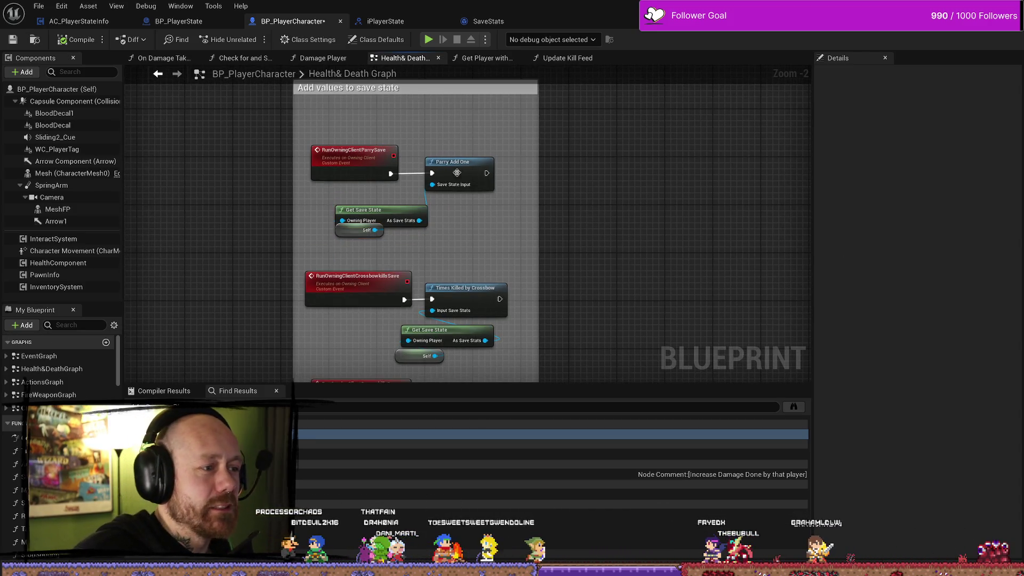
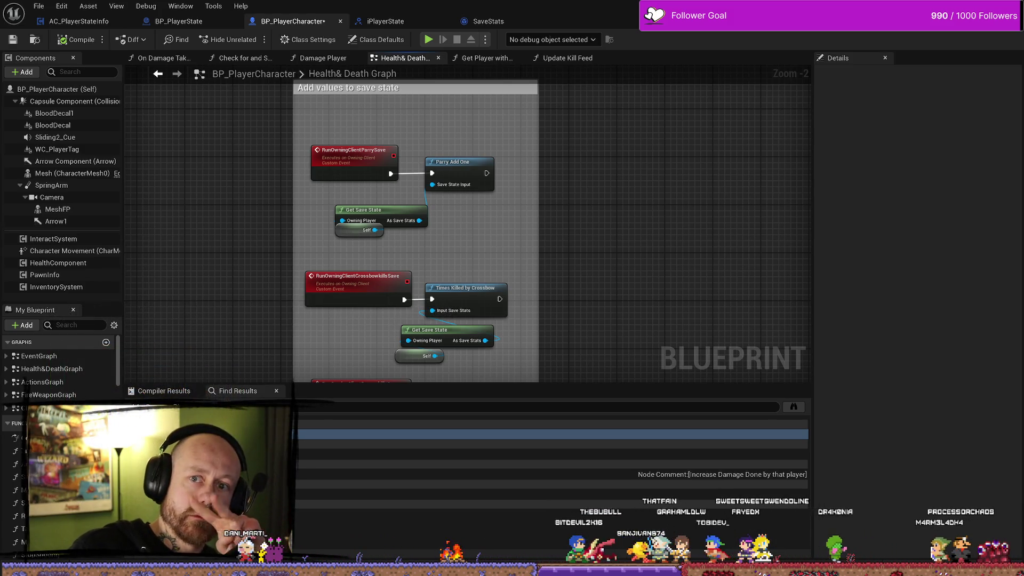
# - Reposition the Parry Get Save State and Self nodes in the Health & Death graph
pyautogui.scroll(-4, 599, 187)
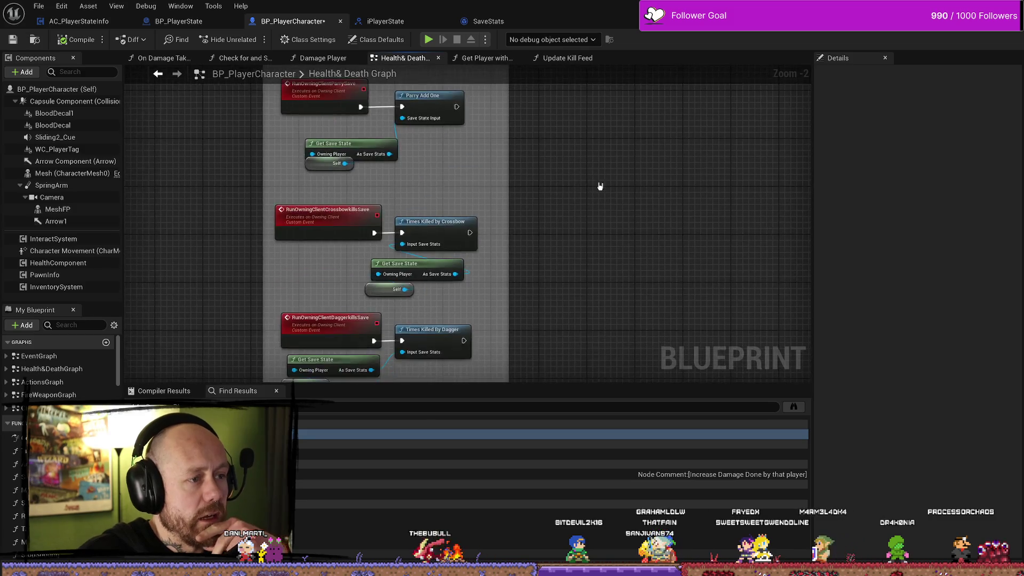
pyautogui.scroll(3, 604, 196)
pyautogui.moveTo(569, 250); pyautogui.dragTo(558, 186)
pyautogui.moveTo(552, 270)
pyautogui.mouseDown()
pyautogui.moveTo(544, 235)
pyautogui.moveTo(553, 197)
pyautogui.moveTo(517, 222)
pyautogui.moveTo(540, 274)
pyautogui.mouseUp()
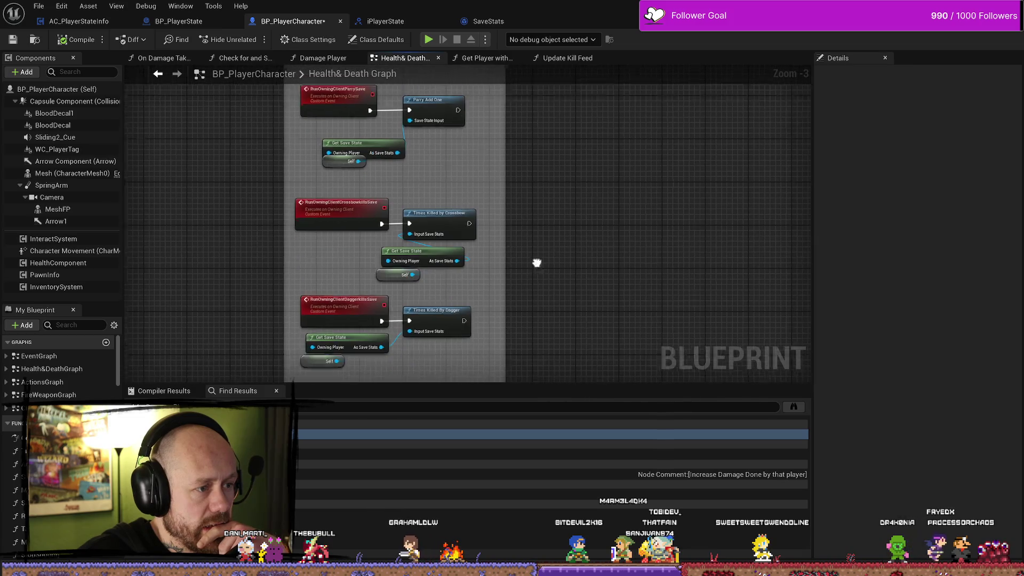
pyautogui.moveTo(608, 249); pyautogui.dragTo(469, 229)
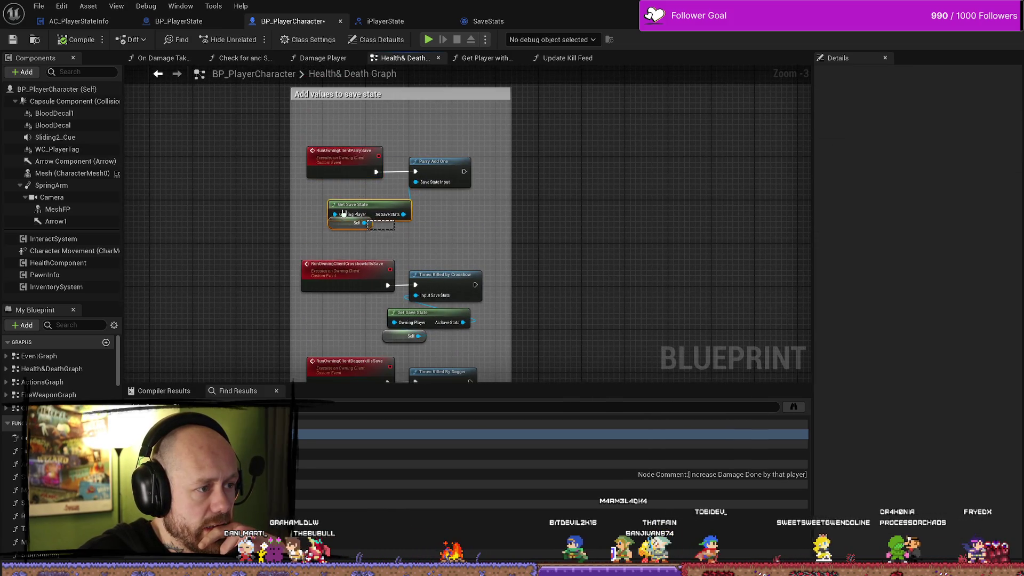
pyautogui.moveTo(362, 222); pyautogui.dragTo(356, 210)
pyautogui.moveTo(483, 348)
pyautogui.mouseDown()
pyautogui.moveTo(486, 291)
pyautogui.moveTo(357, 245)
pyautogui.mouseUp()
# - Tidy the crossbow and upper Get Save State/Self pairs, then compile BP_PlayerCharacter
pyautogui.moveTo(502, 295)
pyautogui.mouseDown()
pyautogui.moveTo(507, 279)
pyautogui.moveTo(528, 323)
pyautogui.mouseUp()
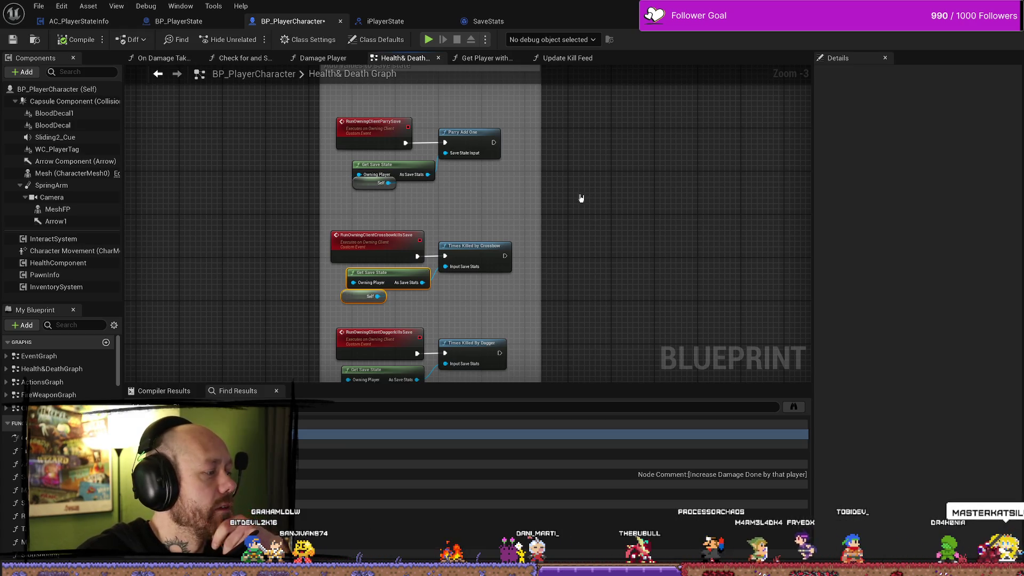
pyautogui.moveTo(540, 166)
pyautogui.mouseDown()
pyautogui.moveTo(531, 180)
pyautogui.moveTo(512, 128)
pyautogui.moveTo(532, 221)
pyautogui.moveTo(576, 177)
pyautogui.mouseUp()
pyautogui.moveTo(421, 190); pyautogui.dragTo(416, 184)
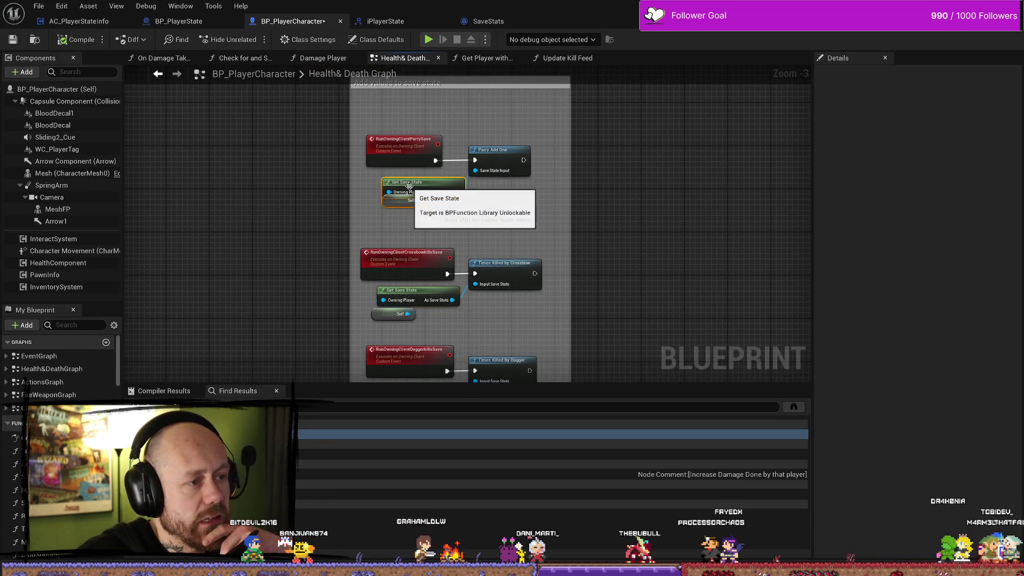
pyautogui.moveTo(531, 211)
pyautogui.mouseDown()
pyautogui.moveTo(629, 235)
pyautogui.moveTo(583, 206)
pyautogui.mouseUp()
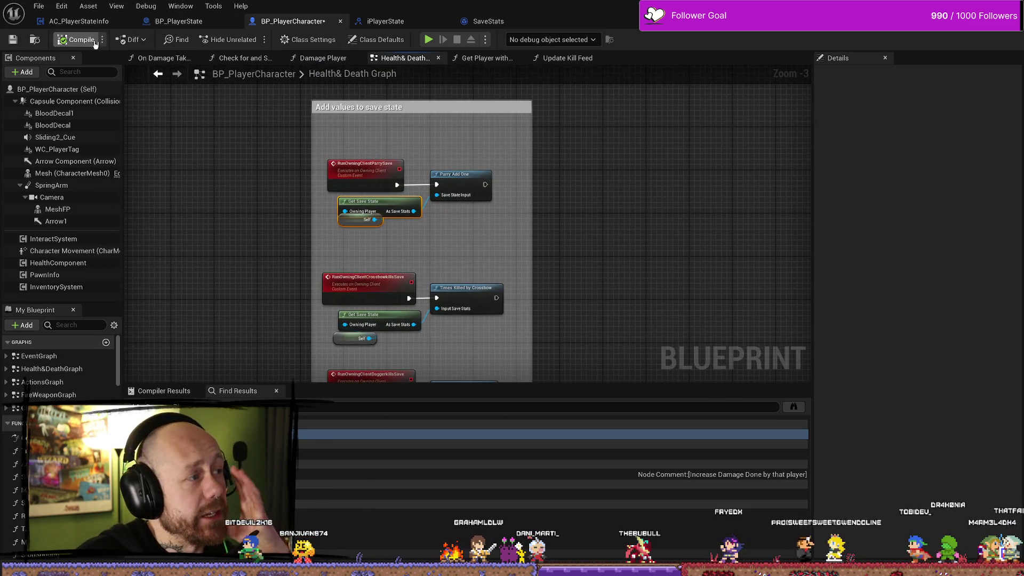
pyautogui.click(74, 40)
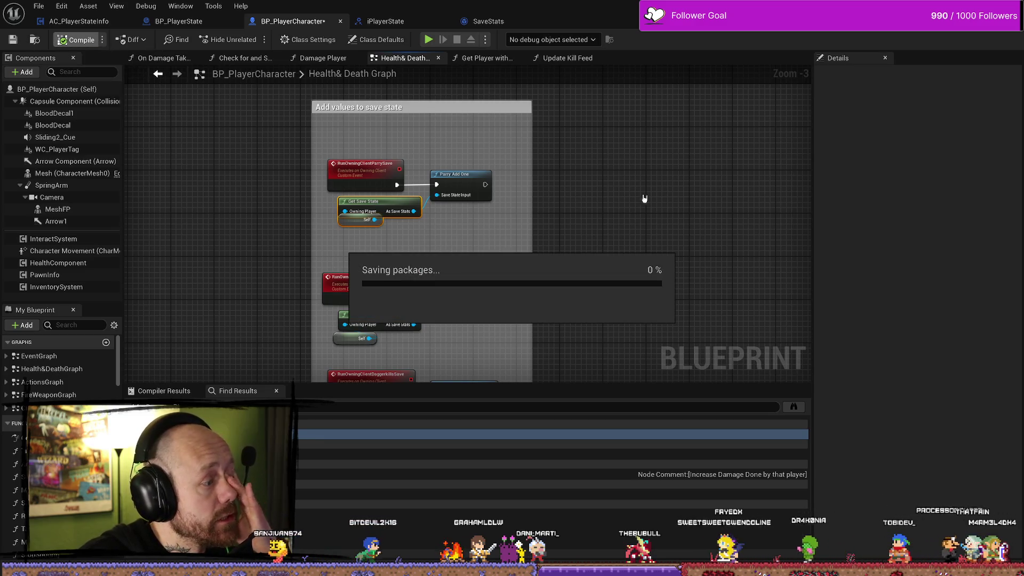
# - Nudge the Self nodes and the comment box into tidier positions
pyautogui.moveTo(652, 176); pyautogui.dragTo(622, 190)
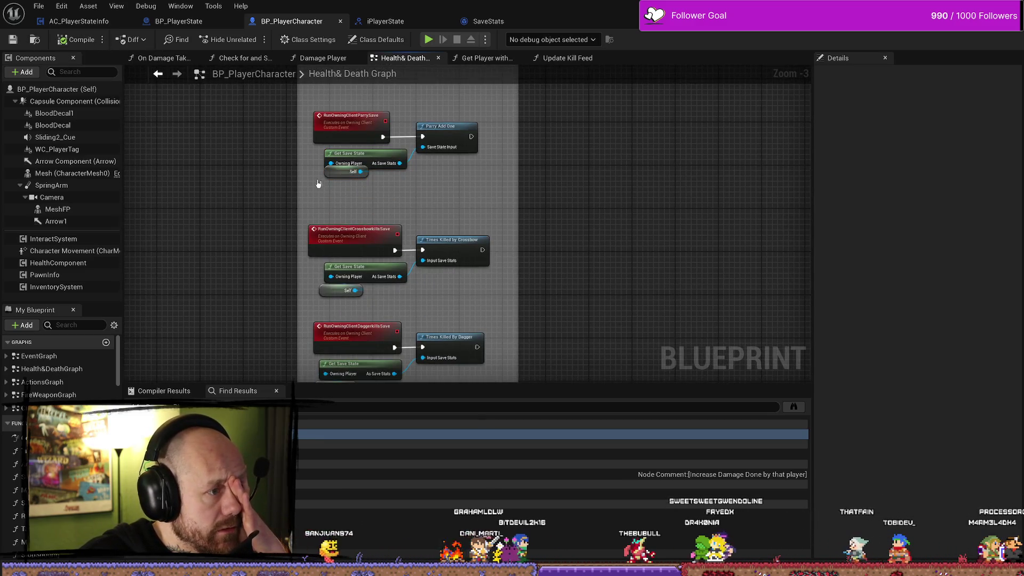
pyautogui.moveTo(331, 184)
pyautogui.mouseDown()
pyautogui.moveTo(605, 171)
pyautogui.moveTo(552, 181)
pyautogui.mouseUp()
pyautogui.moveTo(370, 245); pyautogui.dragTo(370, 259)
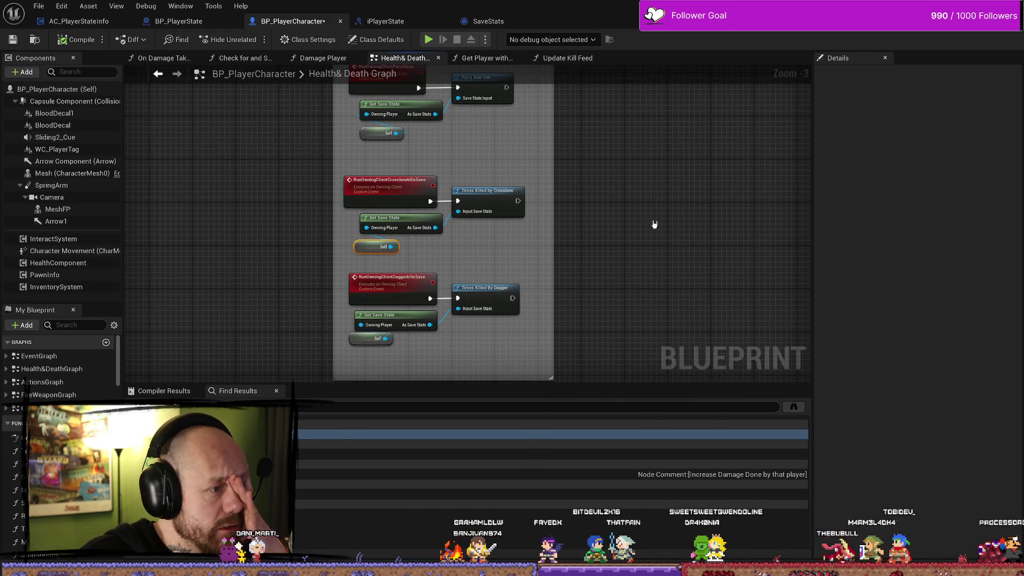
pyautogui.moveTo(655, 224); pyautogui.dragTo(606, 224)
# - Save BP_PlayerCharacter and the modified blueprint packages
pyautogui.click(38, 5)
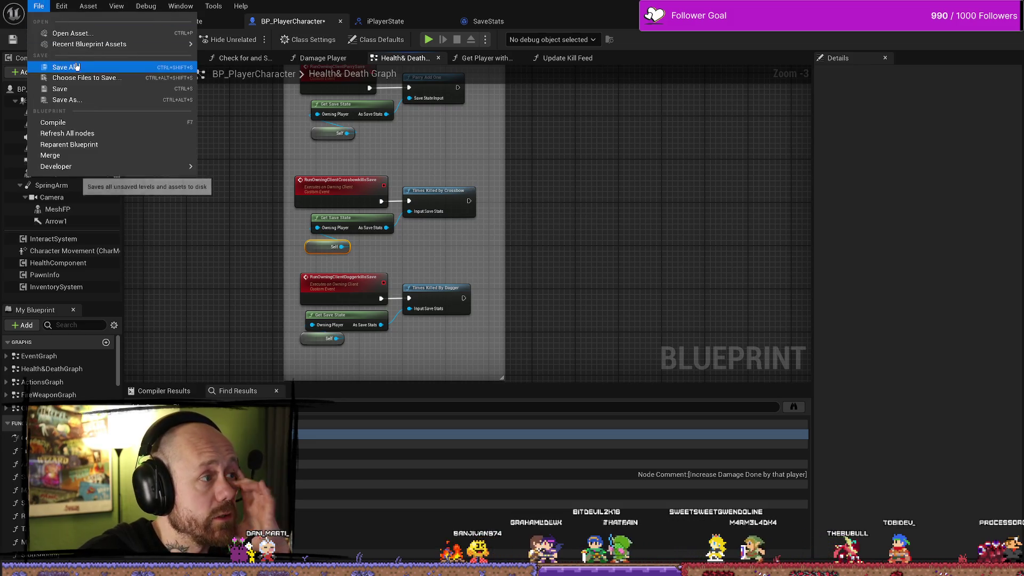
pyautogui.click(59, 64)
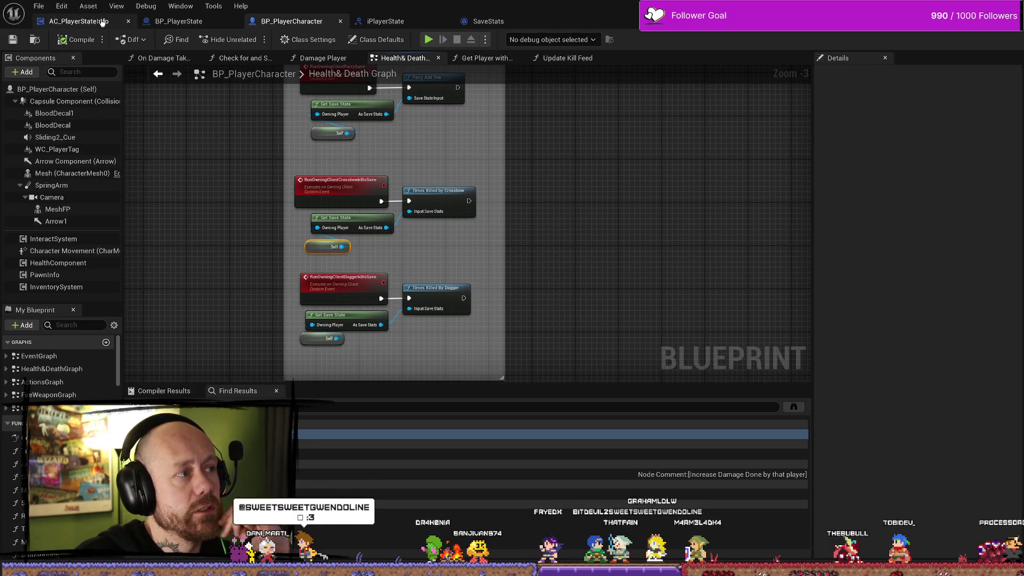
pyautogui.click(40, 5)
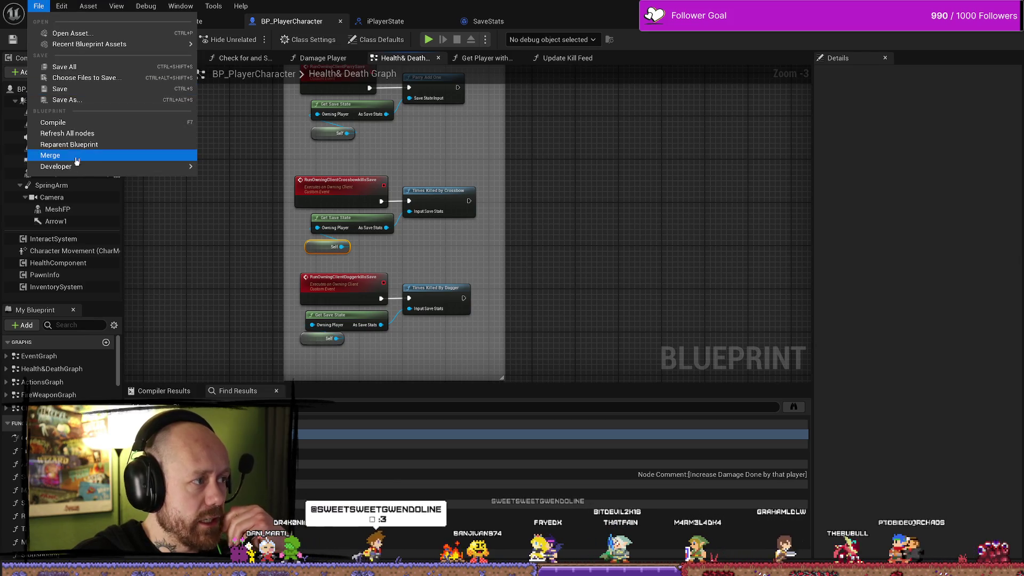
pyautogui.click(269, 78)
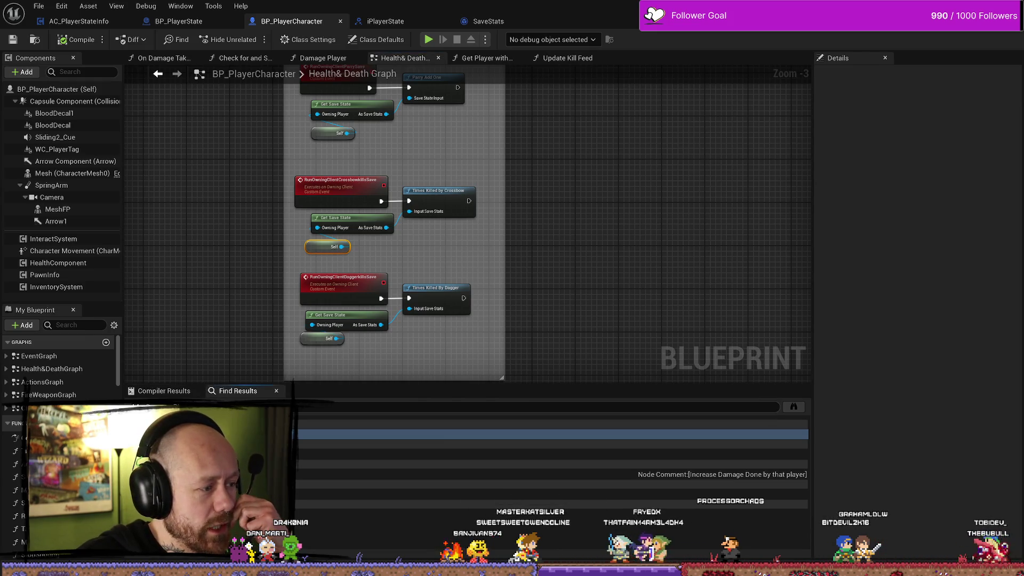
pyautogui.scroll(2, 312, 229)
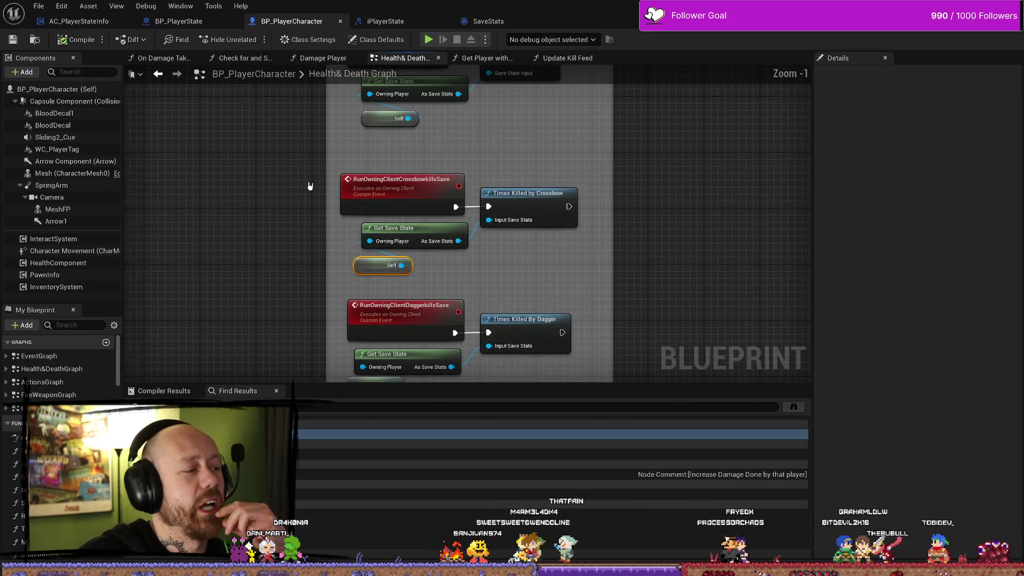
pyautogui.click(20, 39)
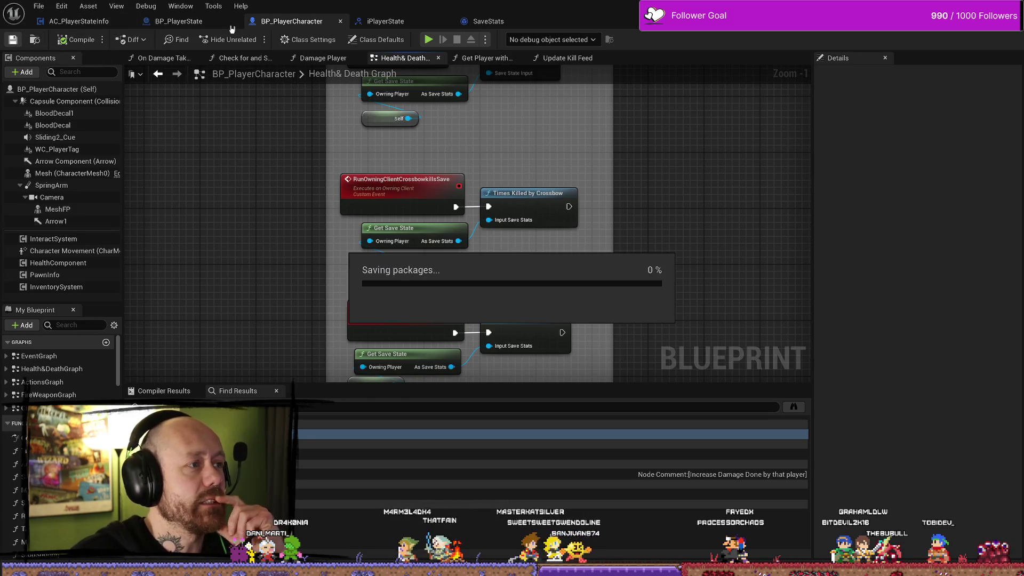
# - Close the AC_PlayerStateInfo, BP_PlayerState, BP_PlayerCharacter and iPlayerState blueprint tabs
pyautogui.click(211, 24)
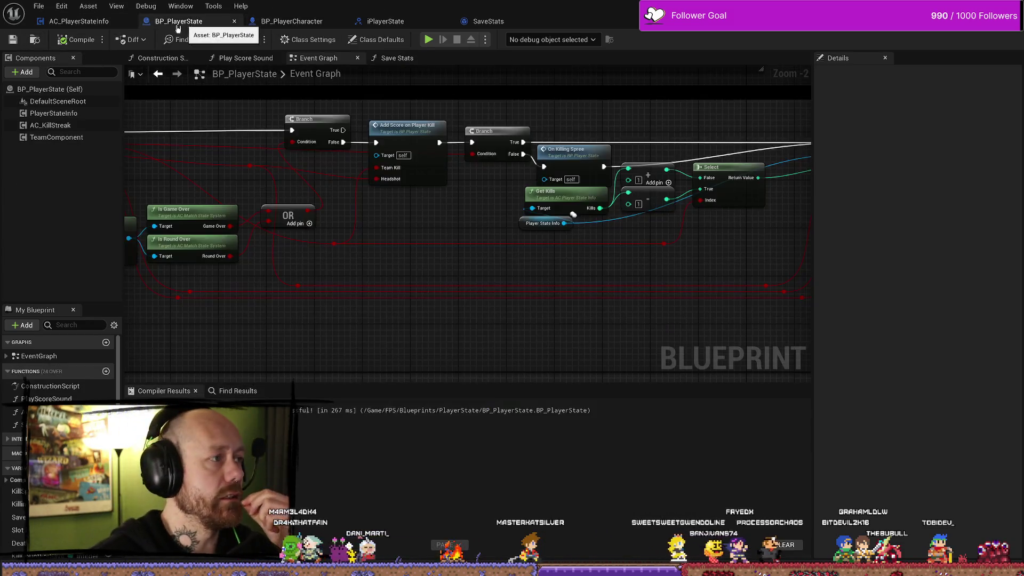
pyautogui.click(129, 22)
pyautogui.click(131, 23)
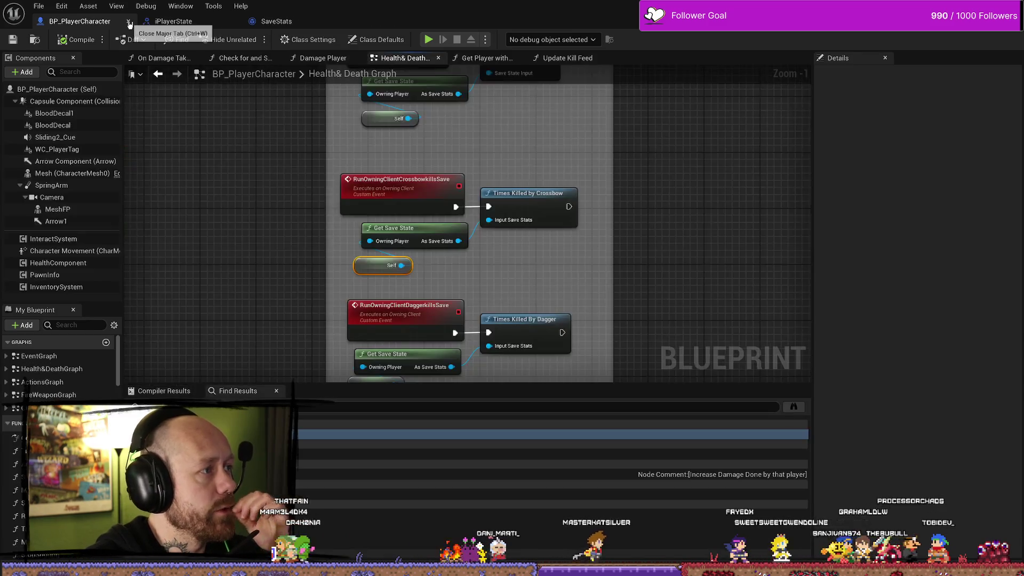
pyautogui.click(133, 23)
pyautogui.click(133, 23)
pyautogui.hotkey('ctrl', 'space')
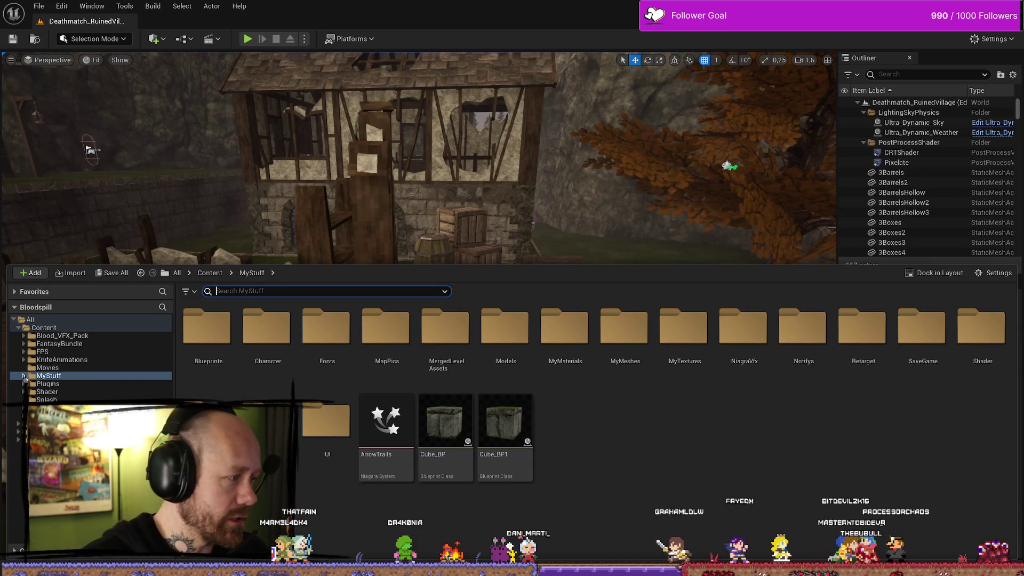
# - Browse the Content Drawer to FPS > UI > Menus and open WB_SettingsMenu
pyautogui.click(24, 376)
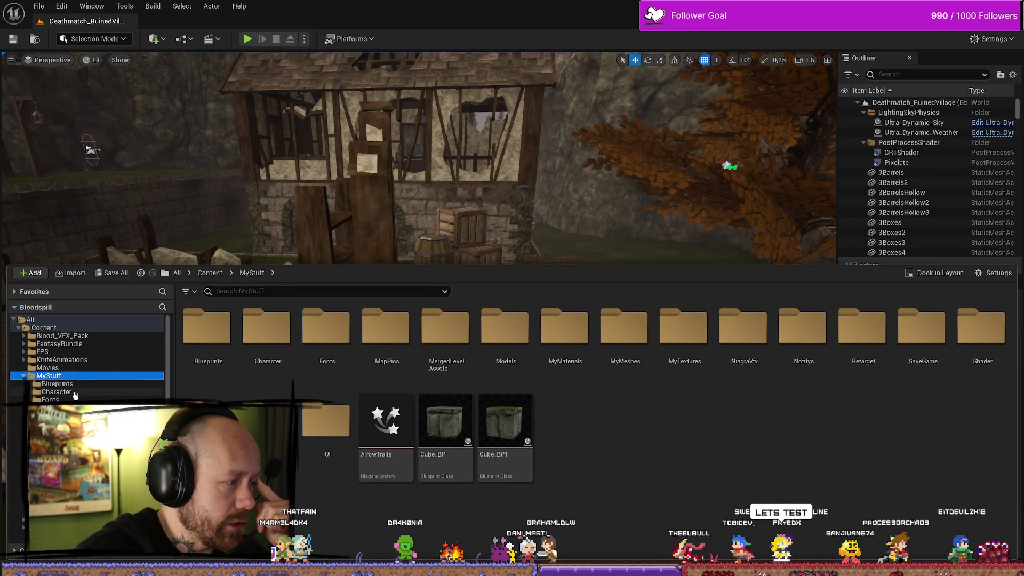
pyautogui.click(42, 352)
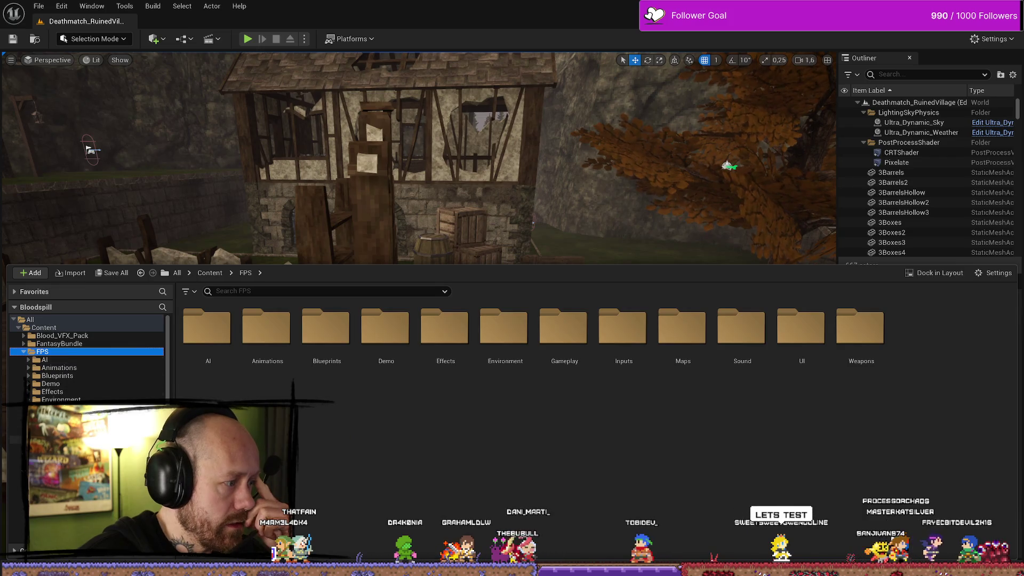
pyautogui.click(42, 440)
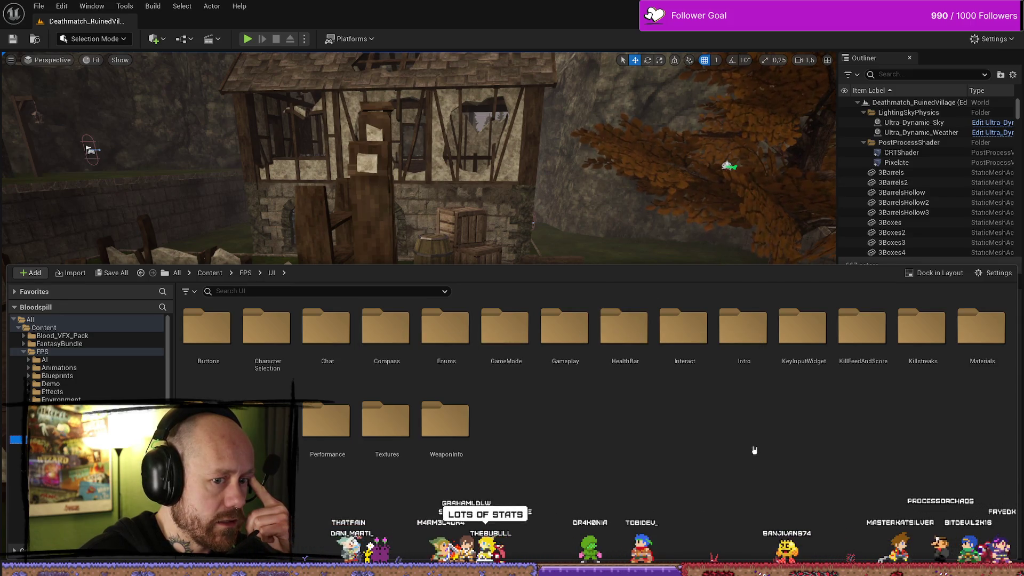
pyautogui.doubleClick(208, 422)
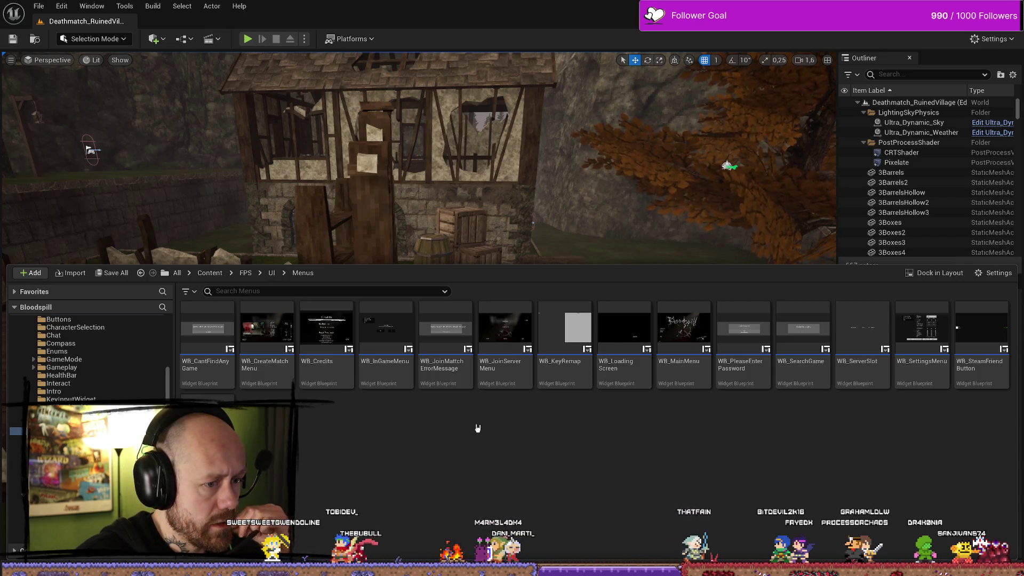
pyautogui.hotkey('alt', 'Left')
pyautogui.doubleClick(320, 443)
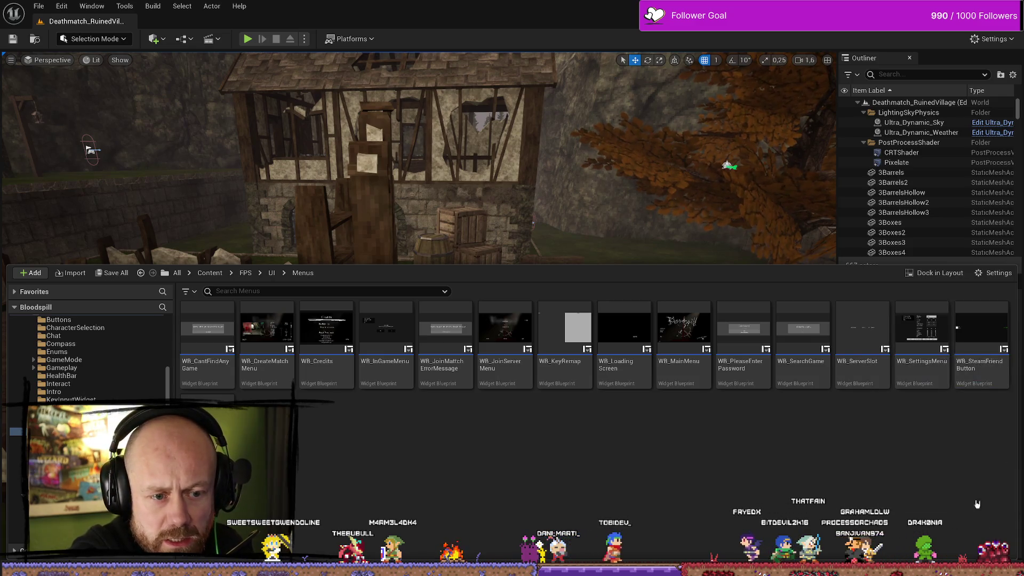
pyautogui.doubleClick(928, 341)
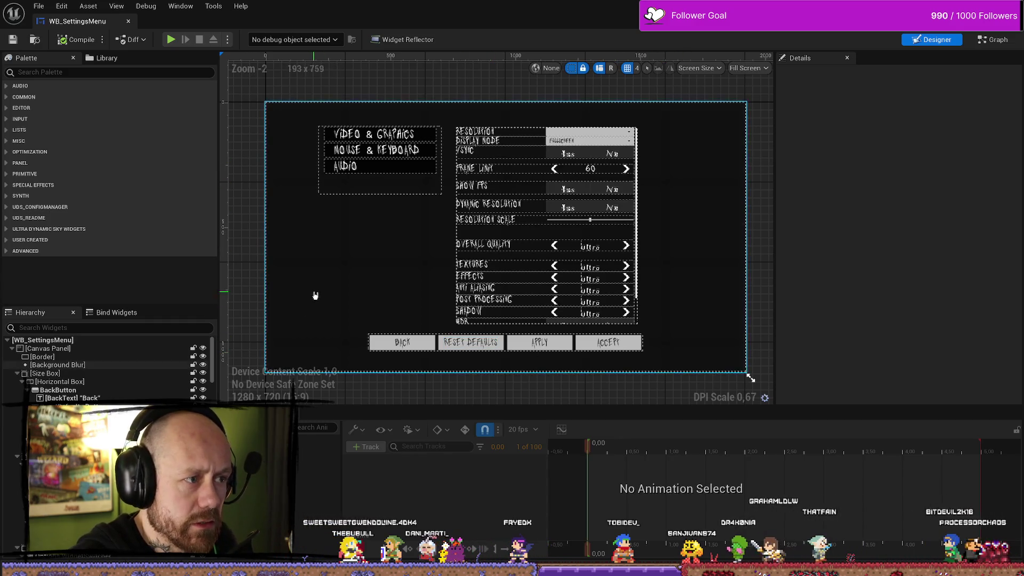
# - Navigate the Content Drawer to FPS > UI > Menus and open WB_InGameMenu
pyautogui.hotkey('ctrl', 'space')
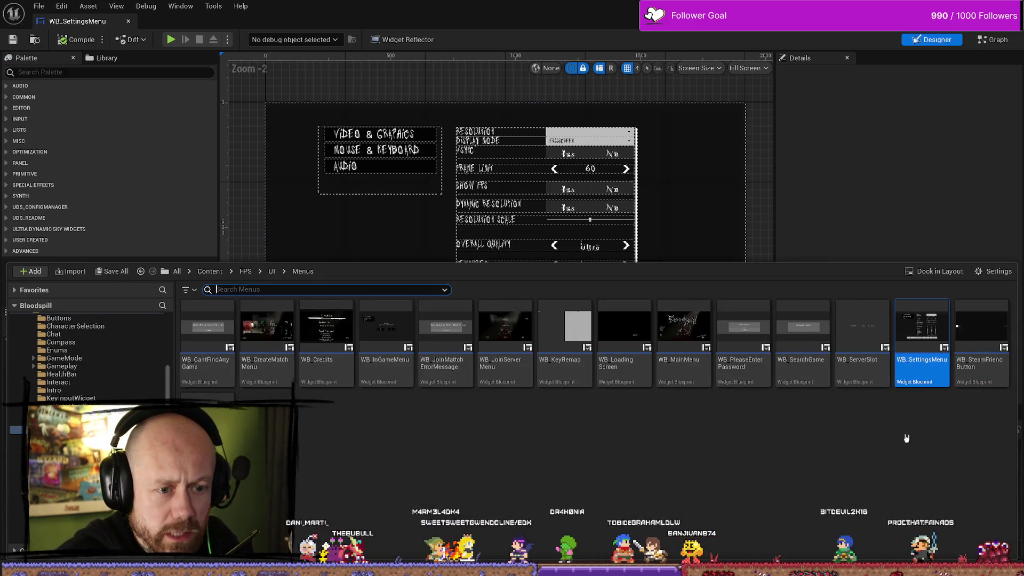
pyautogui.click(774, 427)
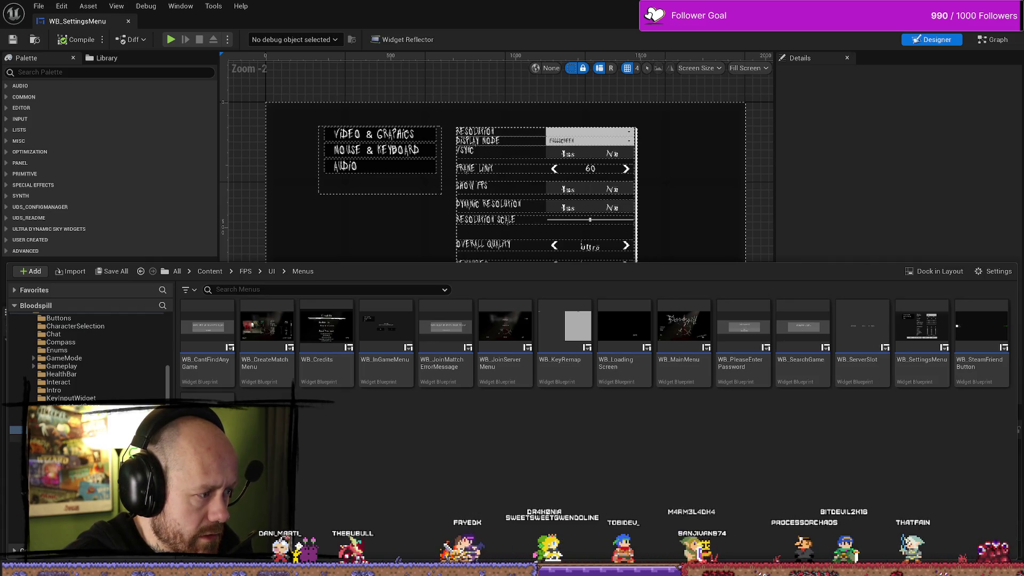
pyautogui.scroll(3, 66, 359)
pyautogui.click(66, 358)
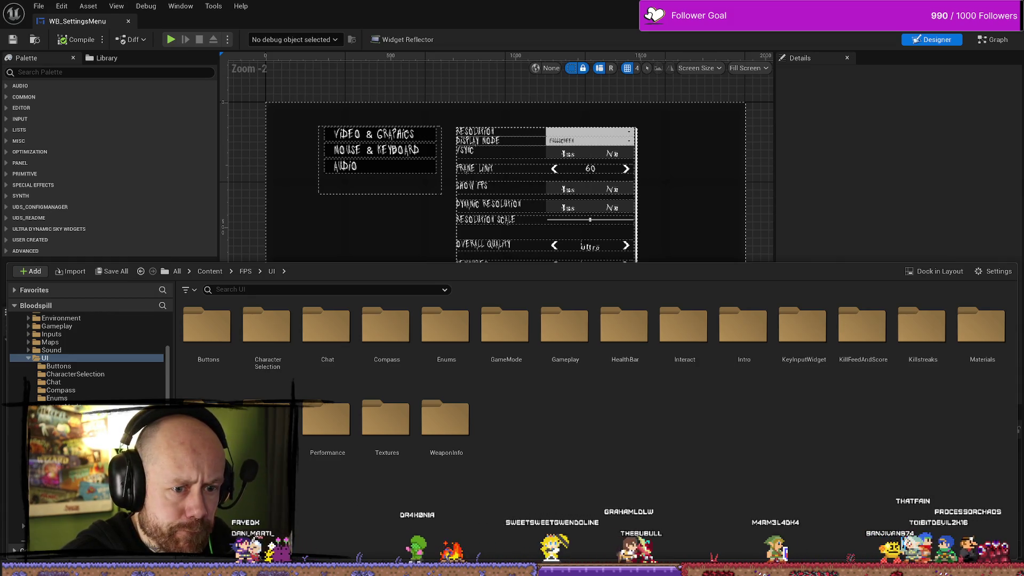
pyautogui.doubleClick(207, 422)
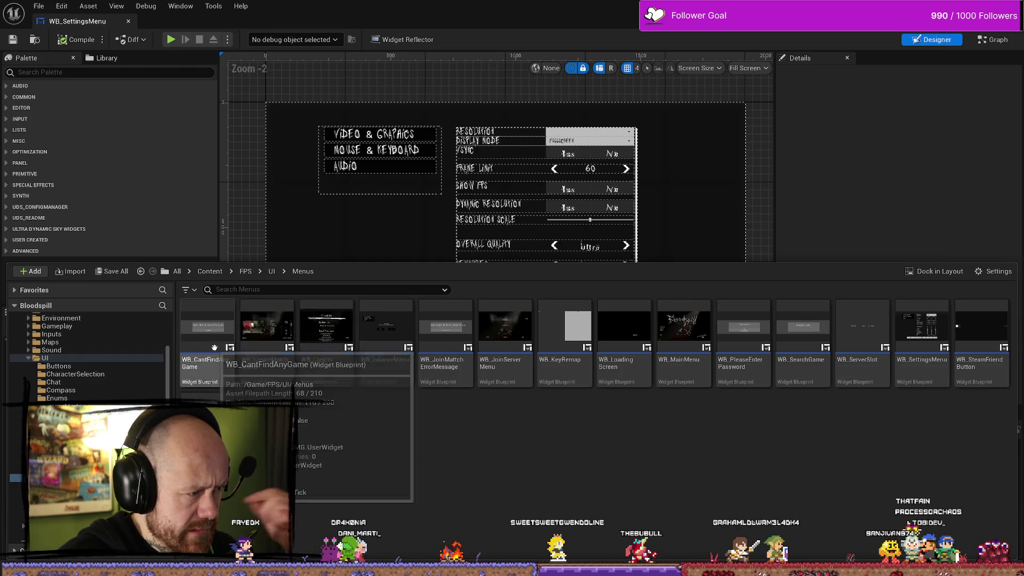
pyautogui.click(267, 369)
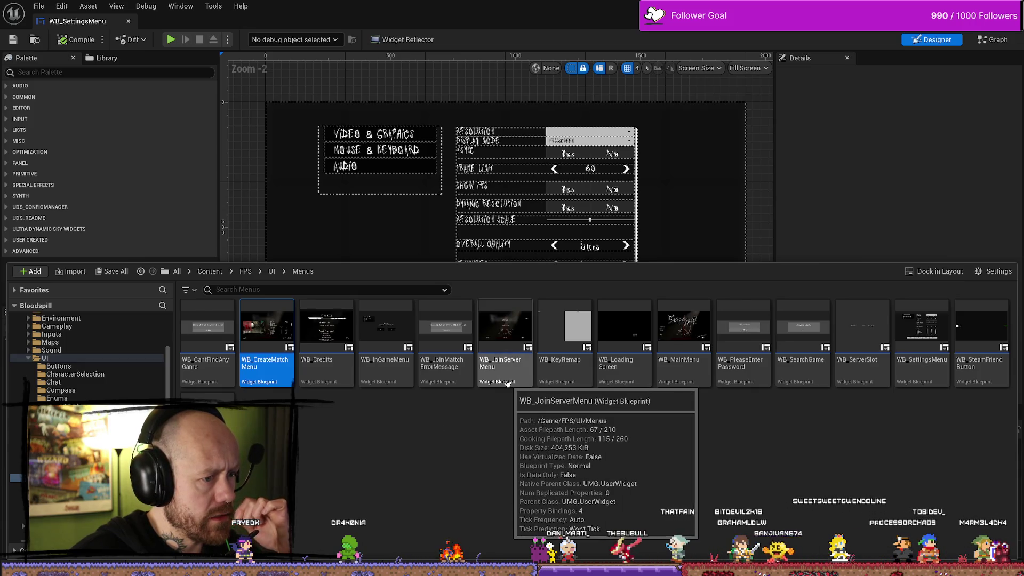
pyautogui.click(387, 373)
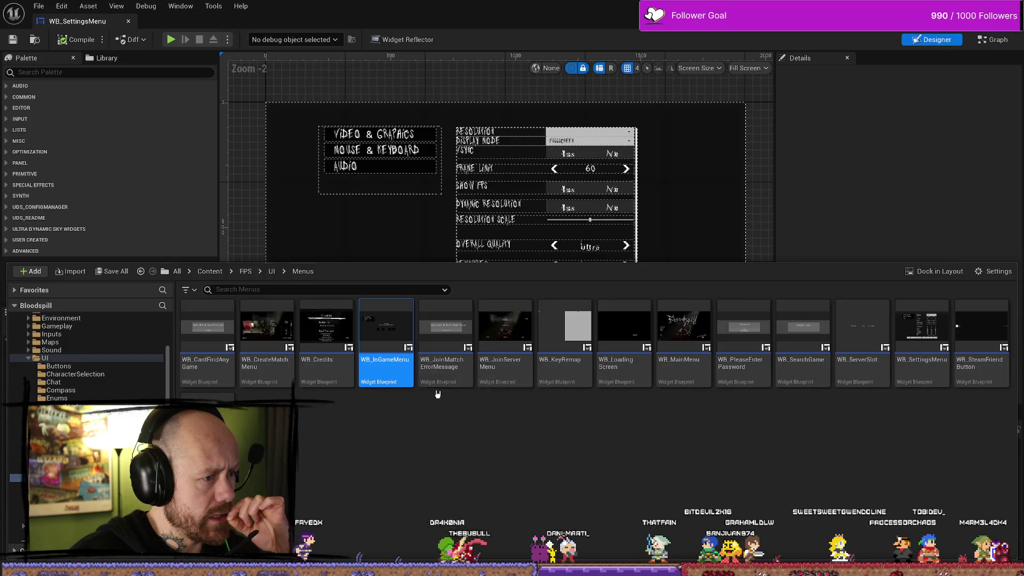
pyautogui.click(481, 278)
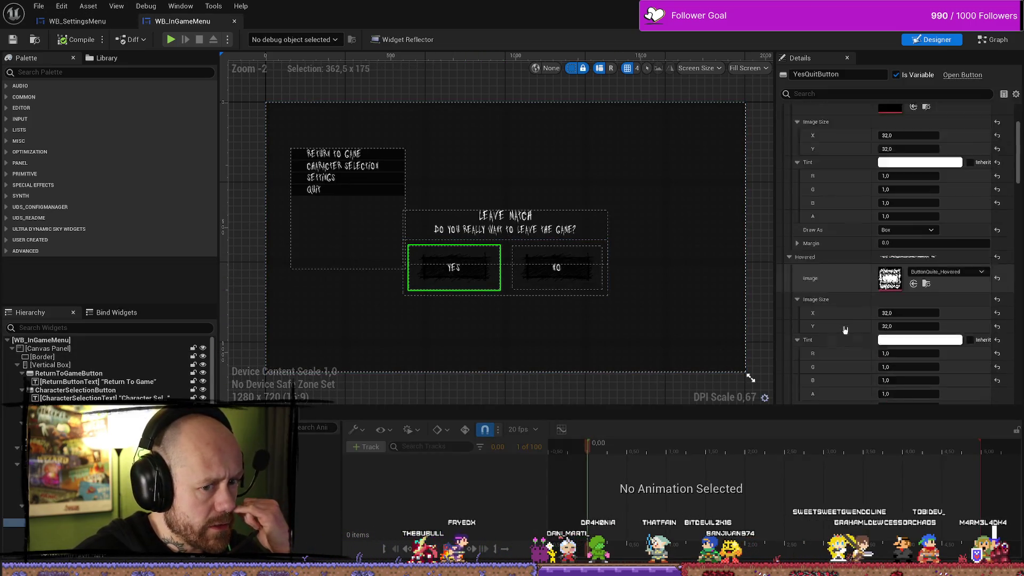
# - Set YesQuitButton's Pressed Tint brightness V to 0,7
pyautogui.scroll(-15, 845, 333)
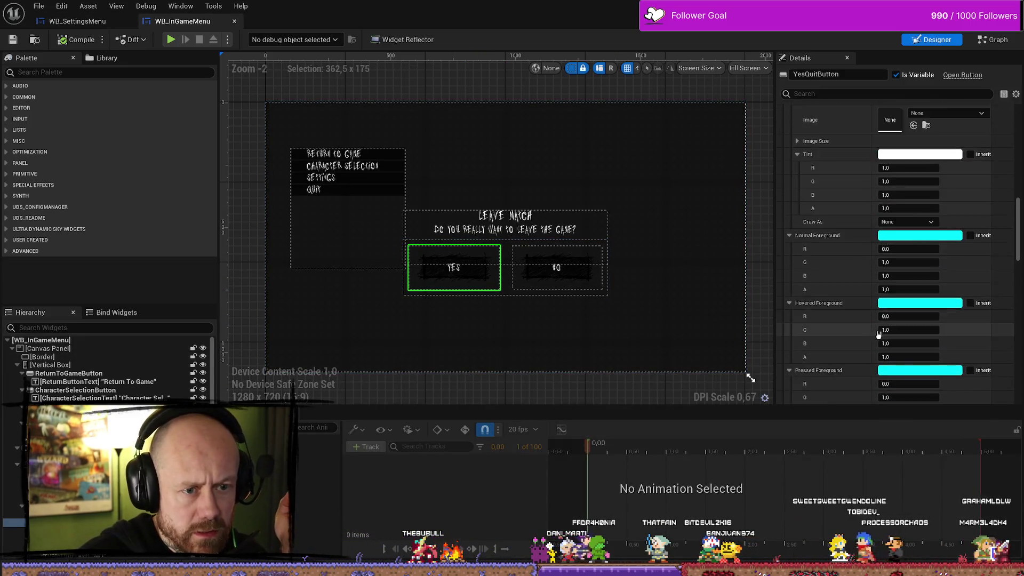
pyautogui.scroll(8, 878, 333)
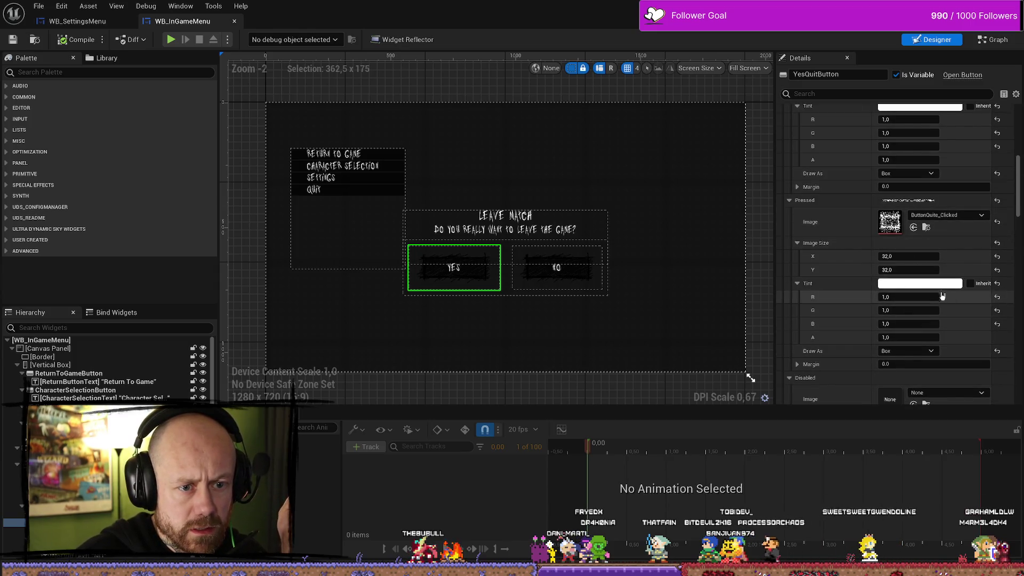
pyautogui.click(931, 284)
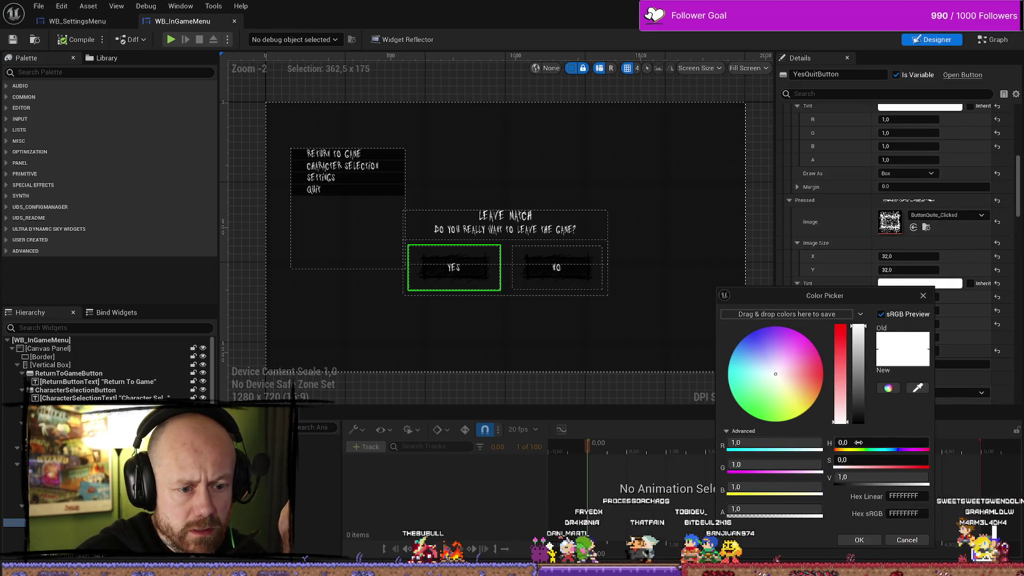
pyautogui.moveTo(907, 477)
pyautogui.mouseDown()
pyautogui.moveTo(881, 477)
pyautogui.moveTo(915, 478)
pyautogui.mouseUp()
pyautogui.write('0,7')
pyautogui.press('Return')
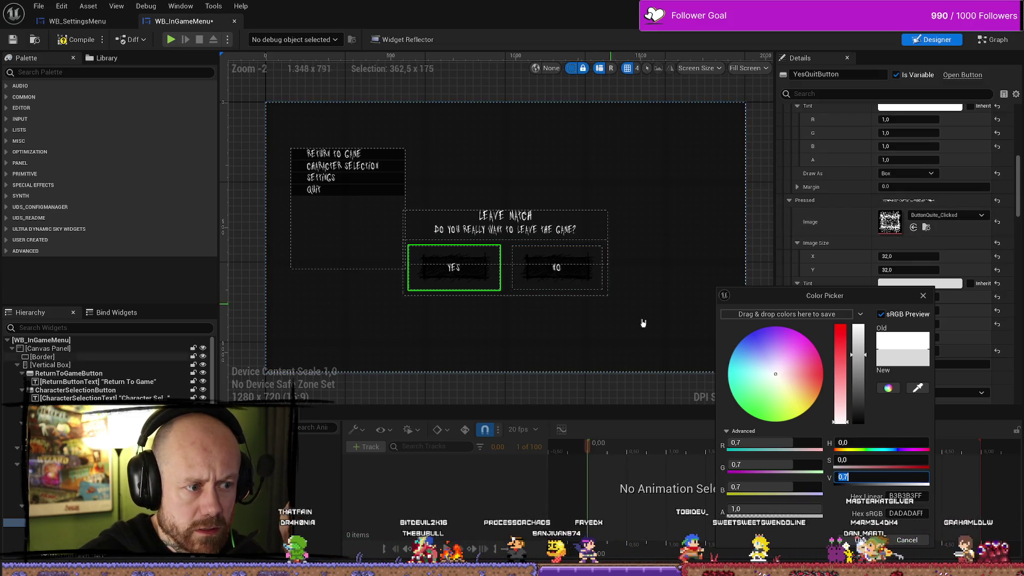
pyautogui.click(857, 539)
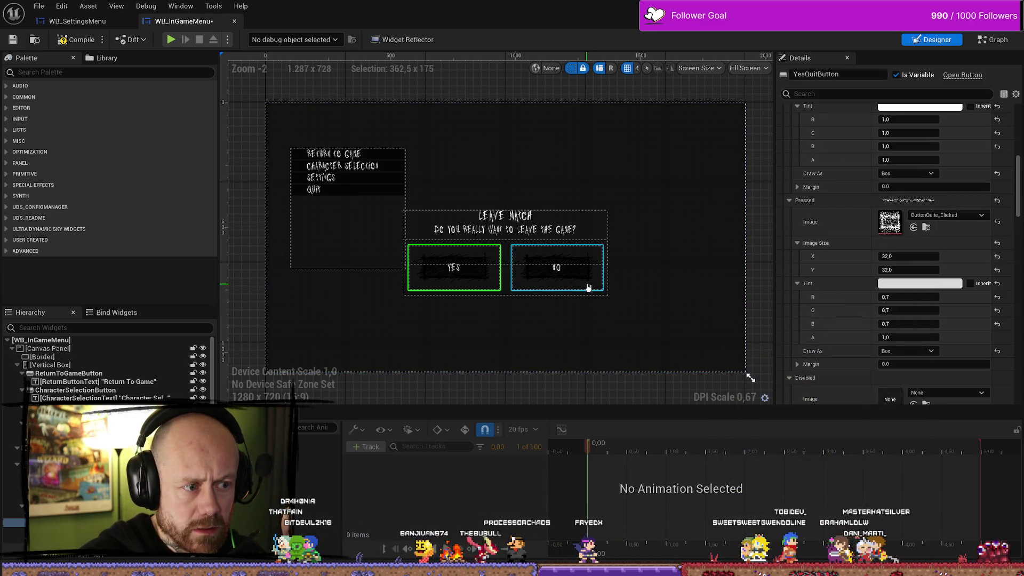
# - Give NoQuitButton the same 0,7 Pressed Tint and save the widget
pyautogui.click(560, 280)
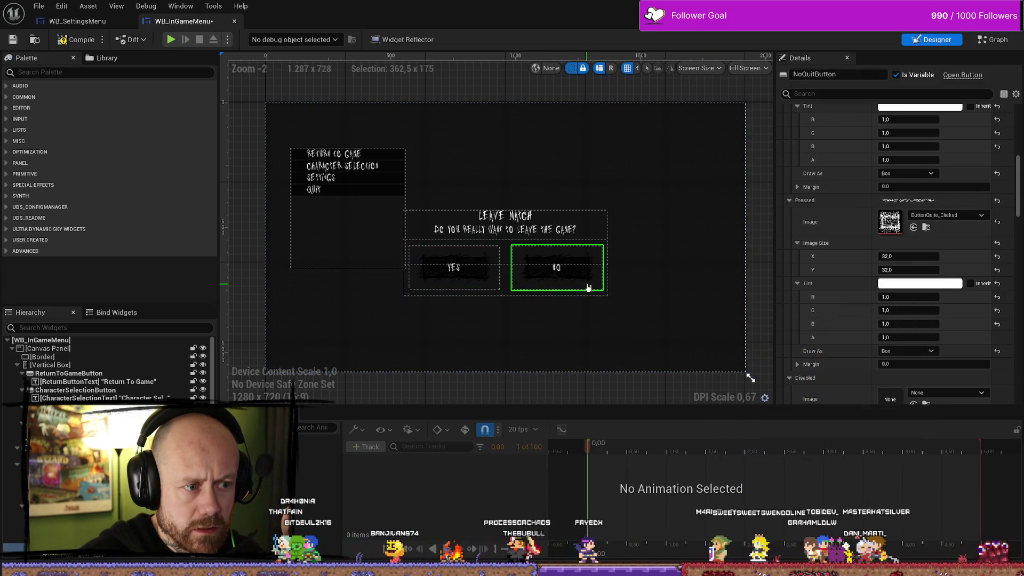
pyautogui.click(944, 284)
pyautogui.click(877, 476)
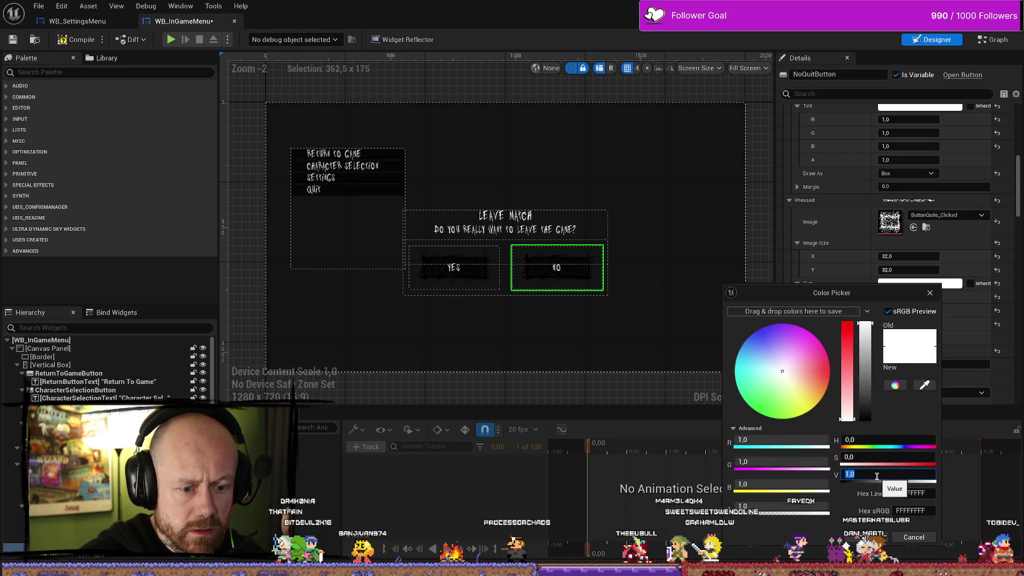
pyautogui.press('Return')
pyautogui.click(881, 536)
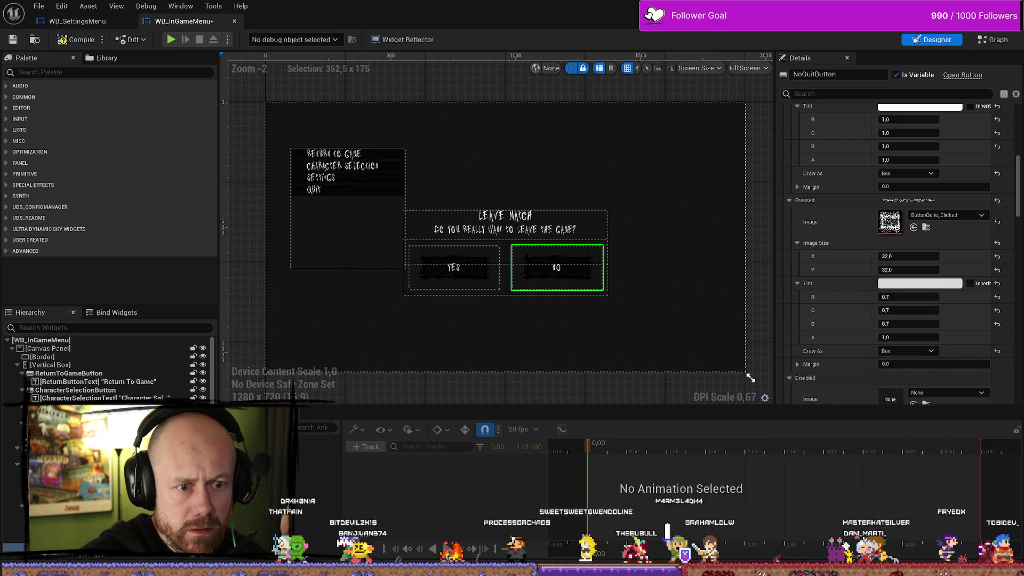
pyautogui.click(12, 39)
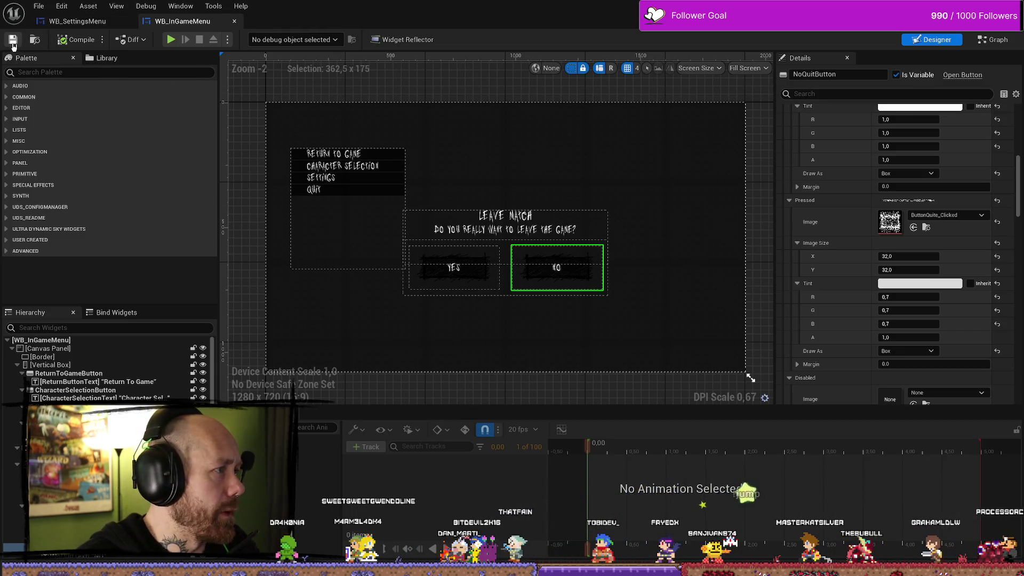
# - Save all modified assets, then return to the Deathmatch_RuinedVillage level editor
pyautogui.click(39, 6)
pyautogui.click(64, 67)
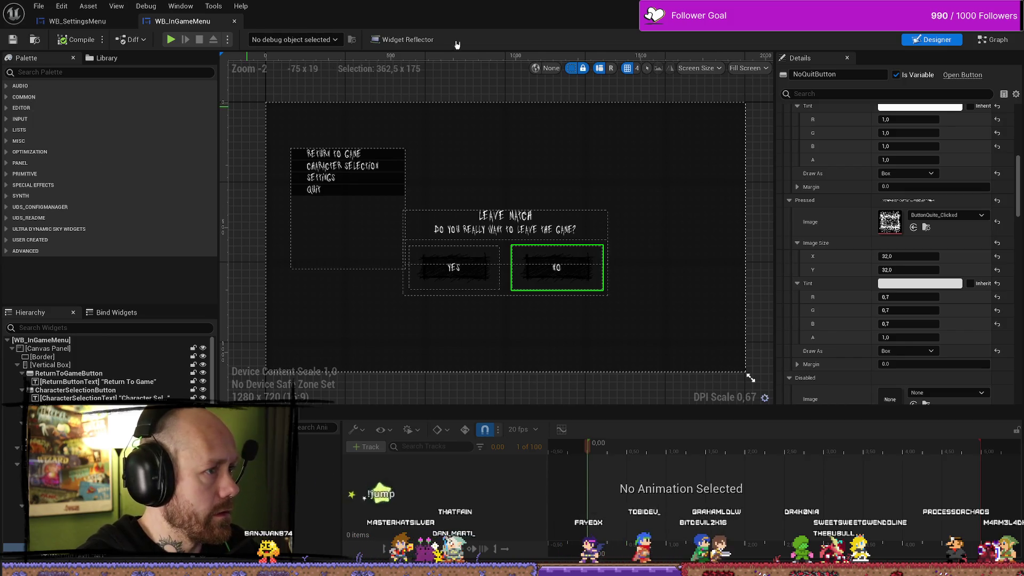
pyautogui.click(181, 7)
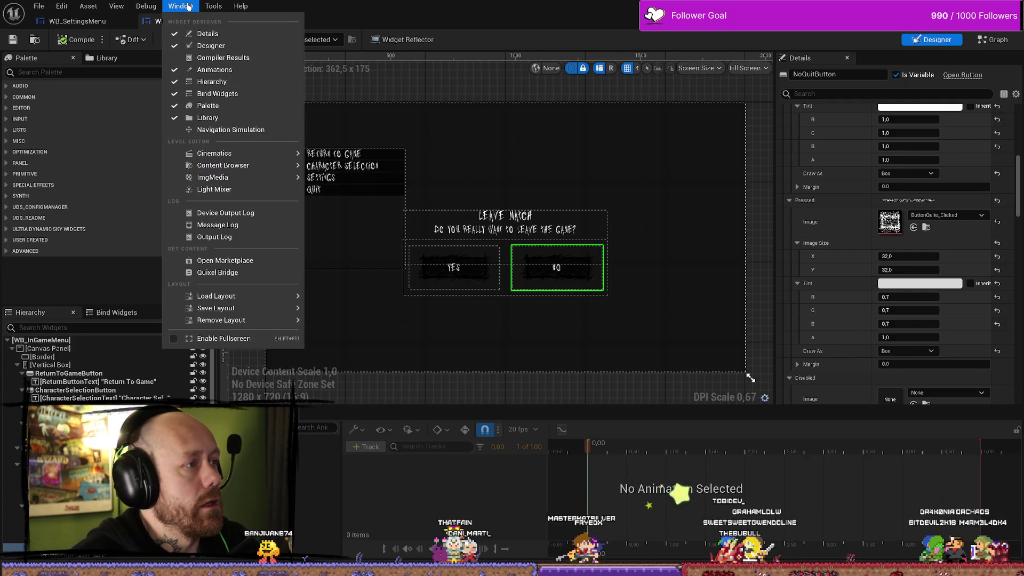
pyautogui.click(188, 6)
pyautogui.click(184, 6)
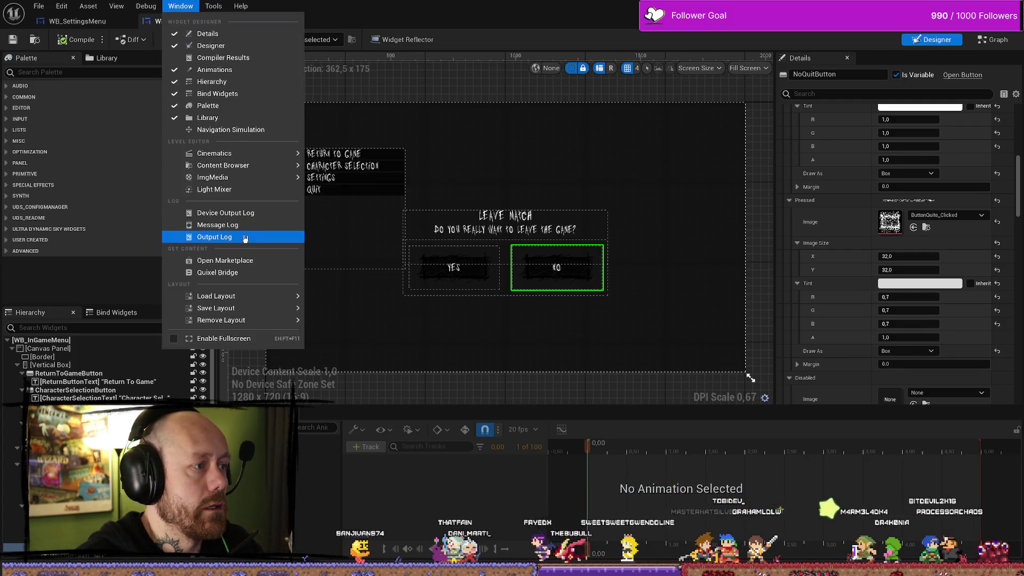
pyautogui.click(618, 14)
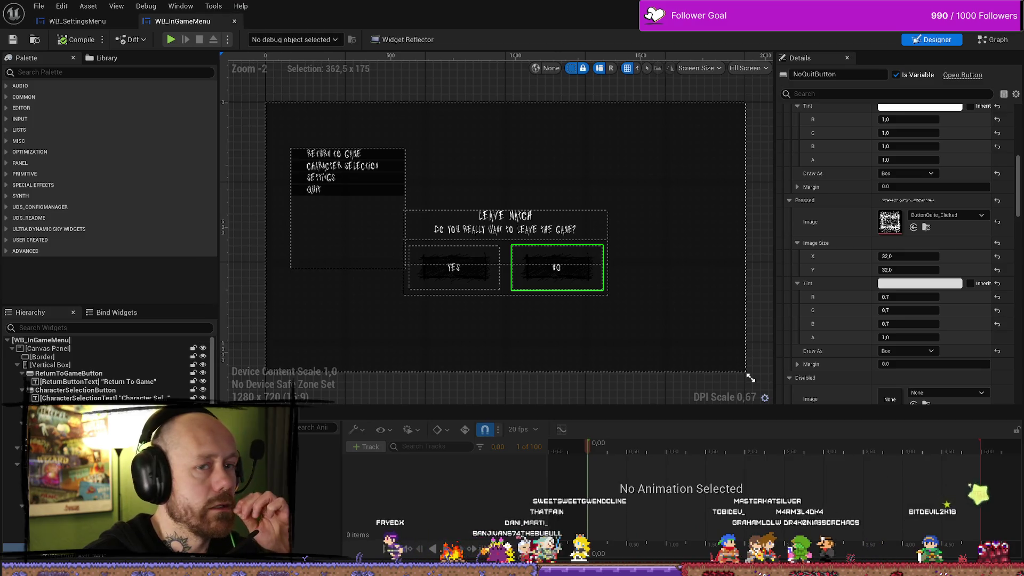
pyautogui.hotkey('alt', 'Tab')
pyautogui.click(39, 7)
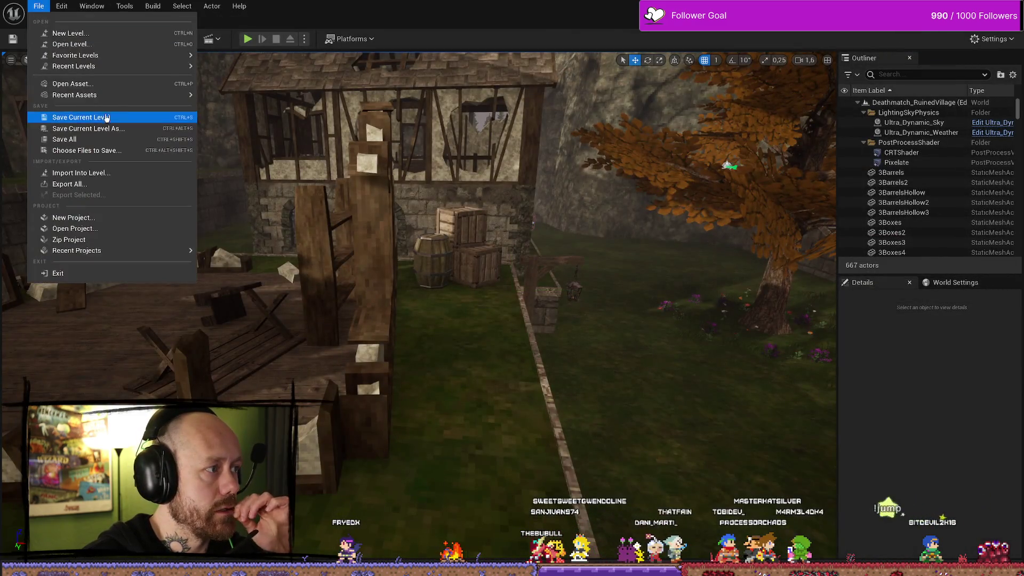
# - Package the project for Windows into the ForTesting\Windows folder and save changed packages
pyautogui.click(182, 139)
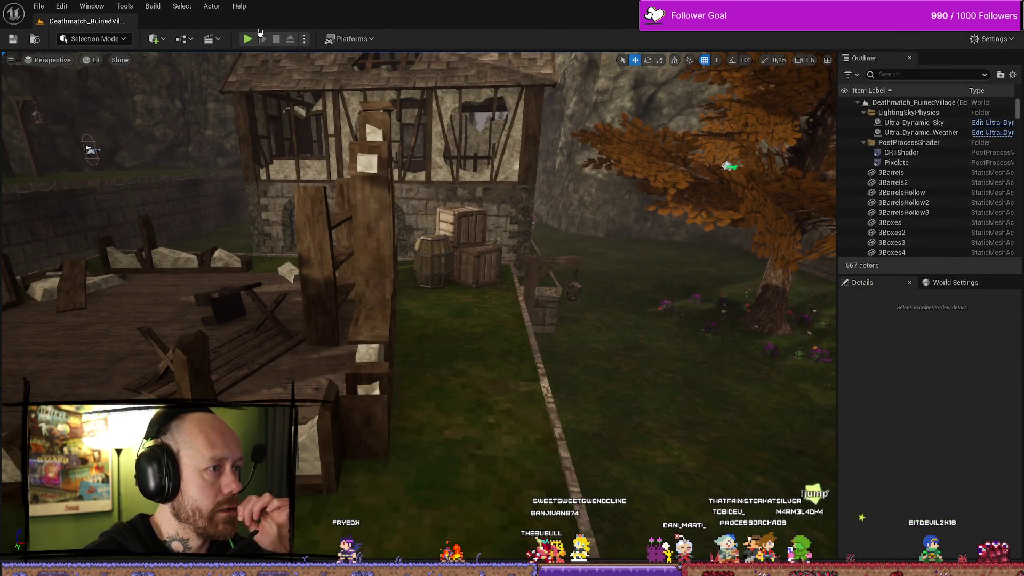
pyautogui.click(352, 40)
pyautogui.moveTo(390, 199)
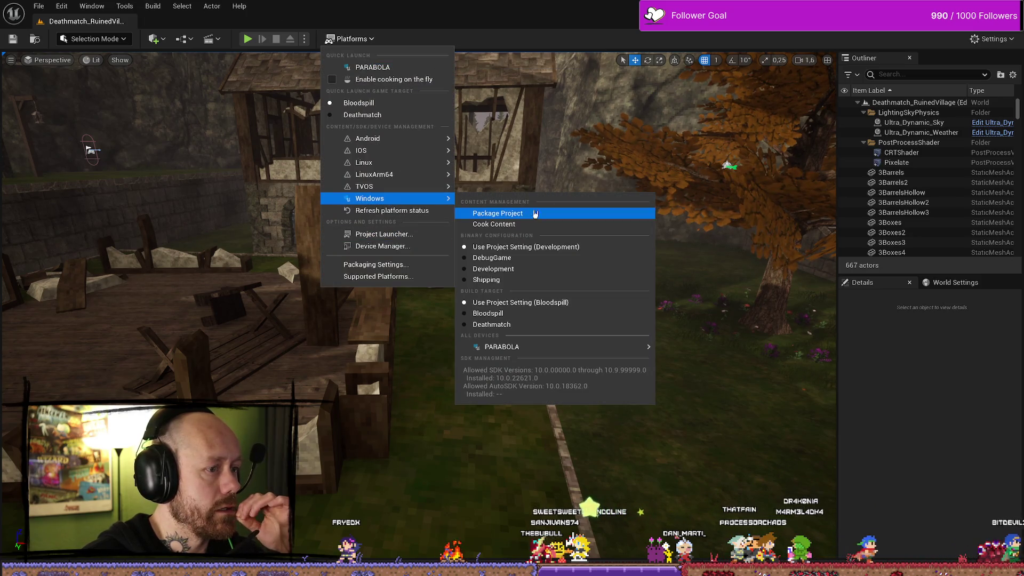
pyautogui.moveTo(521, 395)
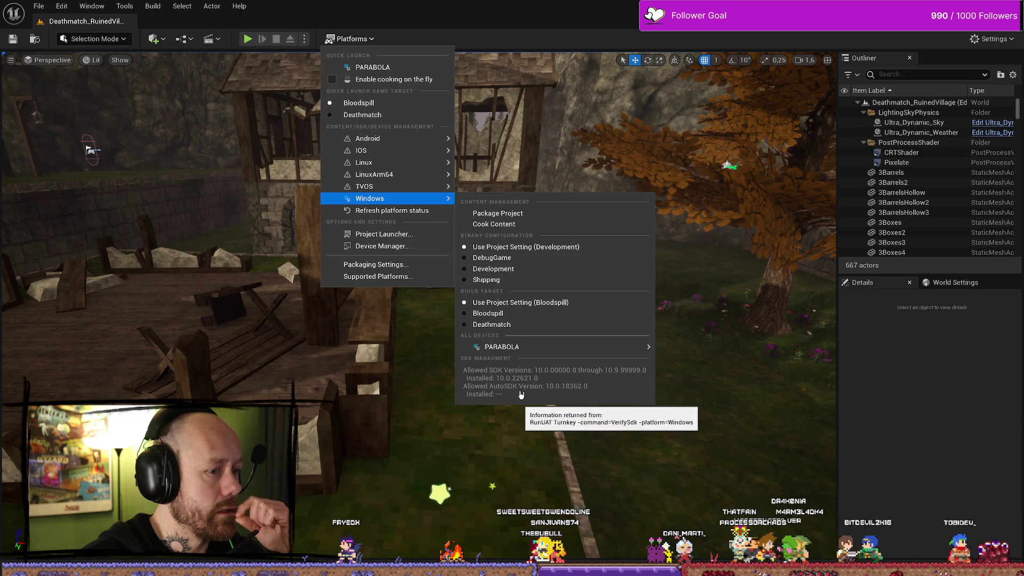
pyautogui.click(507, 215)
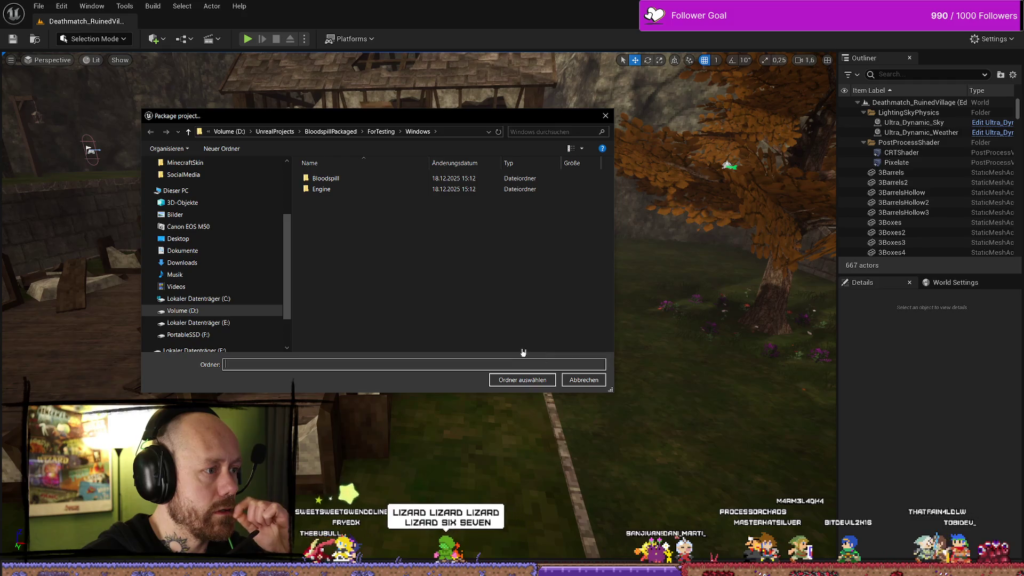
pyautogui.click(523, 380)
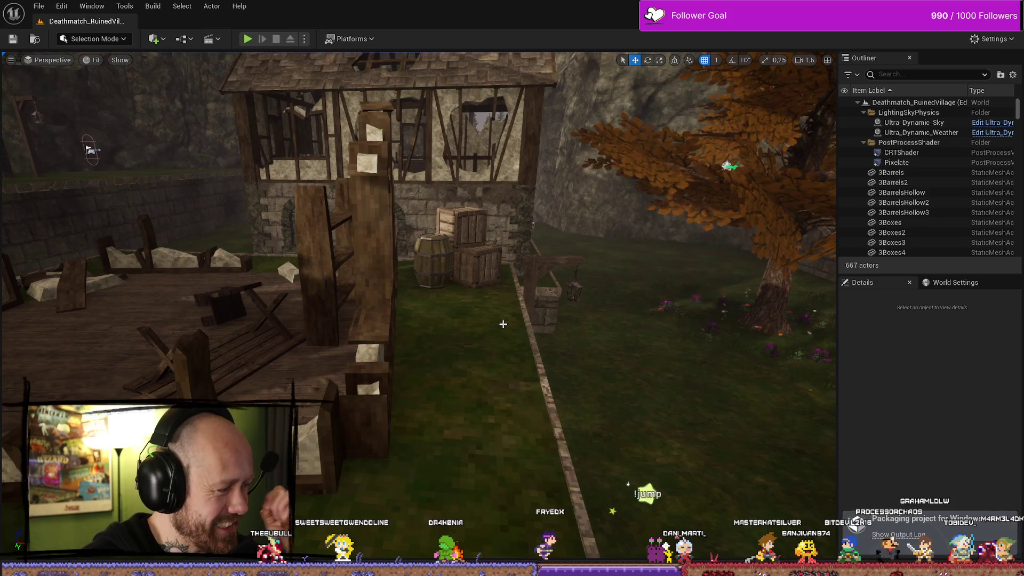
pyautogui.moveTo(503, 324)
pyautogui.mouseDown()
pyautogui.moveTo(503, 368)
pyautogui.moveTo(459, 333)
pyautogui.mouseUp()
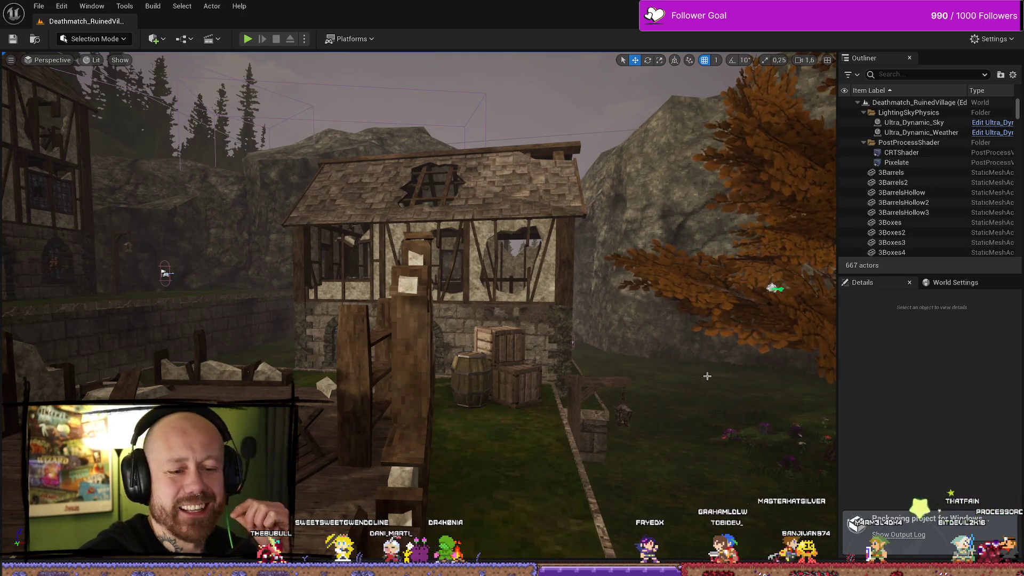
pyautogui.click(17, 45)
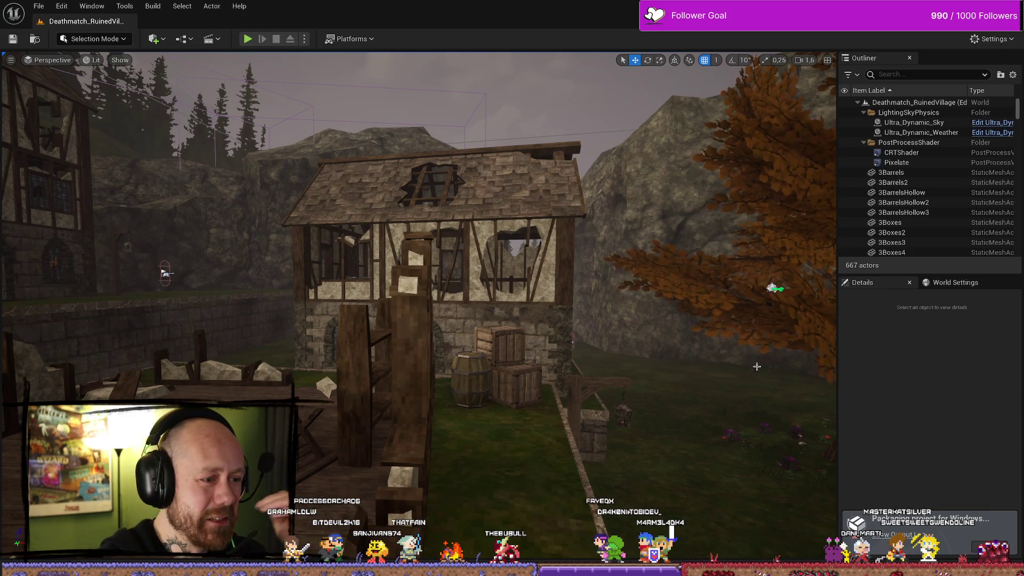
# - Fly the camera through the village toward the ruined tower and tree line
pyautogui.press('w')
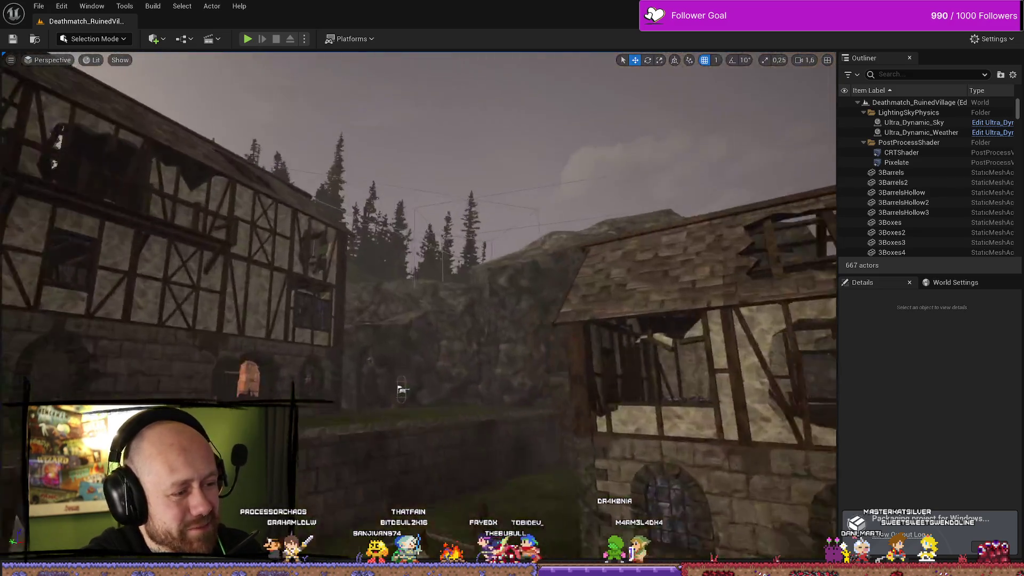
pyautogui.press('w')
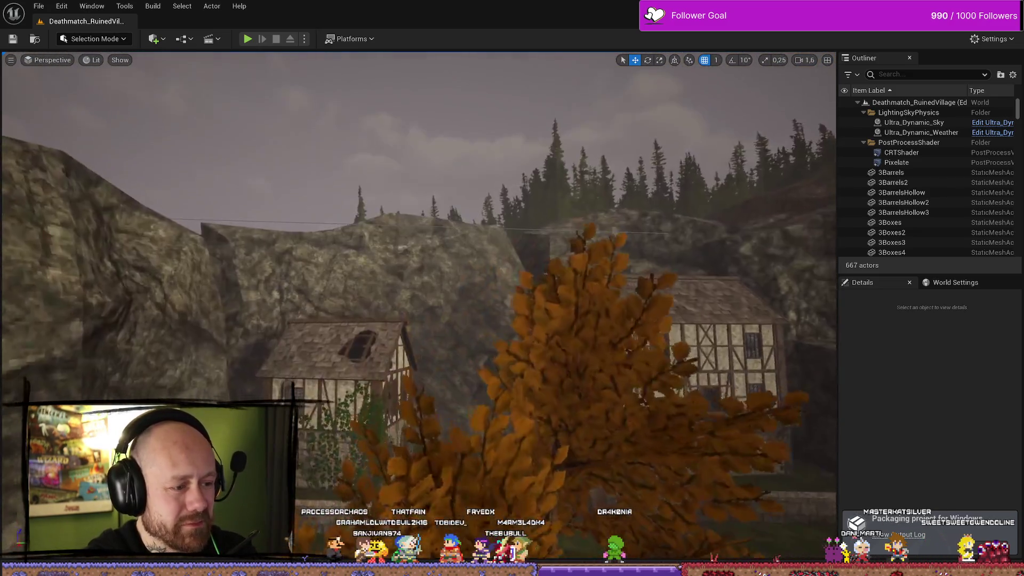
pyautogui.press('w')
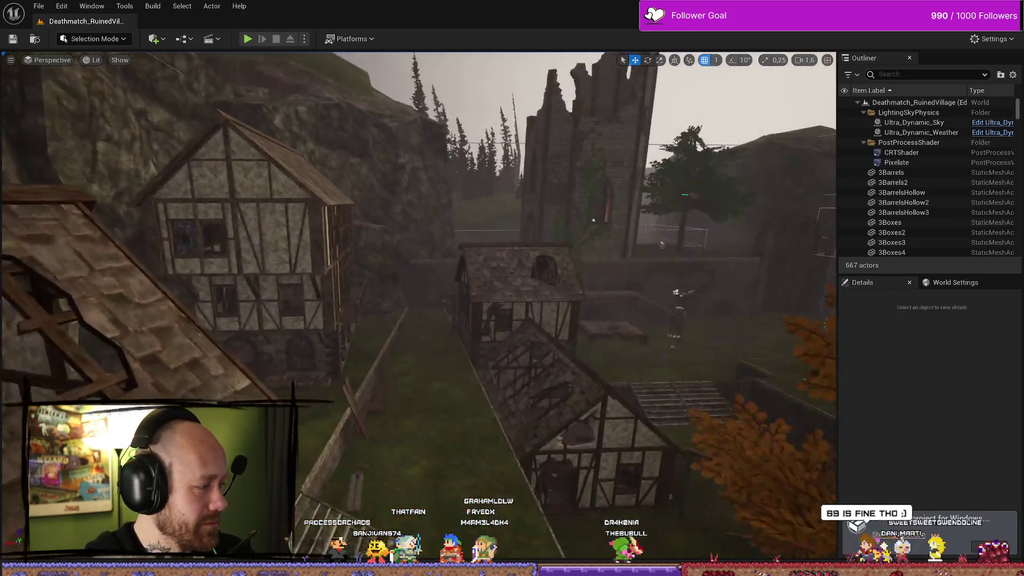
pyautogui.press('w')
pyautogui.moveTo(416, 299); pyautogui.dragTo(331, 288)
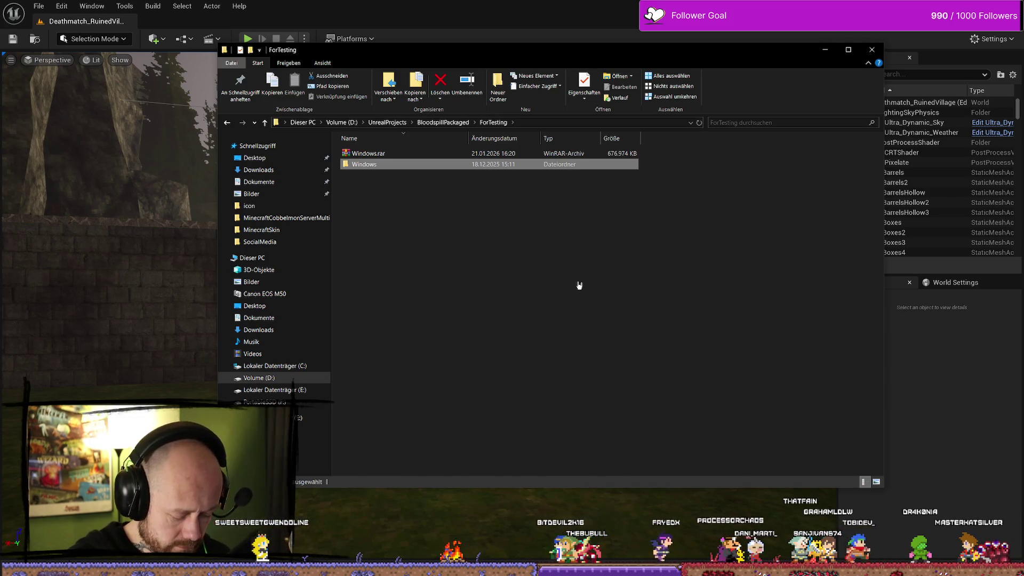
# - Check the finished Windows.rar archive in ForTesting, then bring the browser forward
pyautogui.click(614, 324)
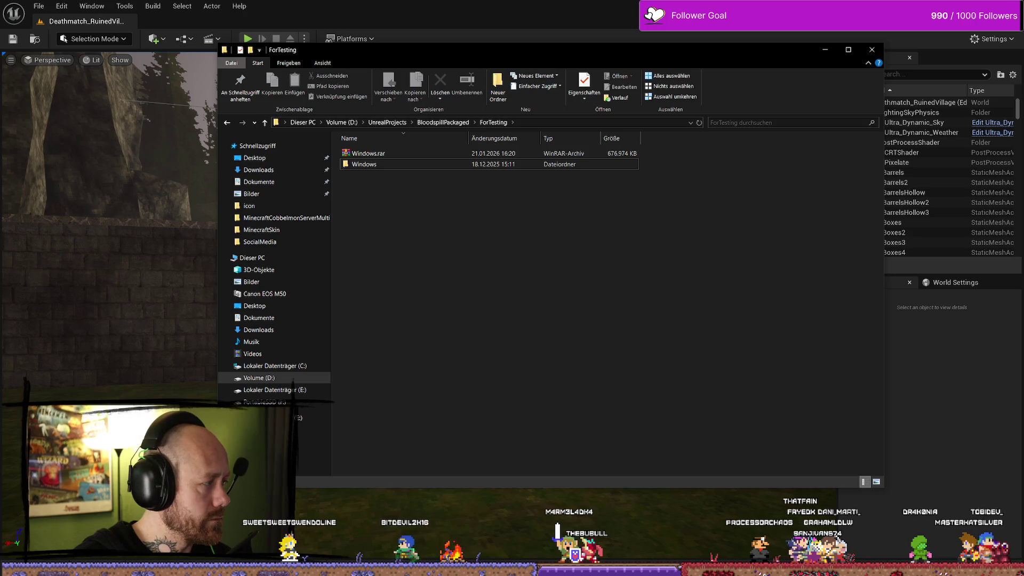
pyautogui.click(411, 154)
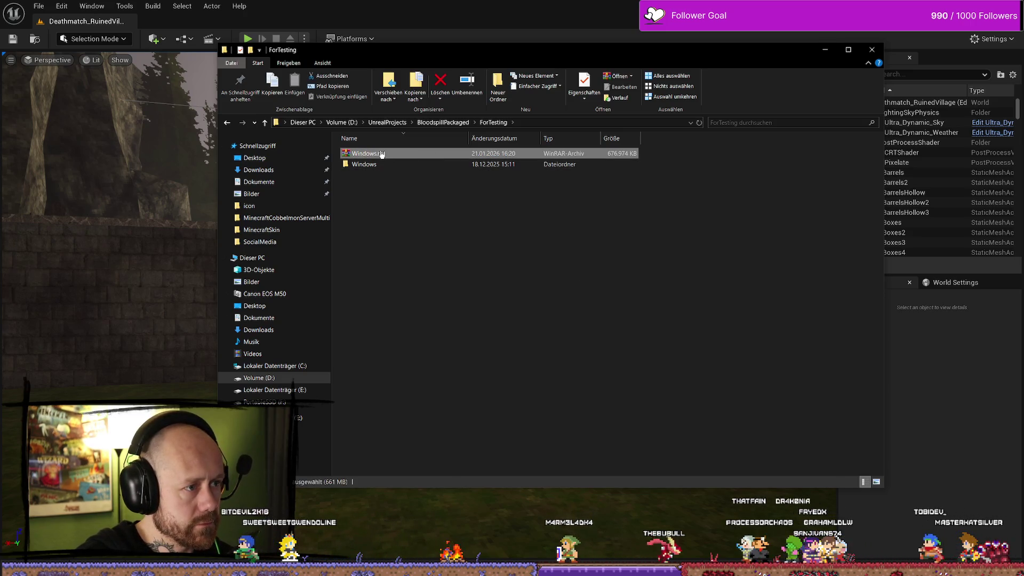
pyautogui.click(553, 397)
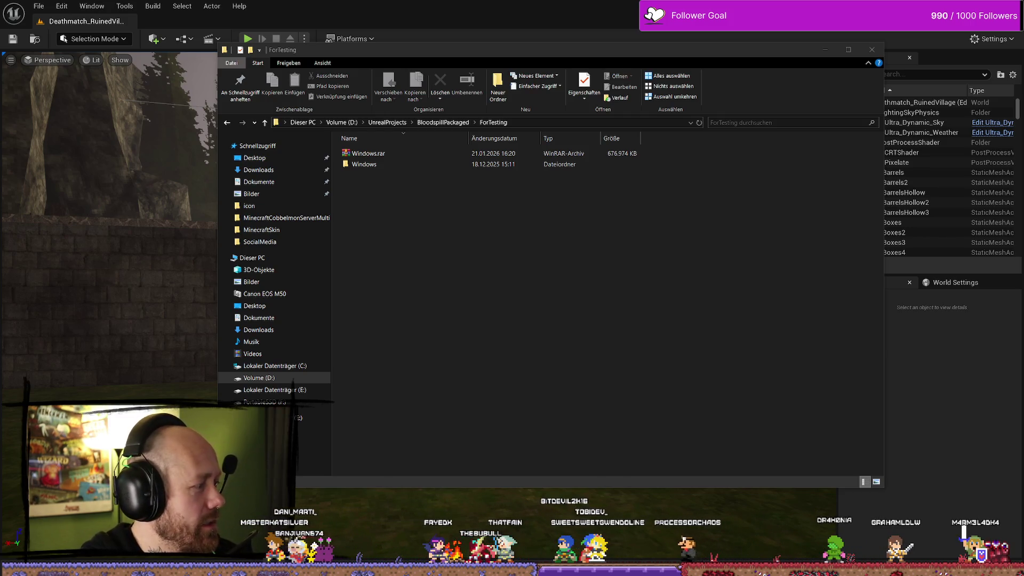
pyautogui.hotkey('alt', 'Tab')
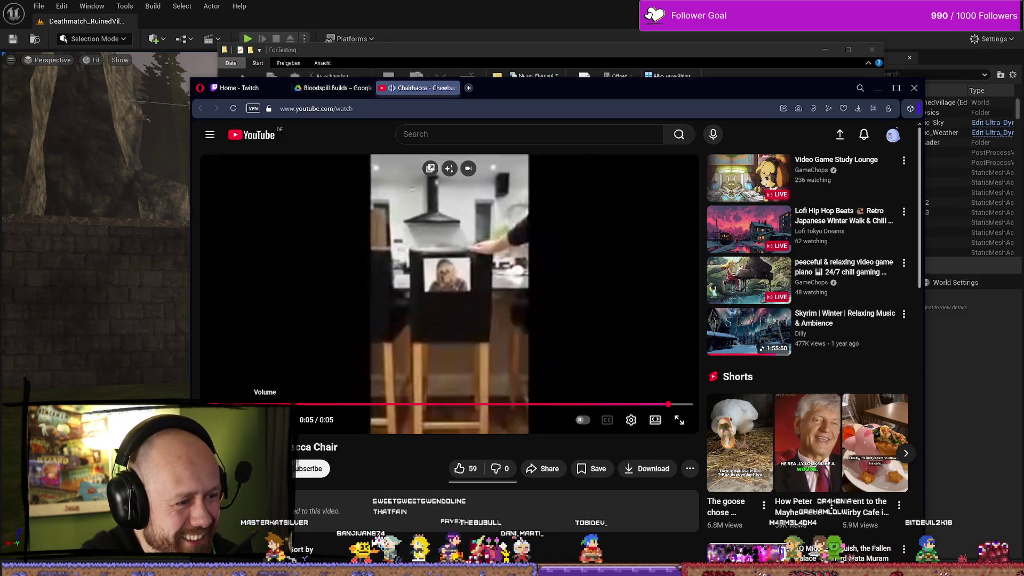
# - Upload Windows.rar into the Bloodspill Builds Drive folder and return to ForTesting in Explorer
pyautogui.click(333, 88)
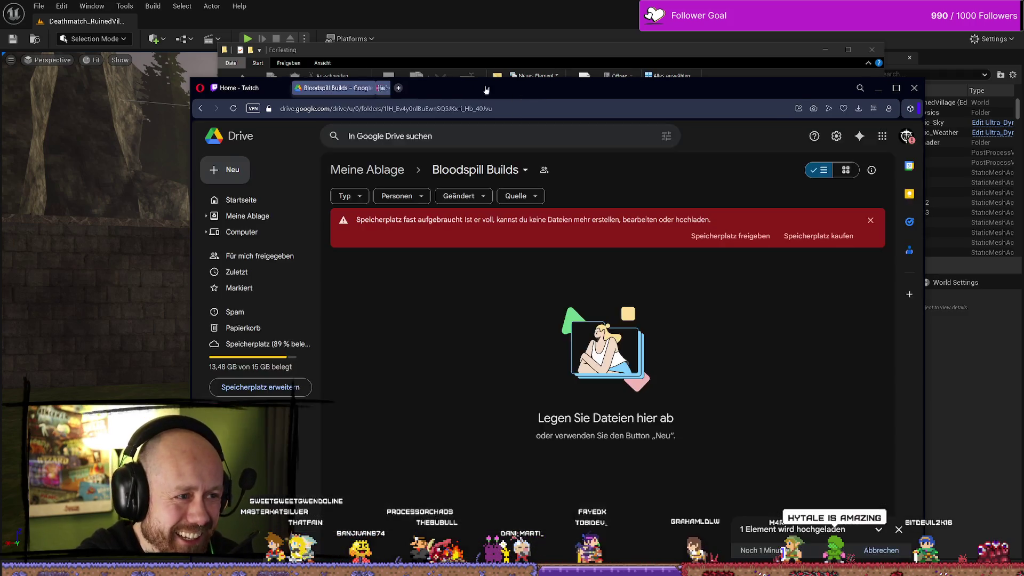
pyautogui.moveTo(534, 88); pyautogui.dragTo(0, 87)
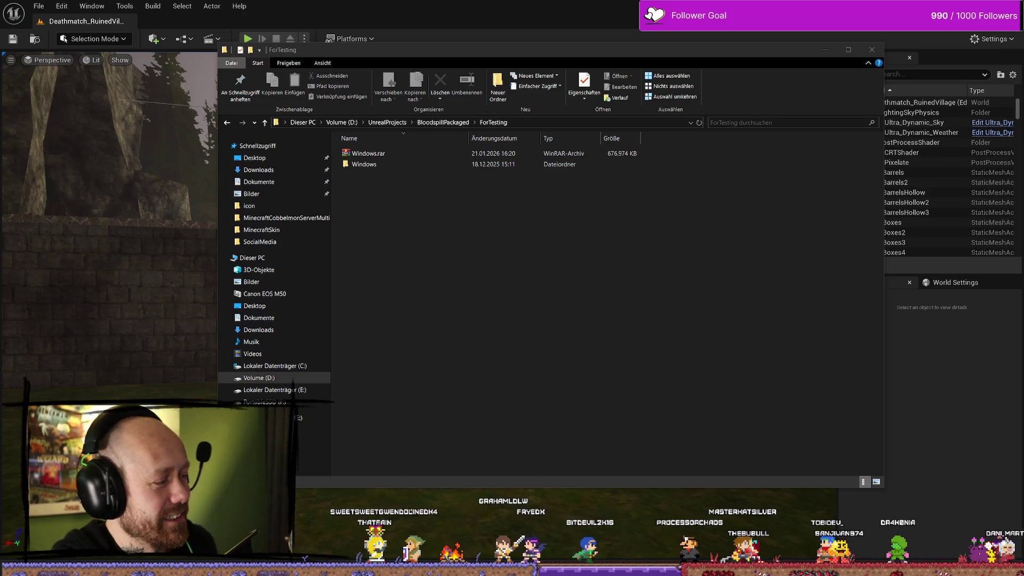
pyautogui.click(384, 381)
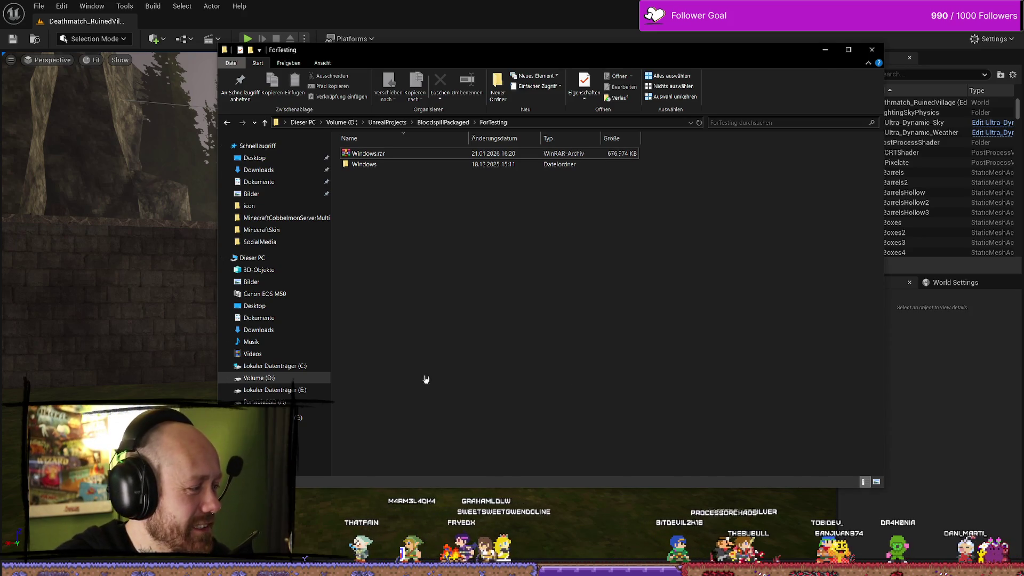